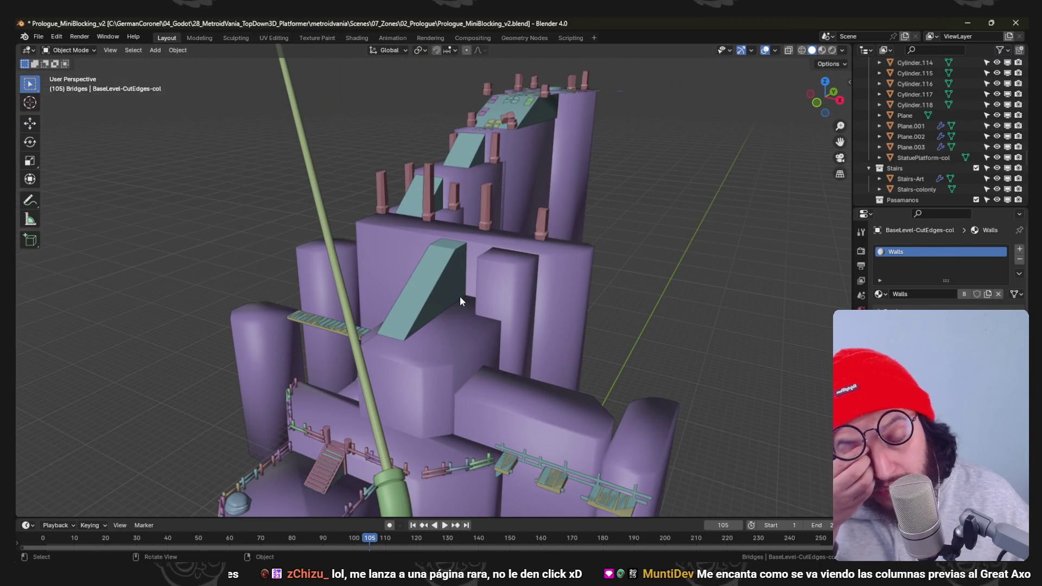
Save, select the green hook and give it a first rotation about the vertical axis.
key(ctrl+s)
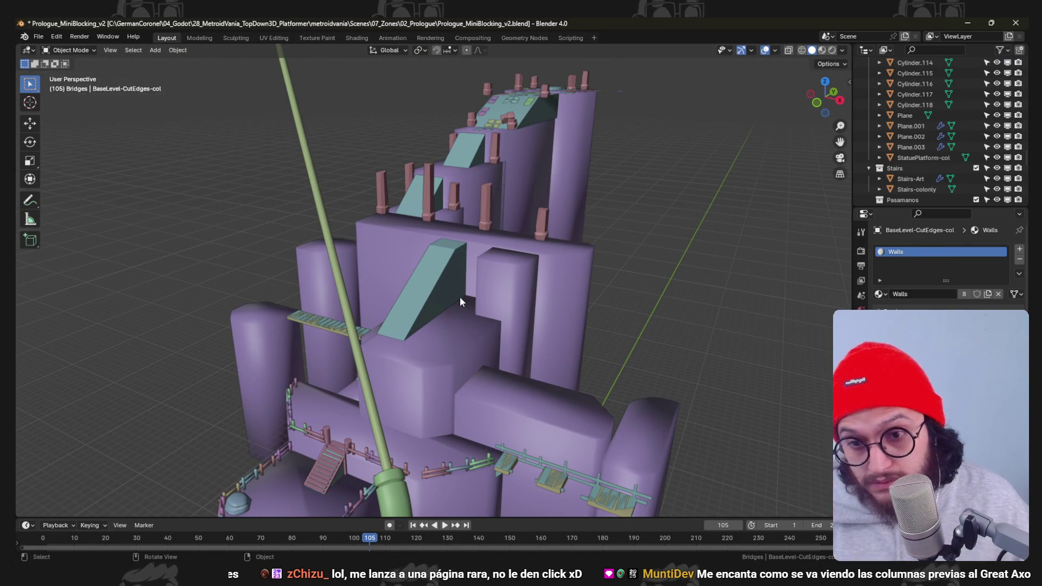
click(425, 279)
mouse_move(425, 280)
middle_down()
mouse_move(481, 302)
mouse_move(396, 320)
middle_up()
scroll(424, 377, up, 4)
mouse_move(448, 393)
middle_down()
mouse_move(474, 356)
mouse_move(530, 361)
mouse_move(523, 249)
middle_up()
key(r)
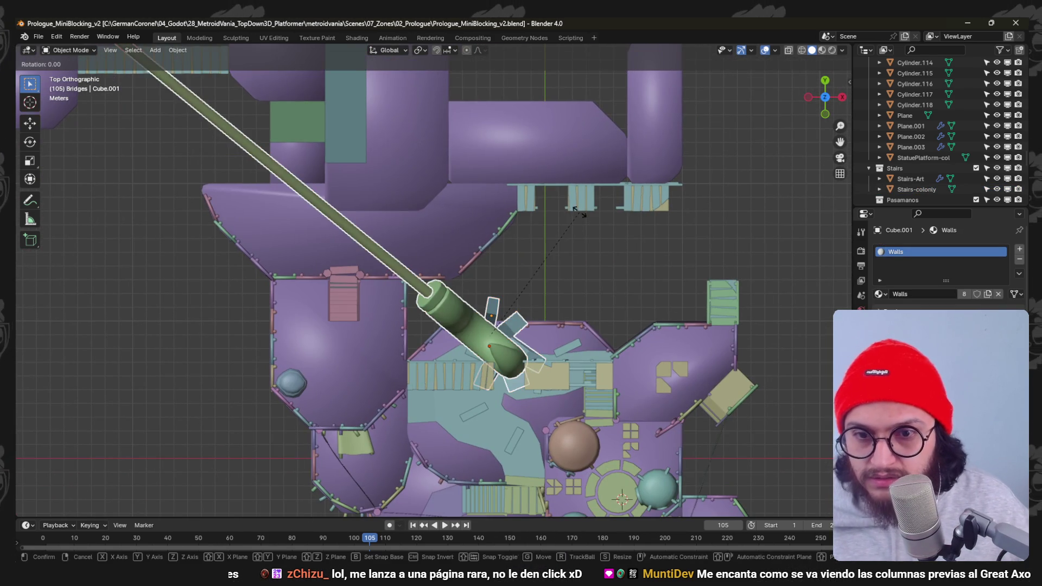
click(580, 260)
mouse_move(581, 260)
middle_down()
mouse_move(390, 194)
mouse_move(424, 159)
mouse_move(460, 211)
mouse_move(458, 199)
mouse_move(541, 257)
mouse_move(485, 289)
mouse_move(553, 316)
mouse_move(522, 279)
mouse_move(521, 299)
mouse_move(536, 257)
middle_up()
scroll(519, 297, up, 2)
scroll(534, 257, up, 1)
Refine the hook's Z rotation and shift it sideways along the X axis into place.
key(r)
key(z)
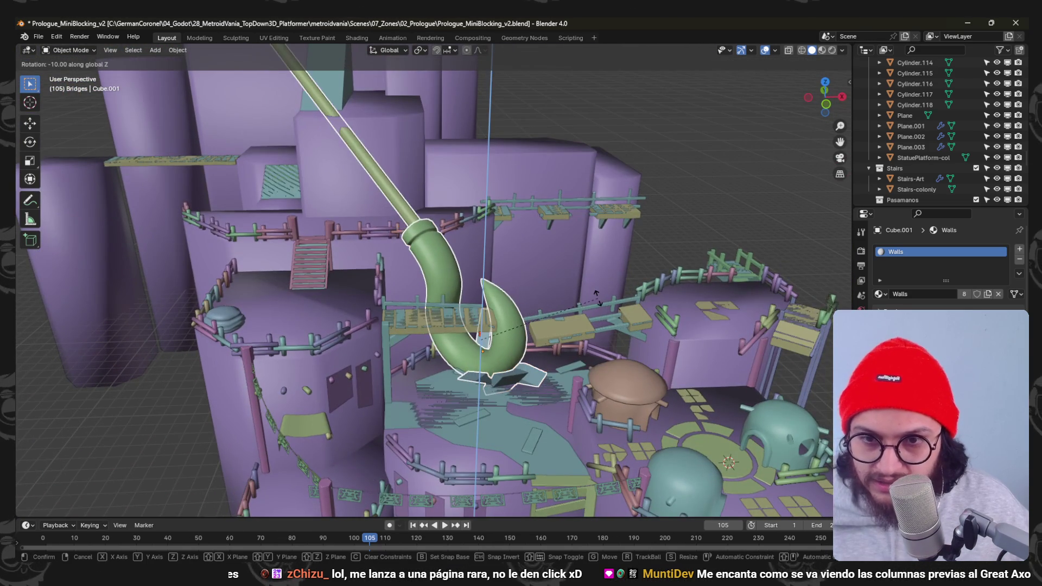
click(591, 310)
mouse_move(591, 309)
middle_down()
mouse_move(530, 315)
mouse_move(544, 328)
mouse_move(613, 246)
middle_up()
key(g)
key(x)
click(543, 328)
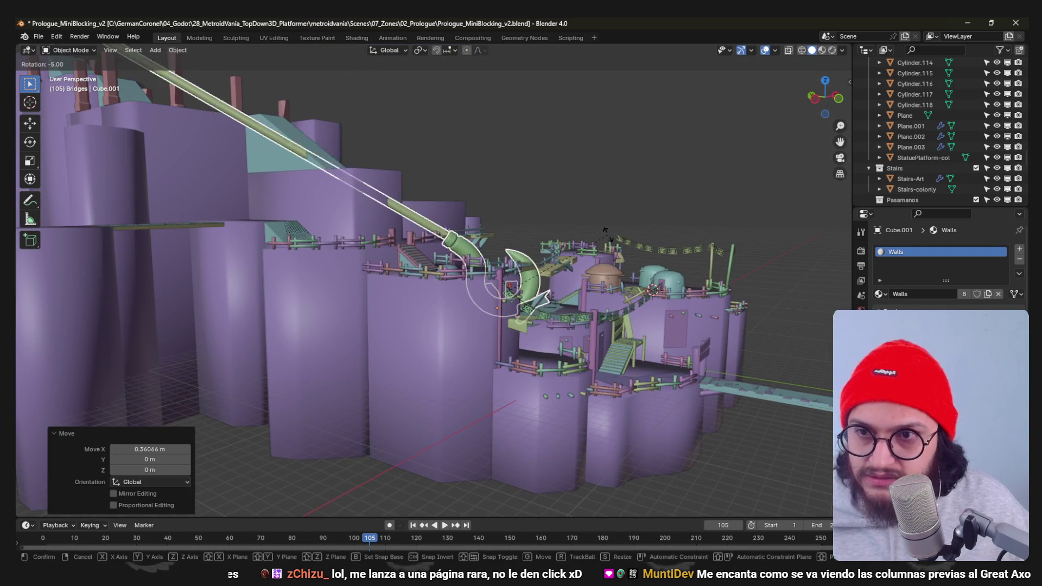
click(596, 208)
Save the blockout and switch to Godot so it reimports.
mouse_move(592, 202)
middle_down()
mouse_move(517, 247)
mouse_move(417, 217)
mouse_move(525, 260)
middle_up()
scroll(469, 236, up, 3)
scroll(524, 260, up, 2)
key(ctrl+s)
key(alt+Tab)
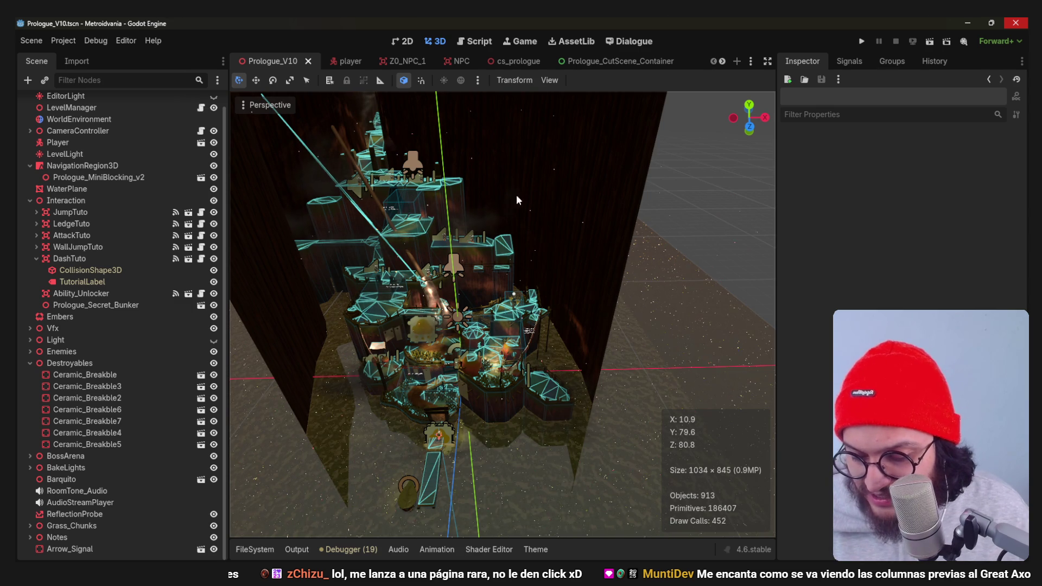
Run the prologue level to playtest the reimported blockout, then stop the game with F8.
click(862, 41)
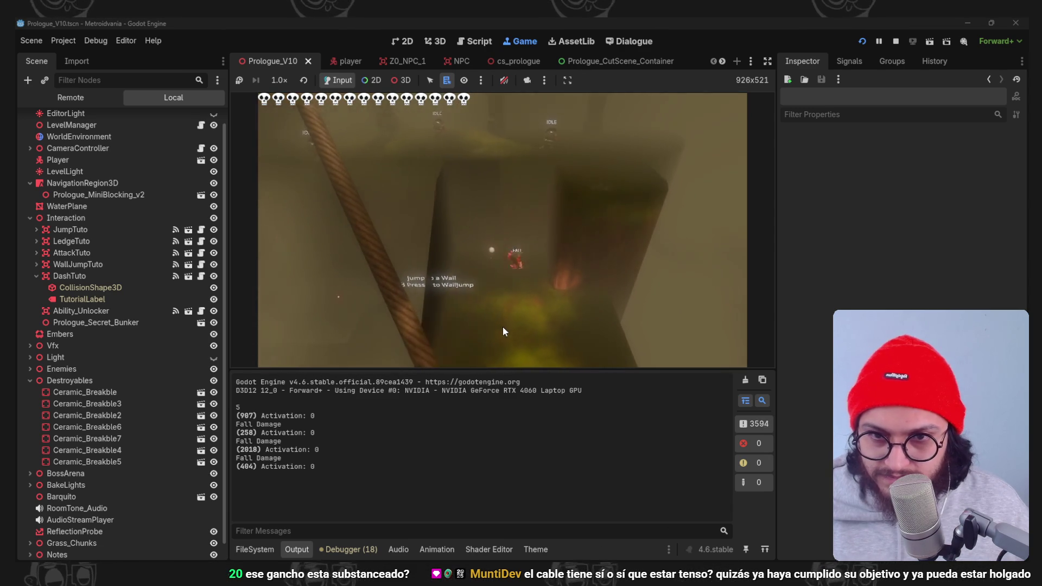
key(F8)
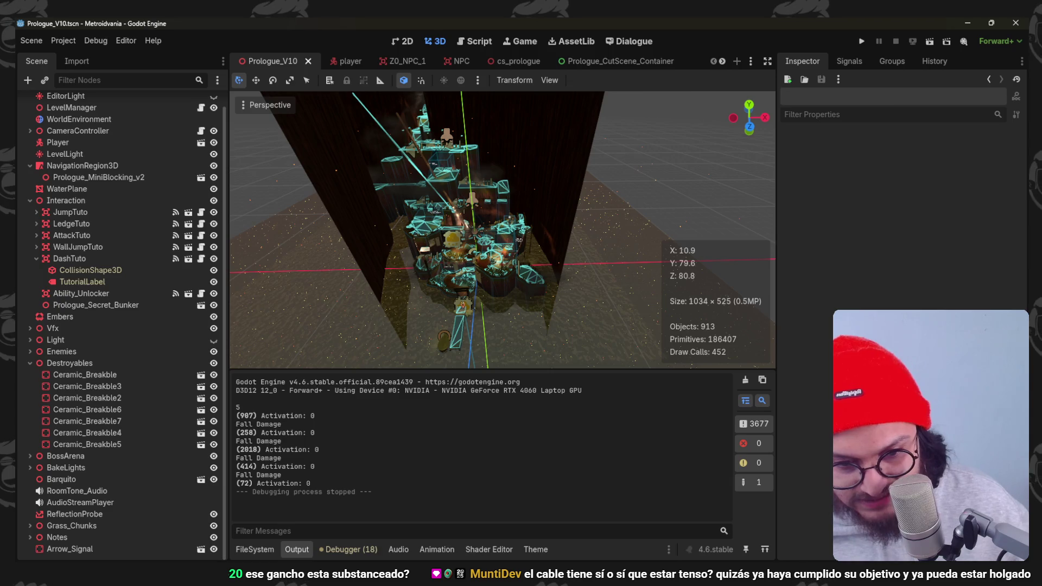
Back in Blender, enable Face Orientation in the overlays and enter the stairs mesh.
key(alt+Tab)
scroll(483, 320, up, 5)
scroll(486, 324, up, 2)
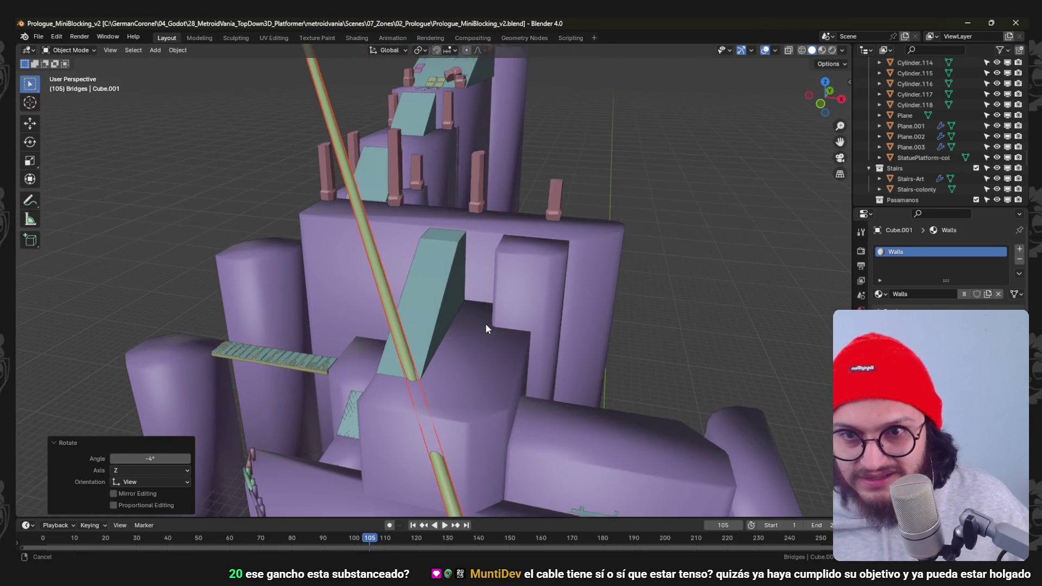
click(773, 49)
click(720, 256)
click(451, 283)
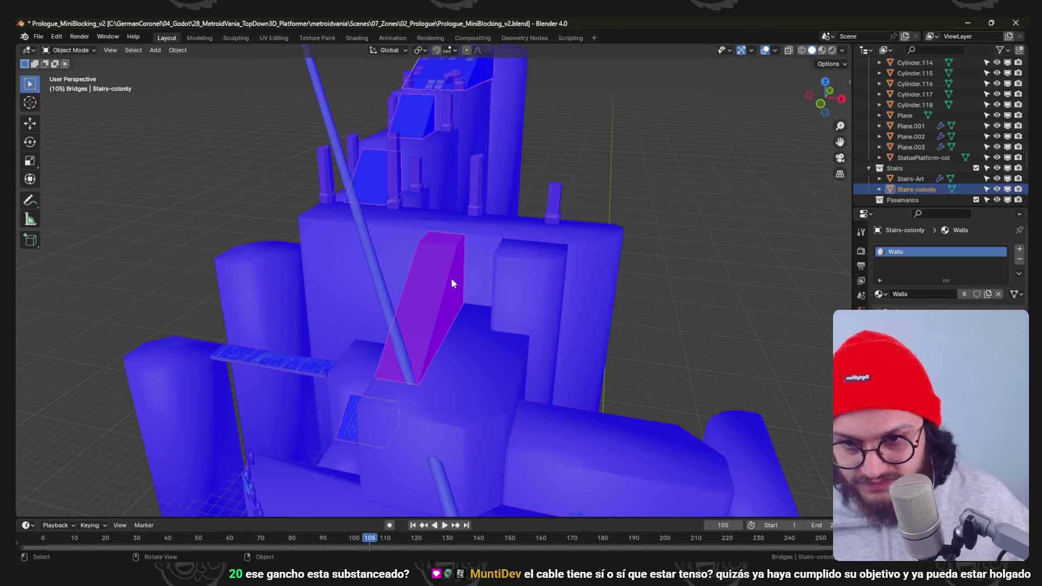
key(Tab)
key(Tab)
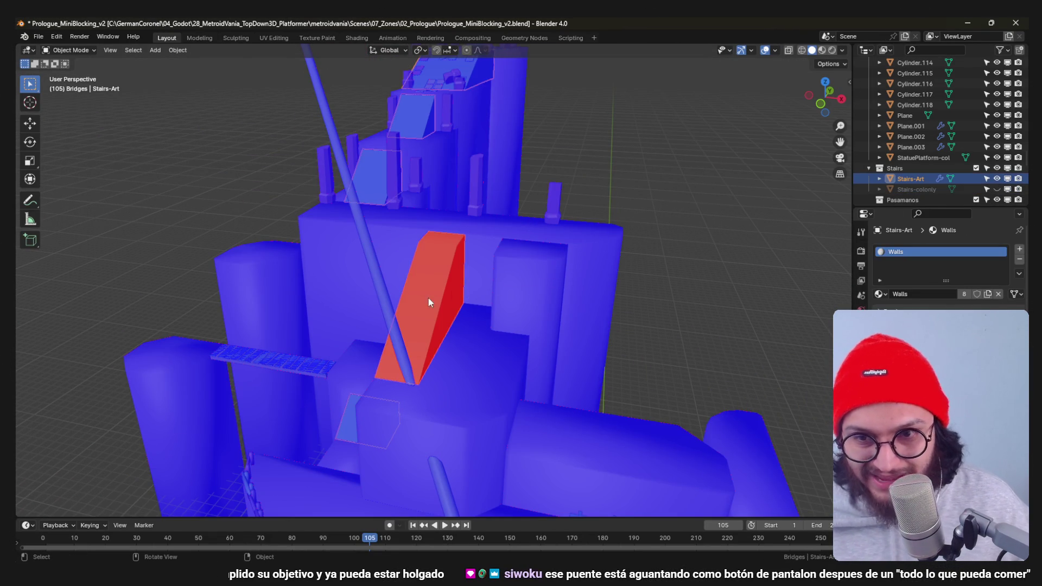
Flip the inverted red ramp face on Stairs-Art outward, return to Object Mode and save.
key(Tab)
key(ctrl+l)
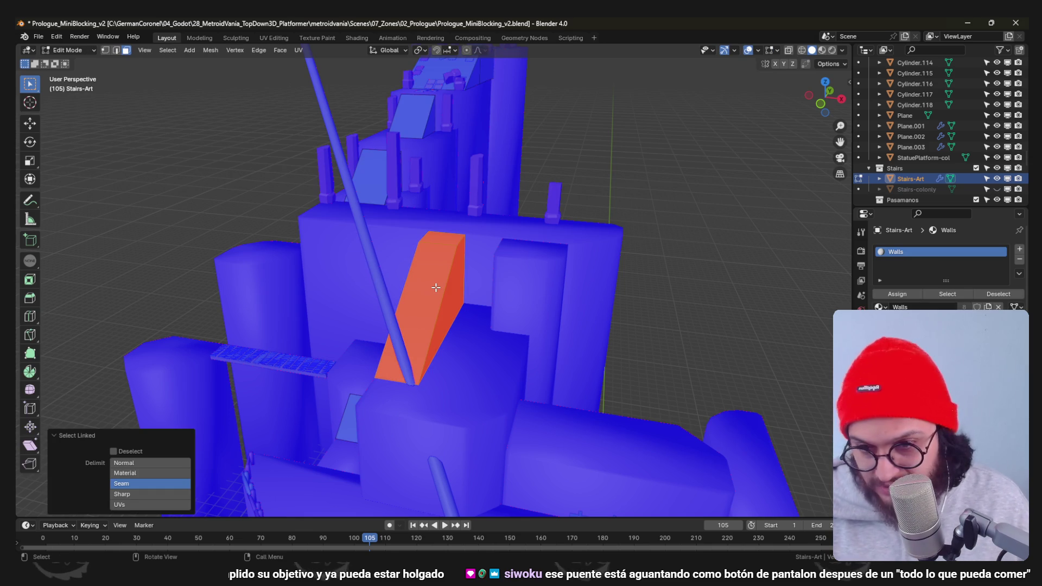
click(897, 294)
key(ctrl+Tab)
click(497, 330)
key(ctrl+s)
Re-enter the stairs mesh and orbit in close to the sloped ramp.
middle_drag(507, 300, 467, 268)
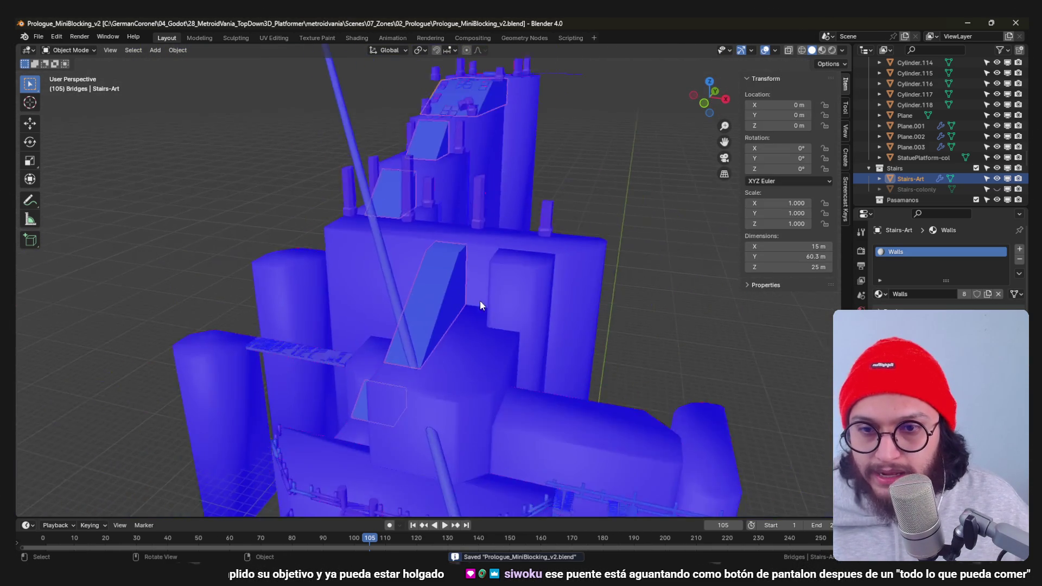
mouse_move(467, 268)
middle_down()
mouse_move(425, 281)
mouse_move(407, 198)
middle_up()
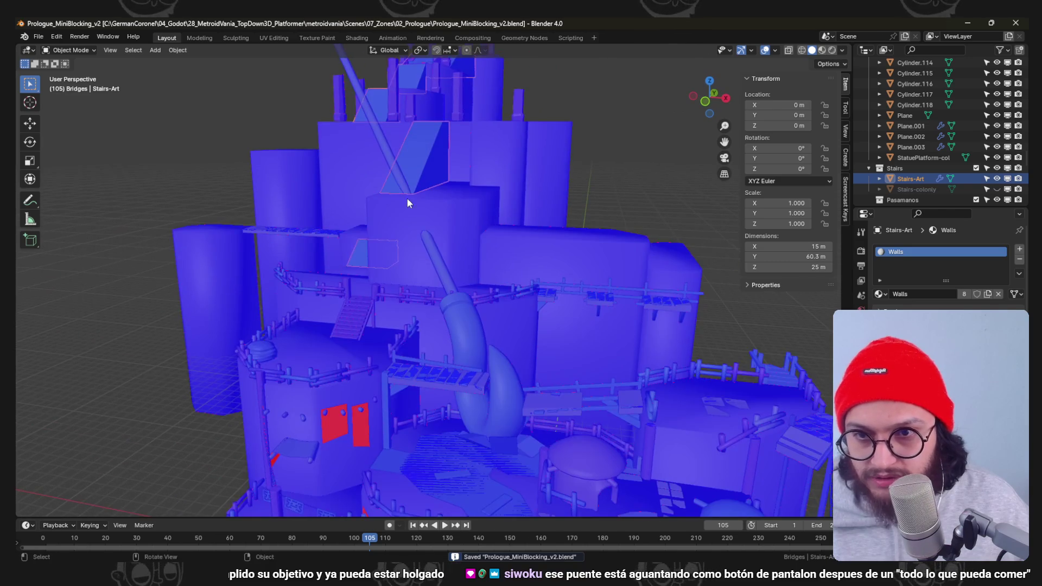
scroll(445, 195, up, 5)
key(Tab)
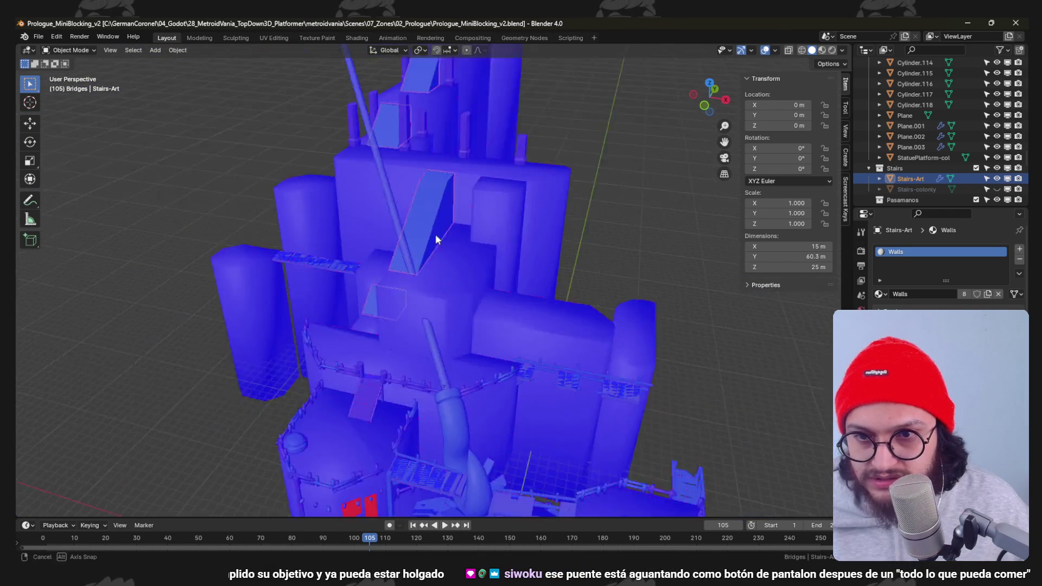
scroll(436, 234, up, 4)
middle_drag(466, 275, 445, 279)
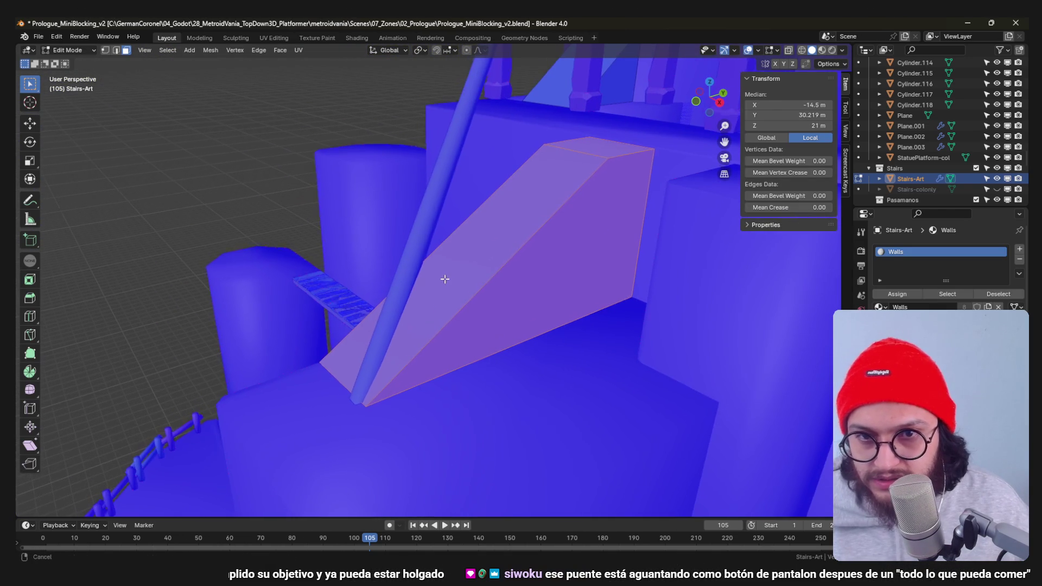
Add an edge loop across the sloped ramp with Ctrl+R, trying then cancelling an edge slide.
click(455, 291)
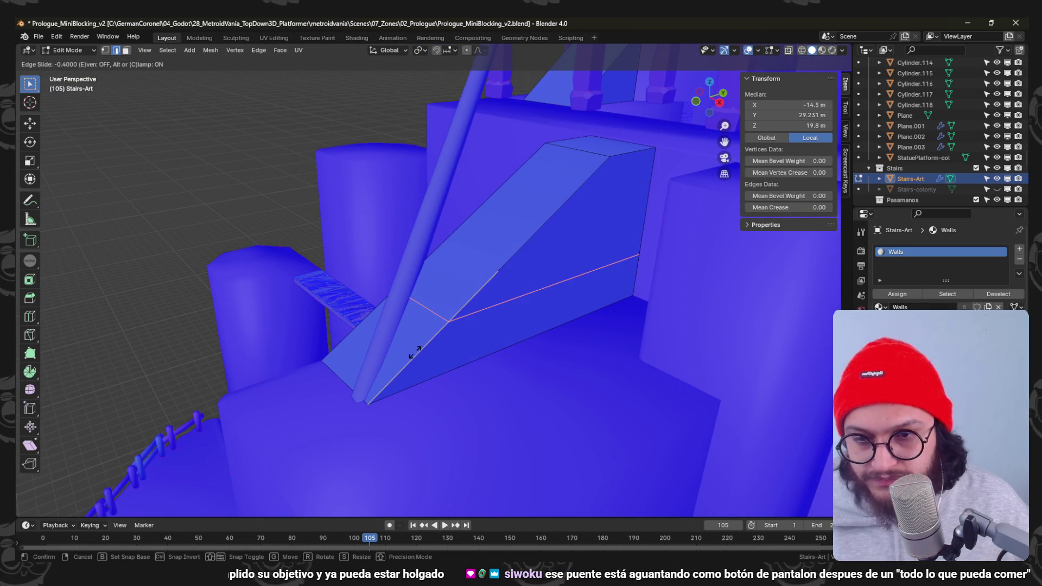
click(446, 317)
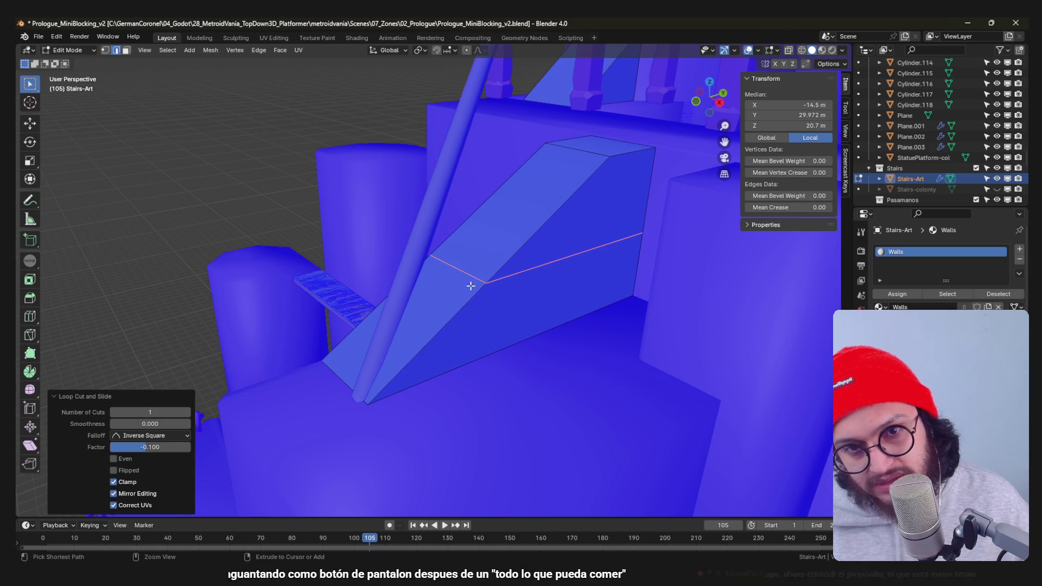
mouse_move(498, 254)
middle_down()
mouse_move(493, 224)
mouse_move(435, 306)
middle_up()
key(g)
key(g)
click(525, 215)
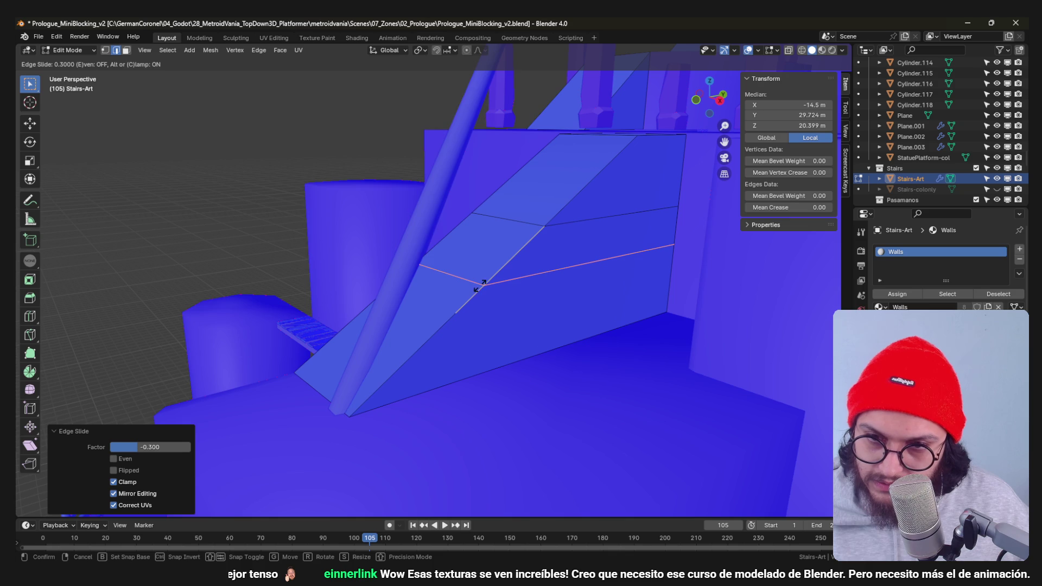
right_click(491, 267)
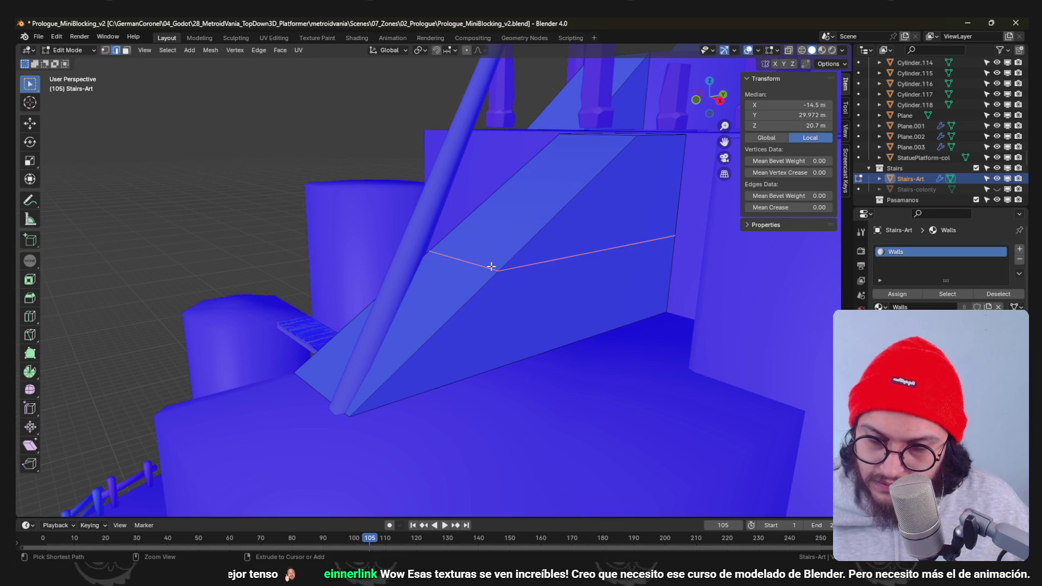
scroll(491, 266, down, 3)
scroll(489, 263, down, 2)
Switch editing to BaseLevel-CutEdges-col and select the central block's top face.
mouse_move(521, 268)
middle_down()
mouse_move(488, 235)
mouse_move(456, 232)
middle_up()
scroll(447, 309, up, 3)
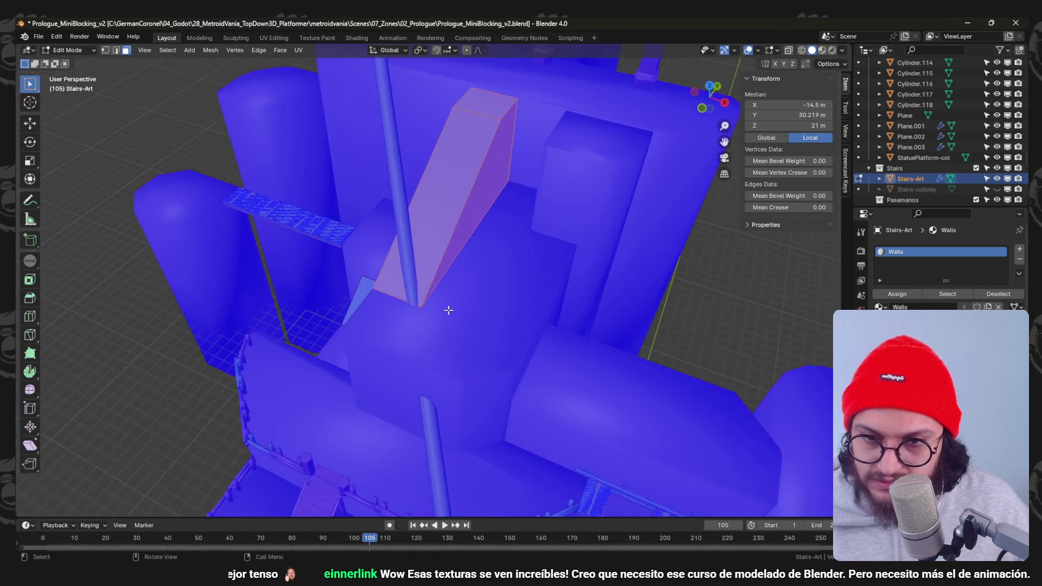
scroll(448, 310, down, 3)
click(444, 250)
scroll(442, 290, up, 2)
mouse_move(442, 290)
middle_down()
mouse_move(330, 280)
mouse_move(568, 267)
mouse_move(408, 283)
mouse_move(443, 287)
mouse_move(405, 308)
mouse_move(393, 269)
mouse_move(399, 242)
mouse_move(445, 284)
mouse_move(446, 311)
middle_up()
click(456, 275)
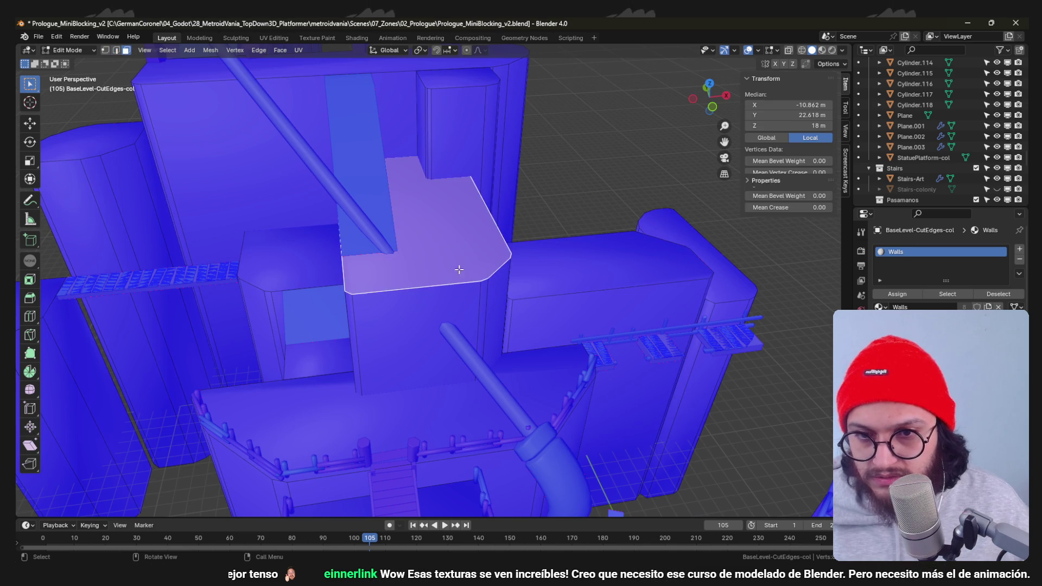
Delete the central block's top face and Grid Fill the hole from its border edges.
middle_drag(459, 270, 470, 290)
click(473, 314)
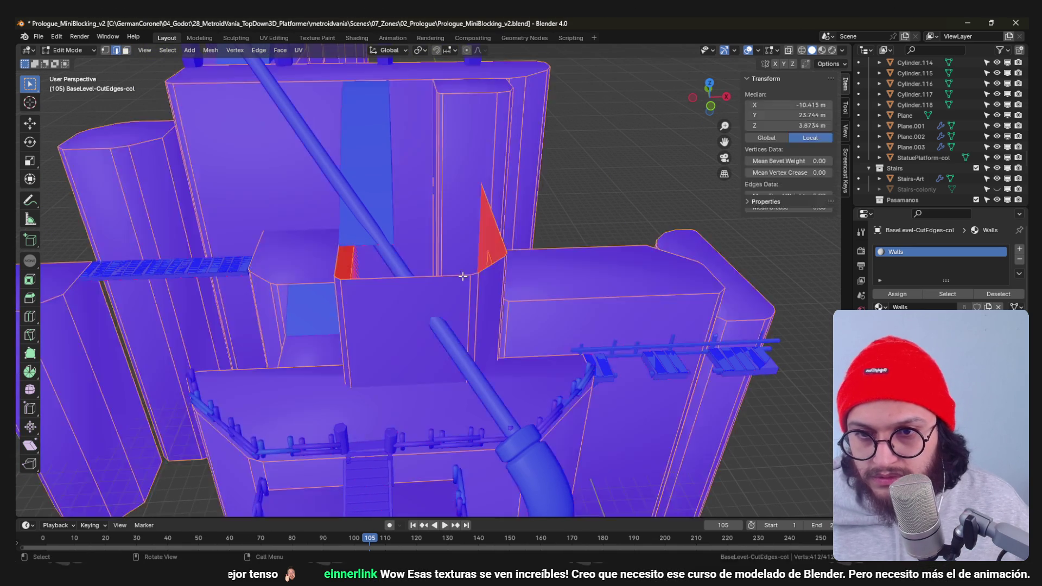
key(2)
click(476, 274)
click(489, 283)
mouse_move(489, 279)
middle_down()
mouse_move(496, 290)
mouse_move(439, 314)
middle_up()
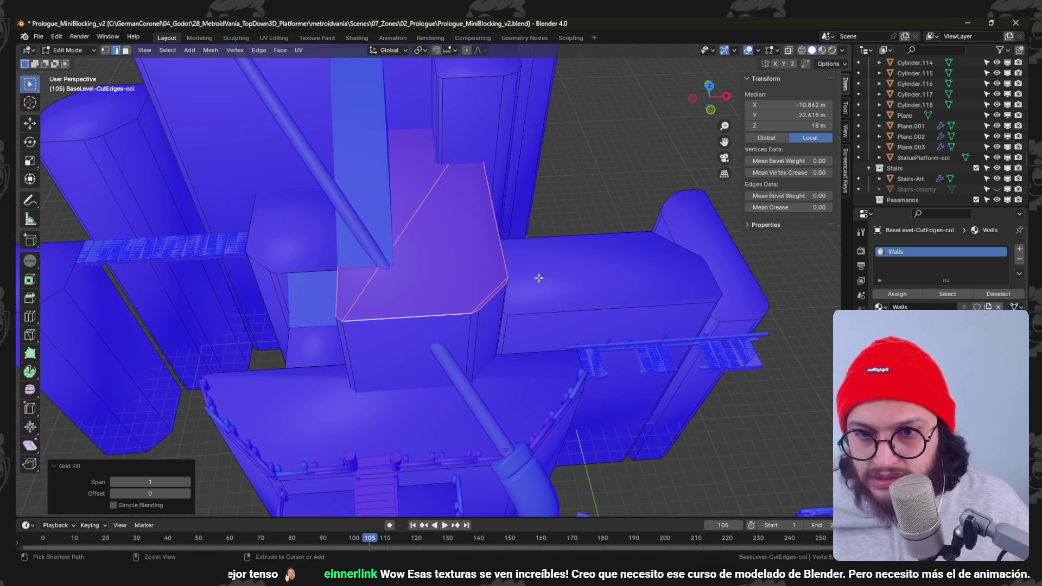
Delete the filled face again, undo to restore it, and clear the selection.
key(x)
click(512, 285)
key(ctrl+z)
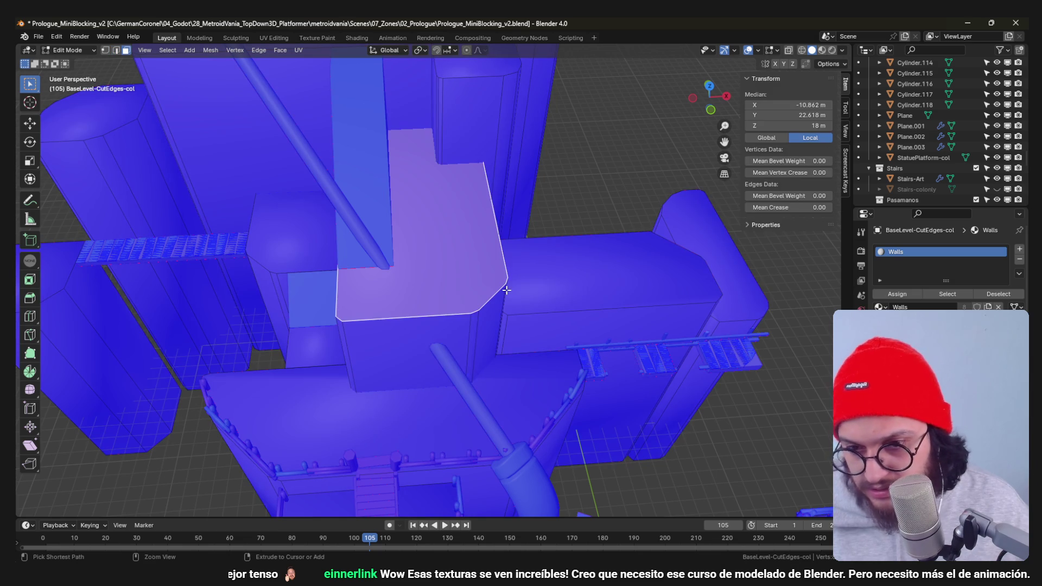
middle_drag(506, 289, 510, 305)
key(alt+a)
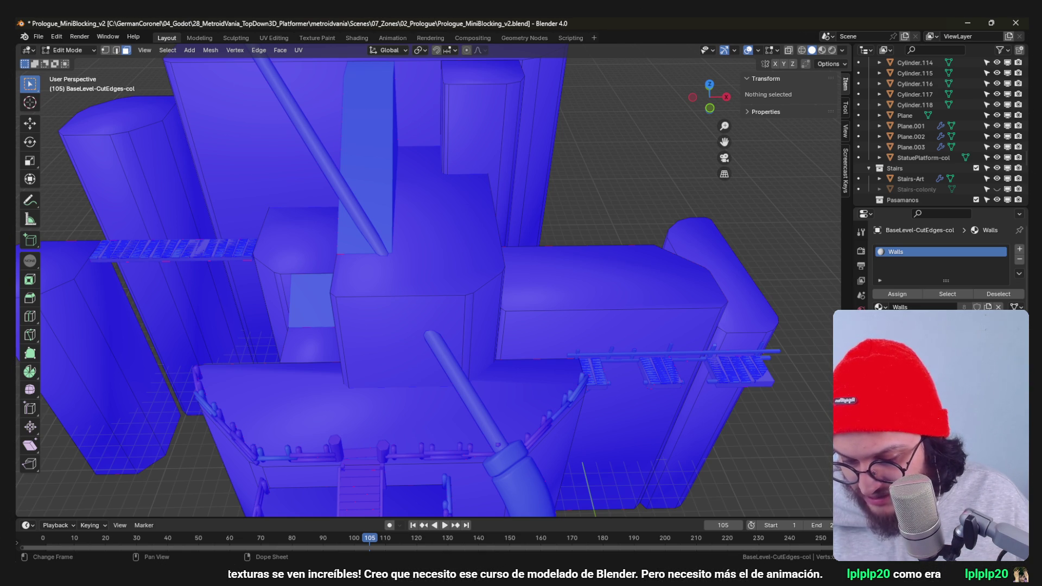
Reframe the base level and select a face on the central block's front.
mouse_move(530, 237)
middle_down()
mouse_move(497, 207)
mouse_move(549, 220)
mouse_move(548, 325)
mouse_move(510, 225)
mouse_move(488, 233)
mouse_move(444, 212)
mouse_move(402, 171)
mouse_move(432, 177)
mouse_move(447, 215)
mouse_move(435, 221)
middle_up()
scroll(549, 221, down, 5)
scroll(436, 220, up, 5)
key(grave)
click(310, 273)
mouse_move(349, 273)
middle_down()
mouse_move(404, 234)
mouse_move(388, 319)
mouse_move(438, 275)
mouse_move(408, 279)
mouse_move(415, 261)
middle_up()
click(402, 231)
scroll(402, 232, down, 4)
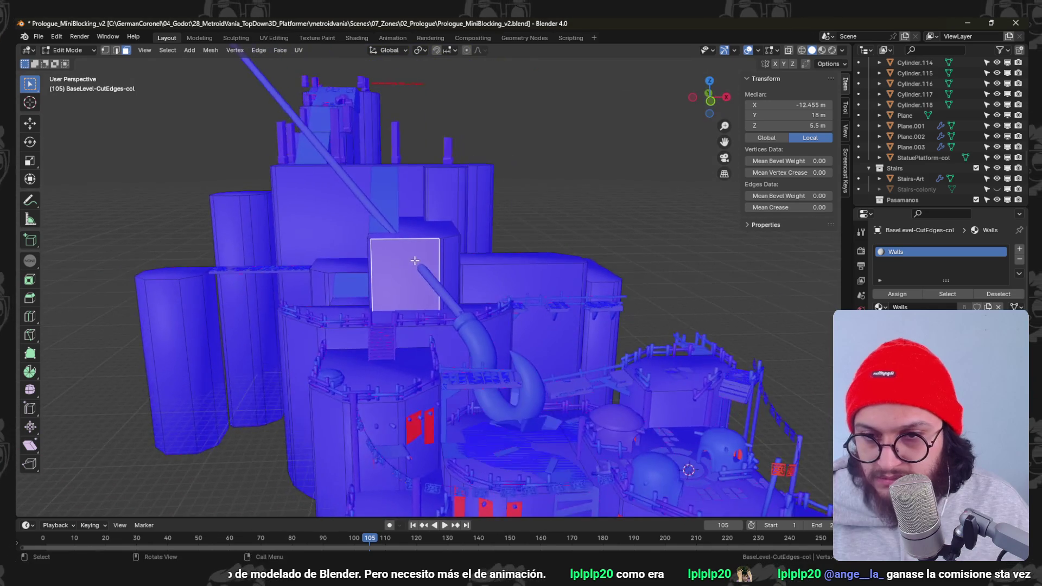
scroll(415, 261, up, 3)
scroll(414, 268, up, 2)
Duplicate the metal pole's whole mesh in place and separate it into its own object.
key(Tab)
click(419, 318)
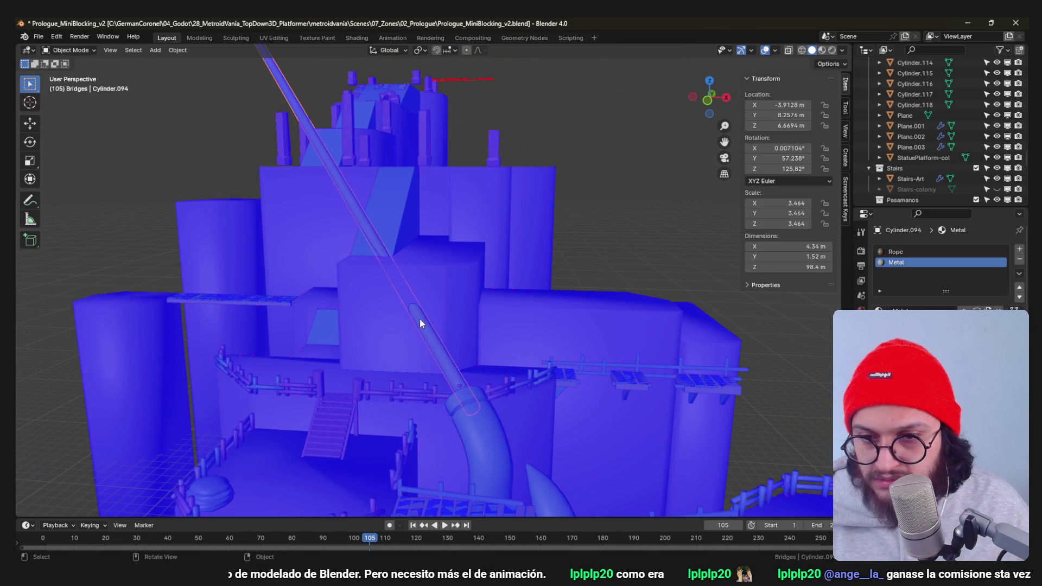
key(Tab)
key(alt+a)
key(a)
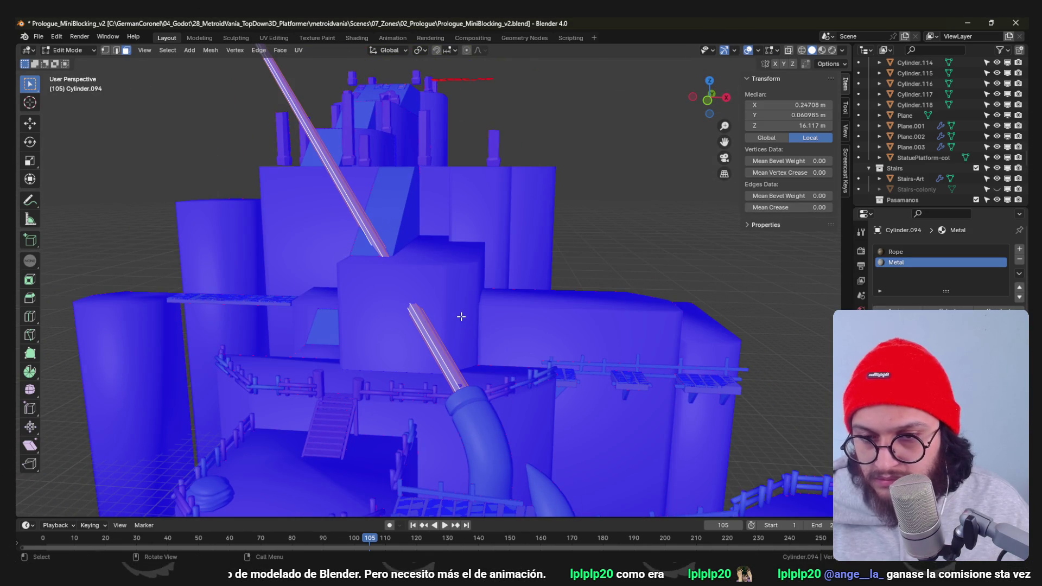
key(shift+d)
right_click(460, 316)
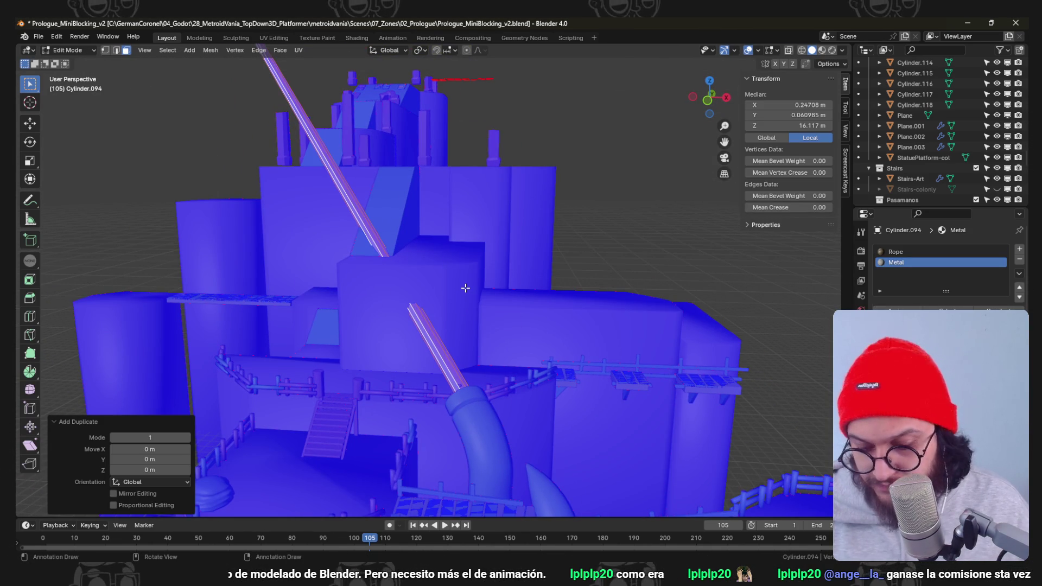
key(p)
click(459, 288)
key(Tab)
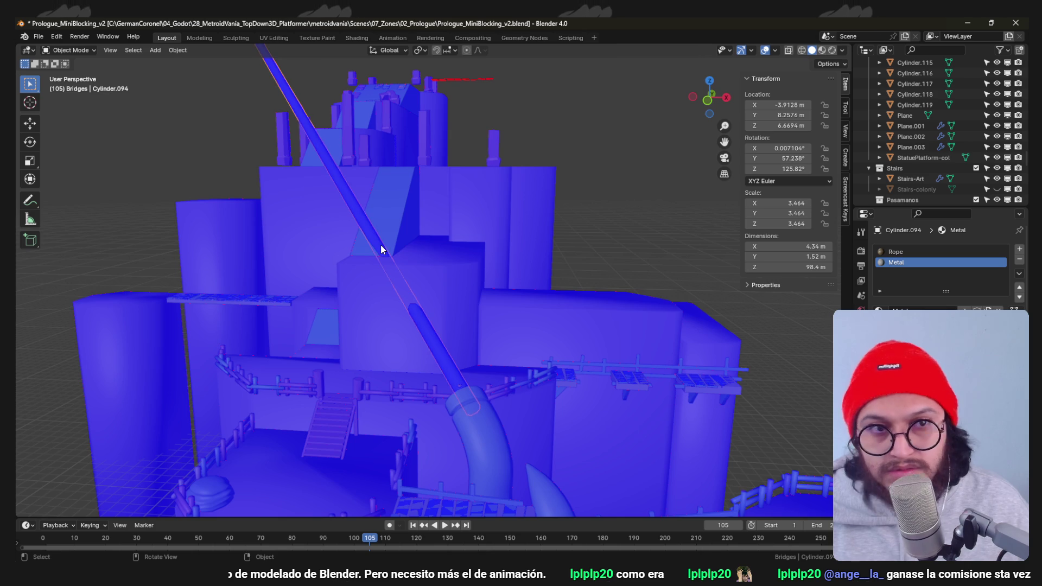
Duplicate the long diagonal pole in place, thicken it and split it off as a cutter object.
click(444, 322)
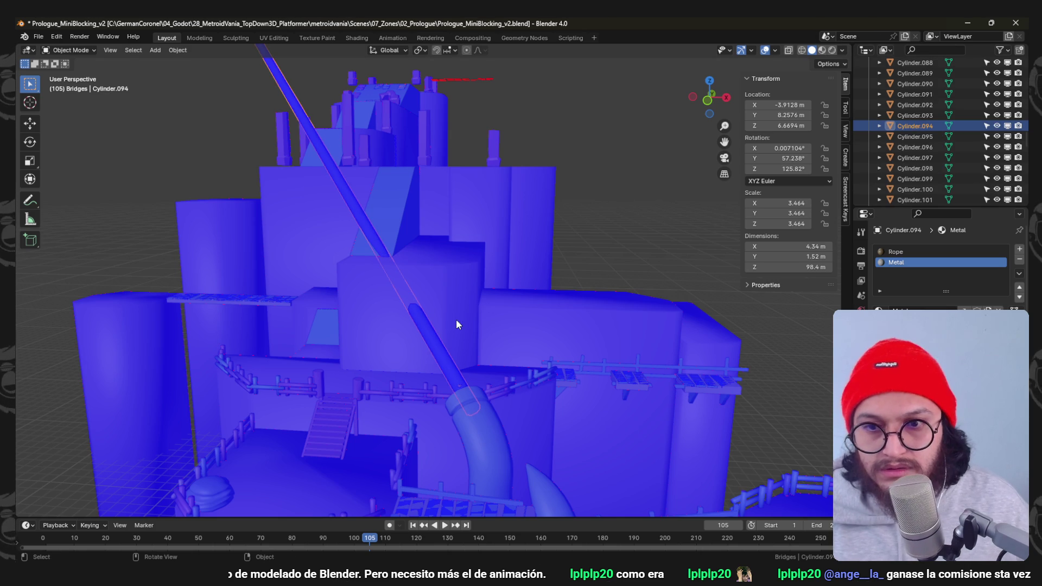
key(g)
click(451, 309)
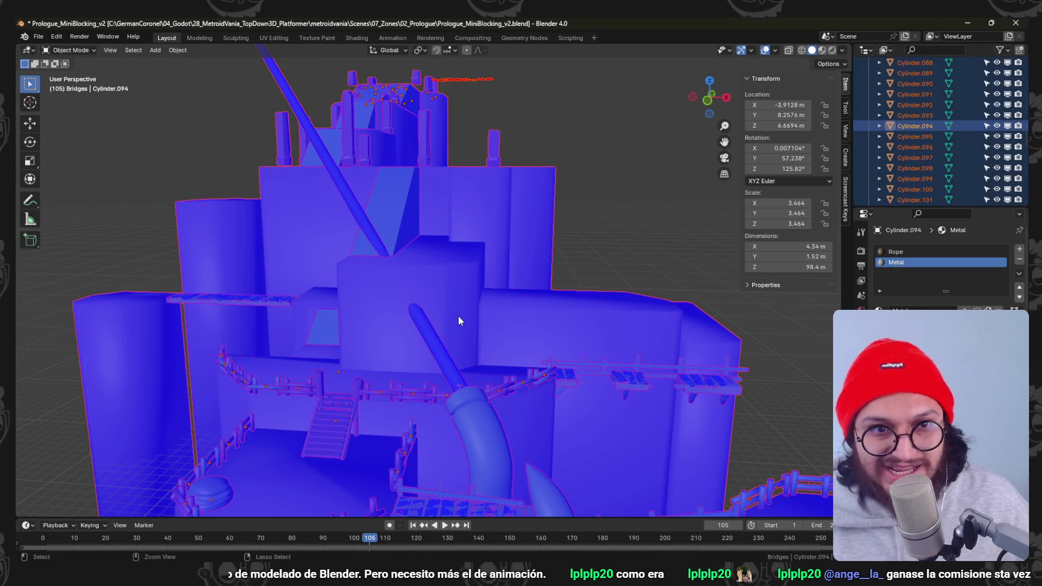
key(Tab)
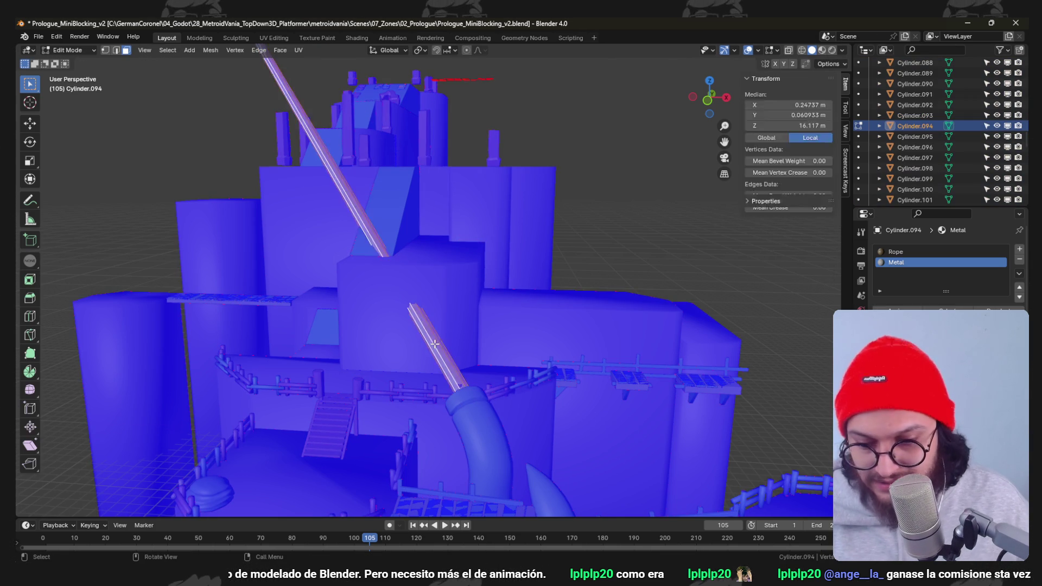
key(l)
key(shift+d)
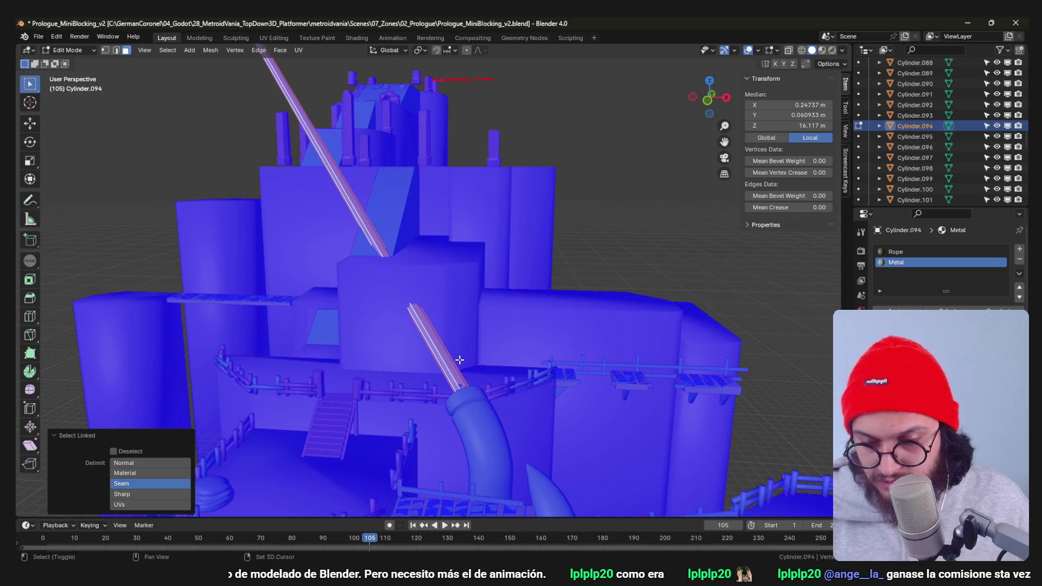
right_click(459, 360)
click(458, 359)
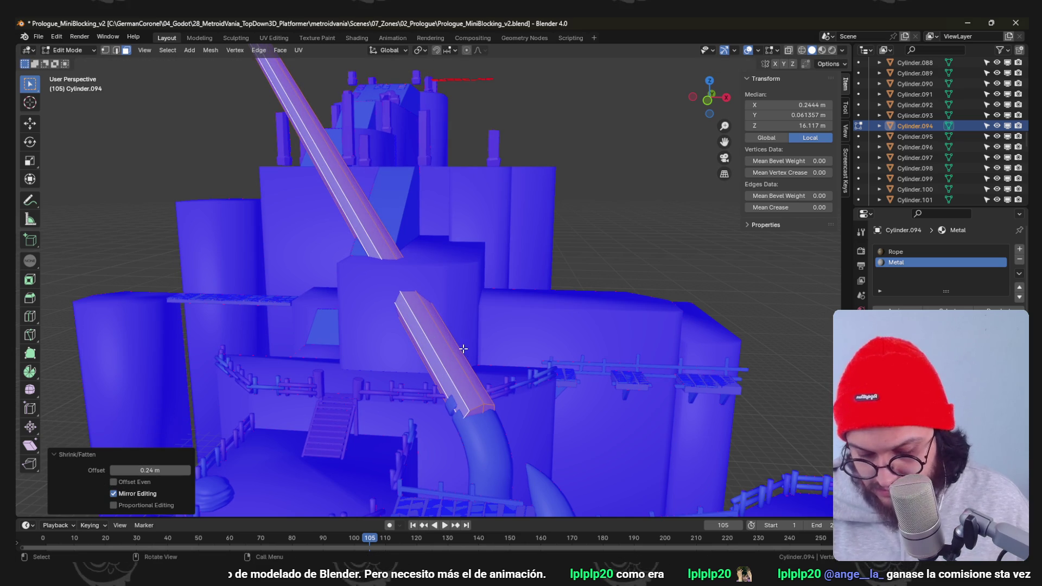
key(alt+a)
key(ctrl+Tab)
click(388, 351)
click(447, 345)
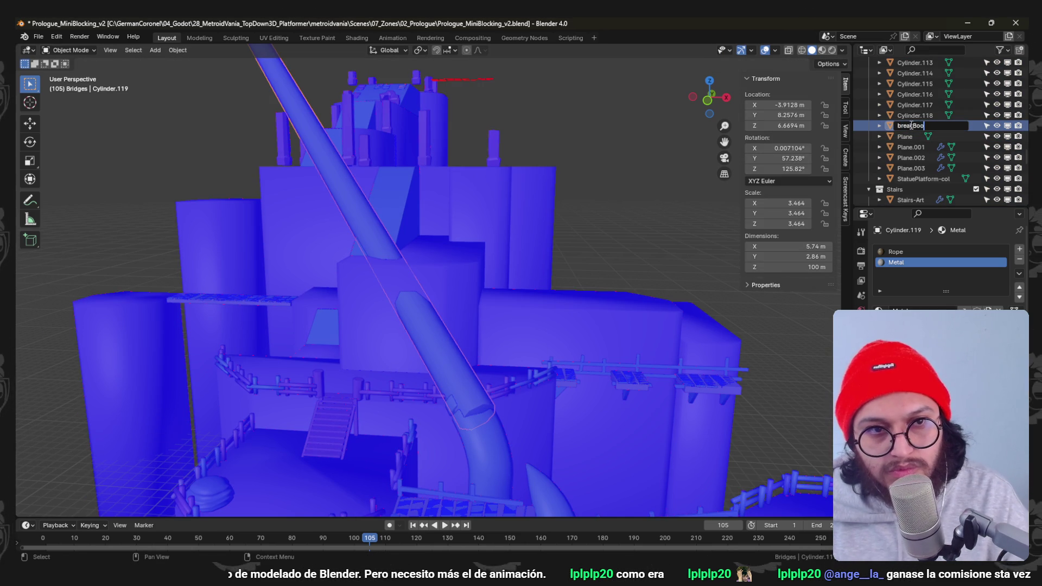
text(n)
Name the cutter breakBoolean and fatten its mesh with Alt+S.
key(Return)
mouse_move(500, 239)
middle_down()
mouse_move(646, 235)
mouse_move(463, 260)
mouse_move(393, 242)
mouse_move(482, 247)
mouse_move(477, 258)
mouse_move(415, 229)
mouse_move(443, 252)
mouse_move(522, 275)
mouse_move(480, 267)
middle_up()
scroll(420, 254, up, 3)
scroll(416, 248, up, 2)
scroll(416, 249, down, 1)
key(ctrl+Tab)
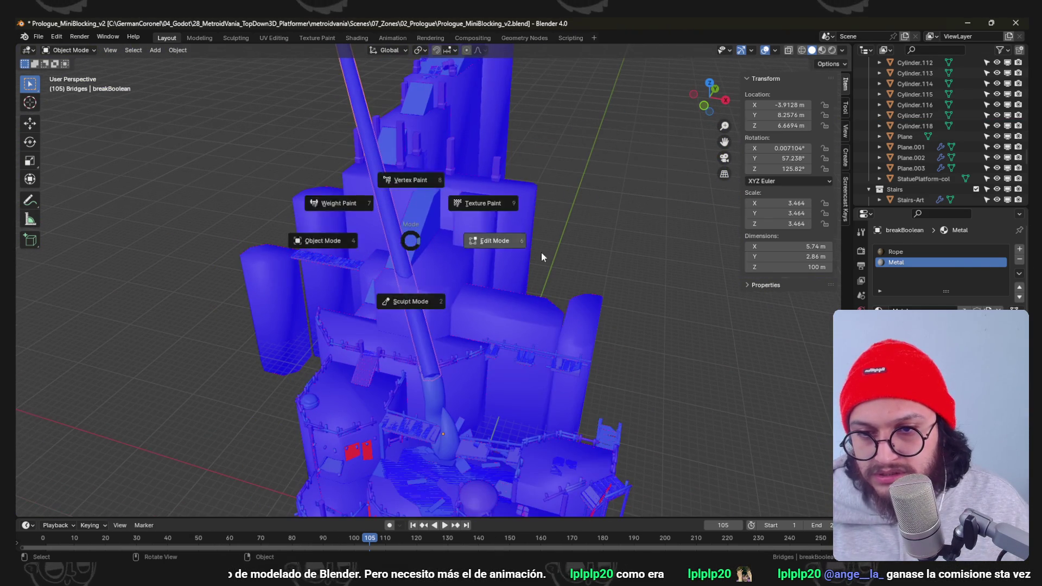
click(480, 266)
key(alt+s)
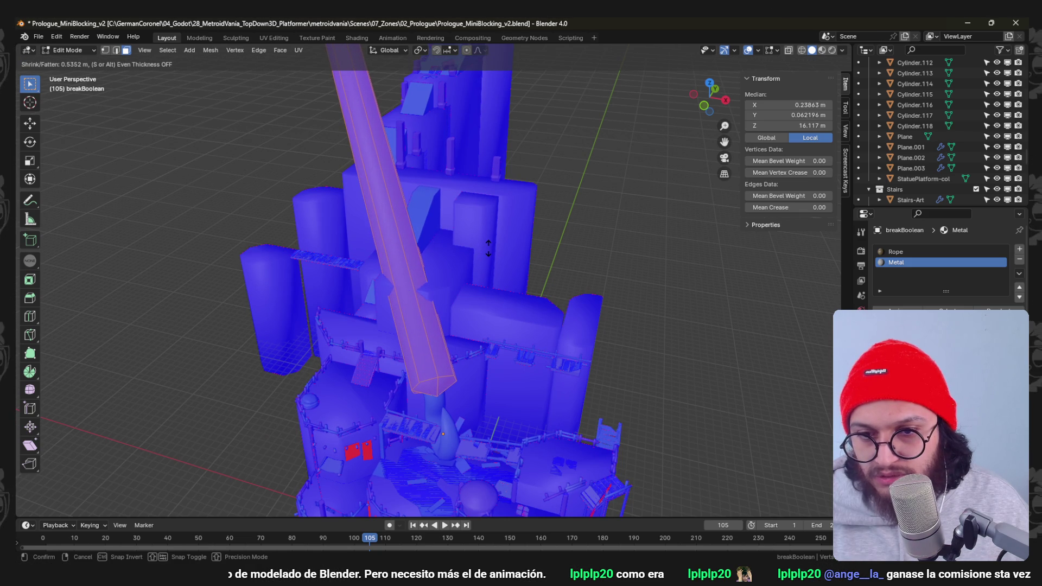
click(484, 247)
key(Tab)
Separate the BaseLevel-CutEdges-col wall part the pole crosses into its own object.
mouse_move(483, 246)
middle_down()
mouse_move(453, 301)
mouse_move(455, 326)
mouse_move(442, 274)
middle_up()
click(442, 274)
scroll(481, 296, up, 2)
scroll(481, 299, up, 2)
key(Tab)
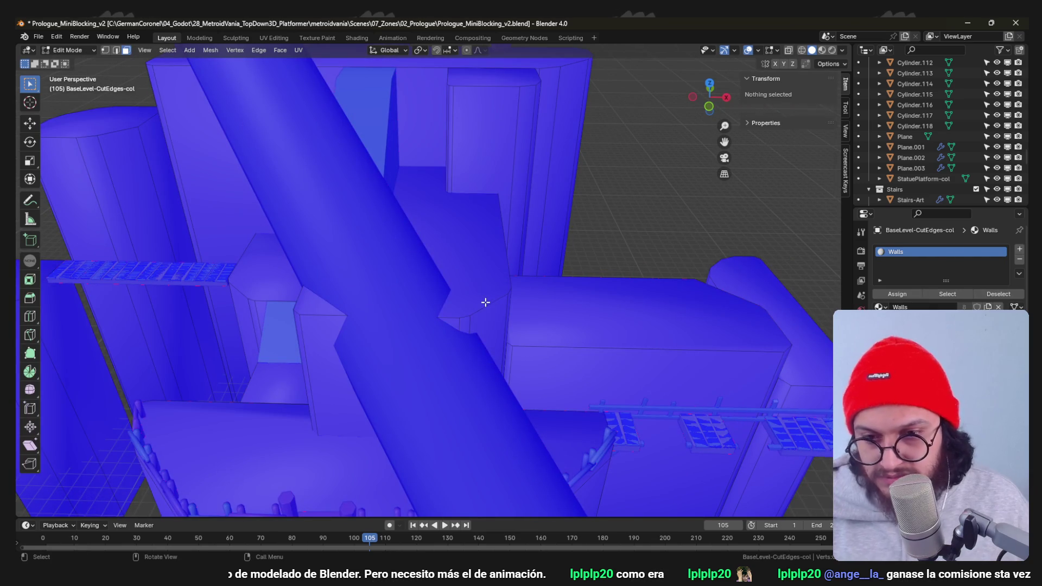
key(l)
key(ctrl+z)
key(Tab)
Separate the Stairs-Art section the pole crosses into its own object as well.
click(380, 122)
key(Tab)
key(alt+a)
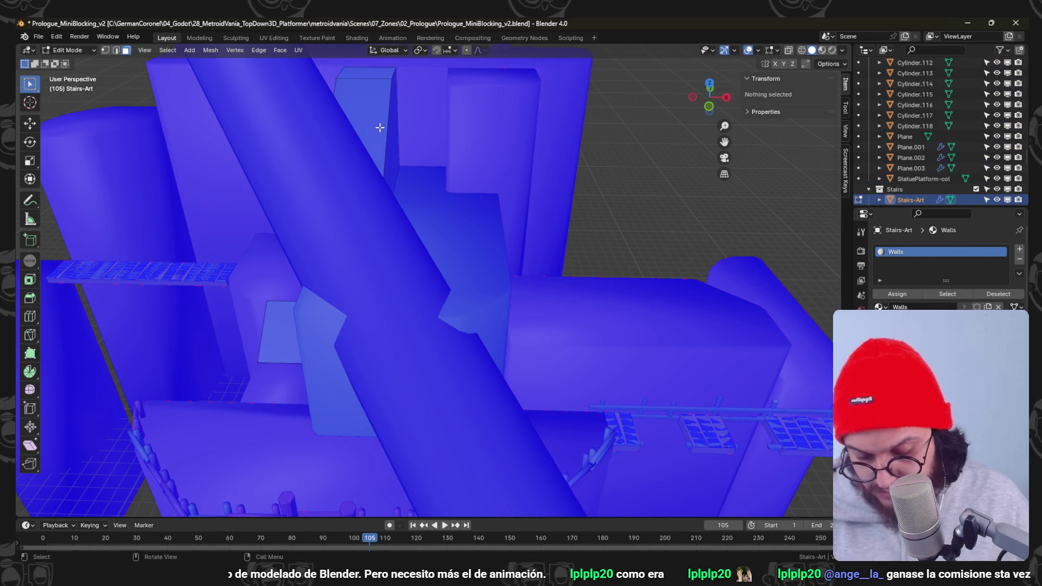
key(l)
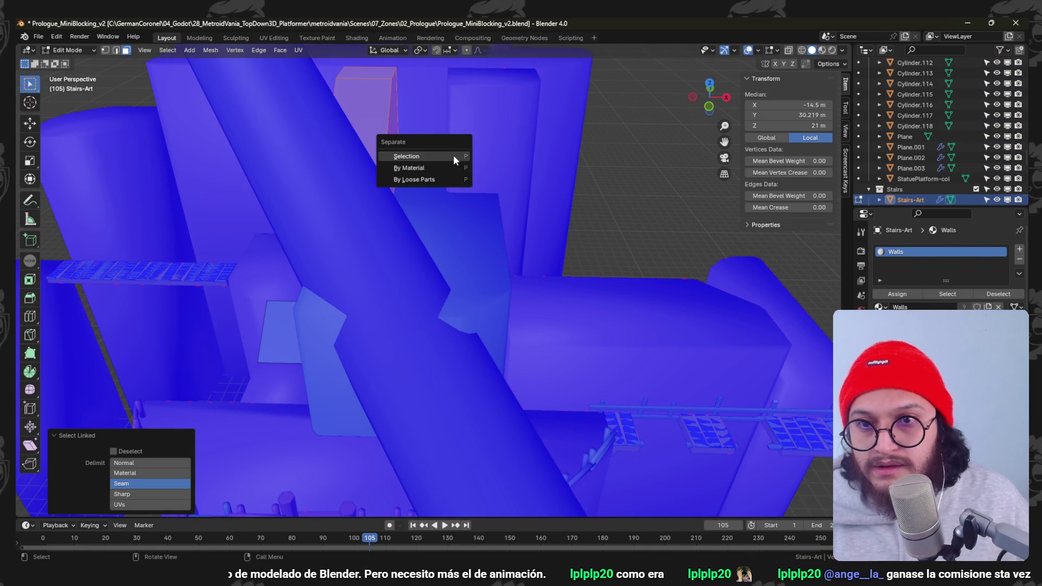
key(Tab)
Select the separated wall piece BaseLevel-CutEdges-col.001 and show its modifiers.
mouse_move(419, 260)
middle_down()
mouse_move(391, 239)
mouse_move(454, 272)
middle_up()
click(405, 221)
click(454, 271)
click(861, 353)
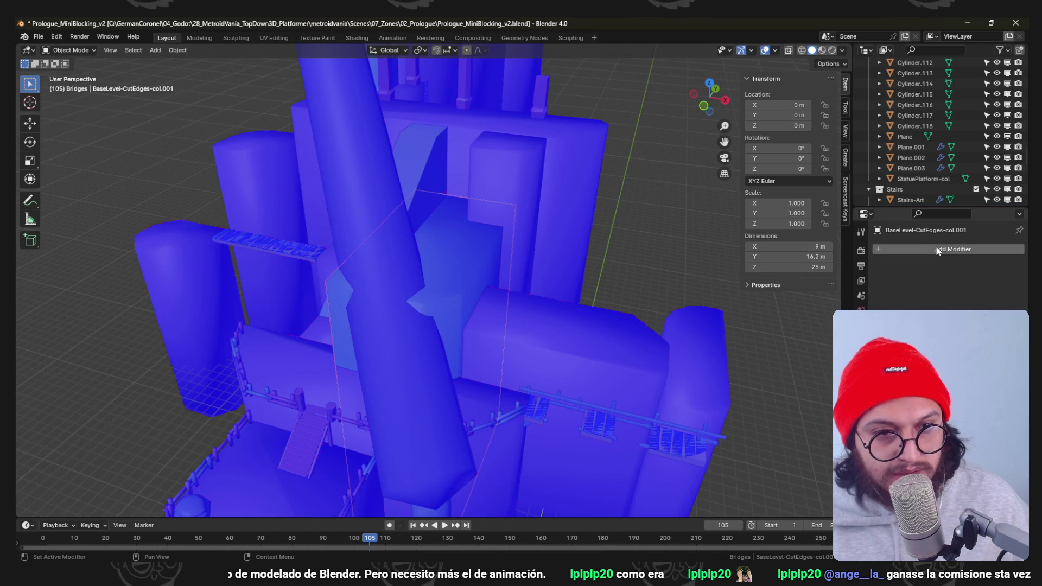
Add Difference booleans using breakBoolean to BaseLevel-CutEdges-col.001 and Stairs-Art.001.
click(923, 253)
click(794, 303)
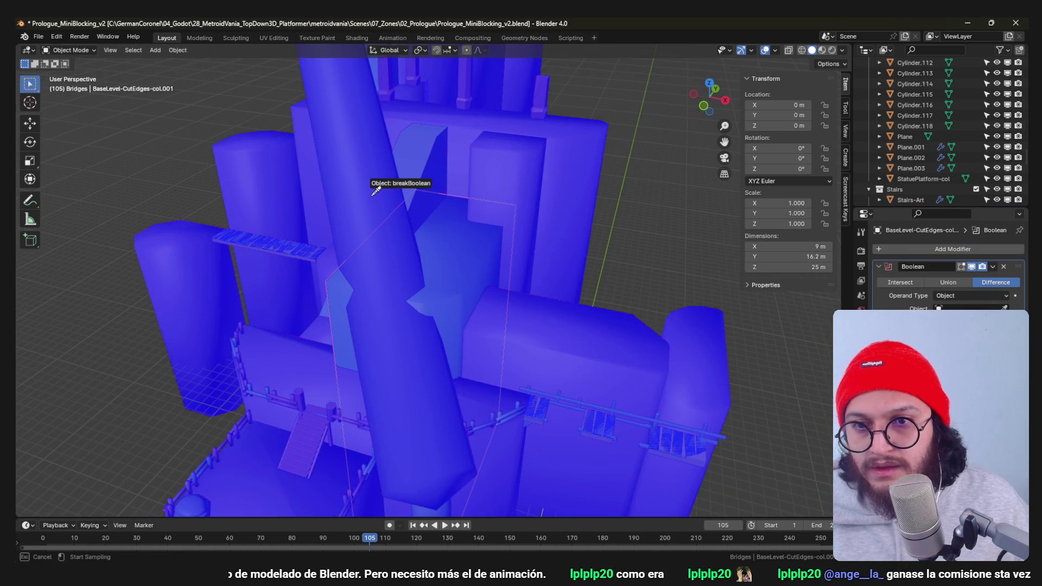
mouse_move(470, 246)
middle_down()
mouse_move(530, 287)
mouse_move(438, 193)
middle_up()
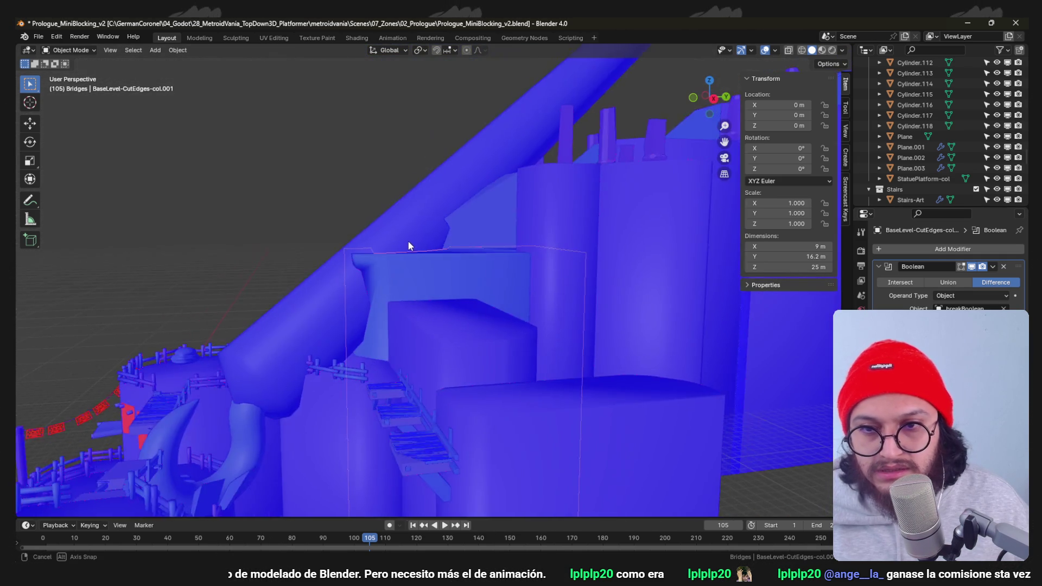
click(431, 209)
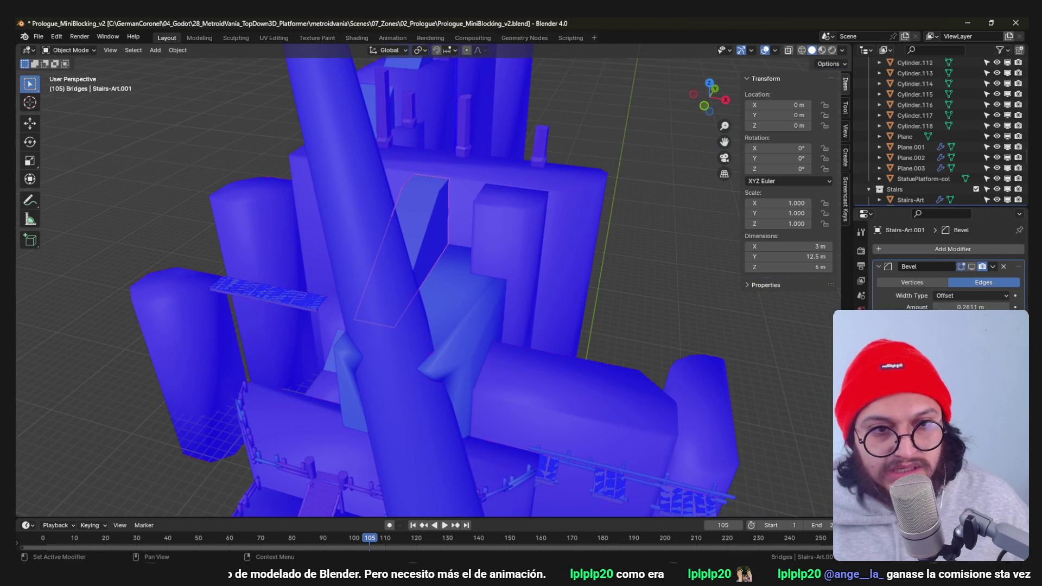
click(910, 249)
mouse_move(864, 251)
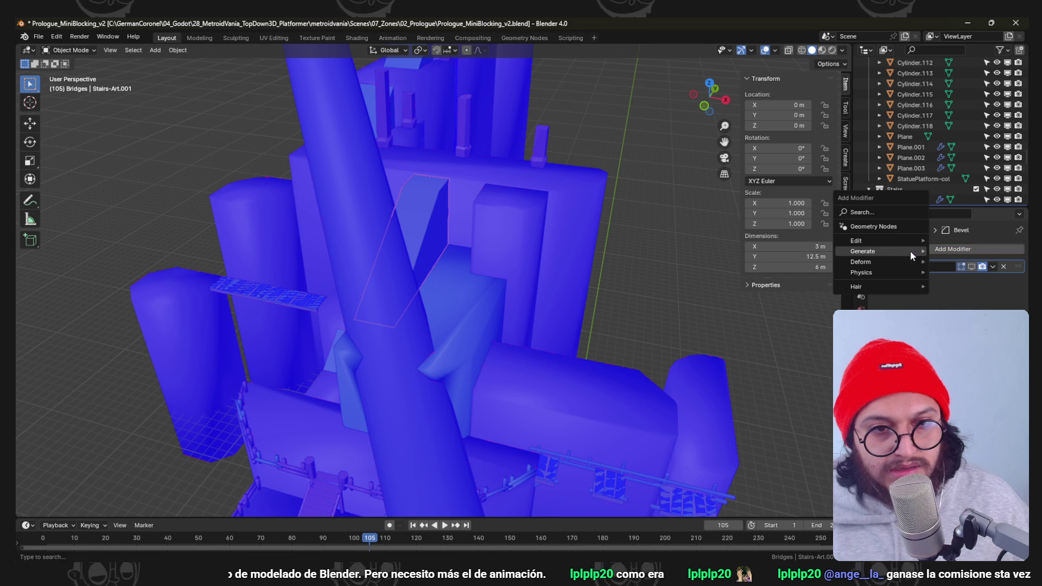
click(957, 272)
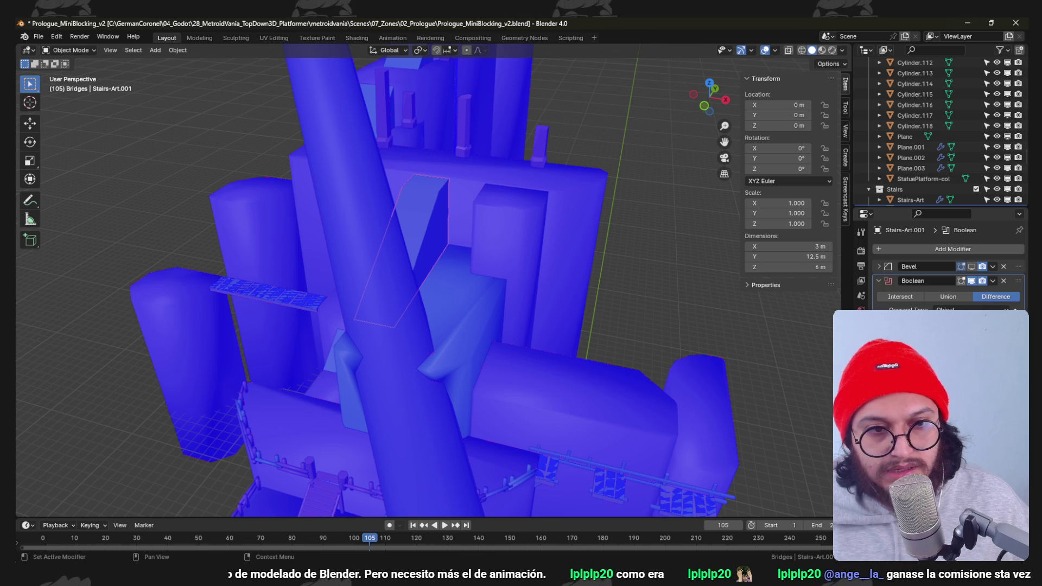
click(340, 166)
middle_drag(347, 177, 555, 274)
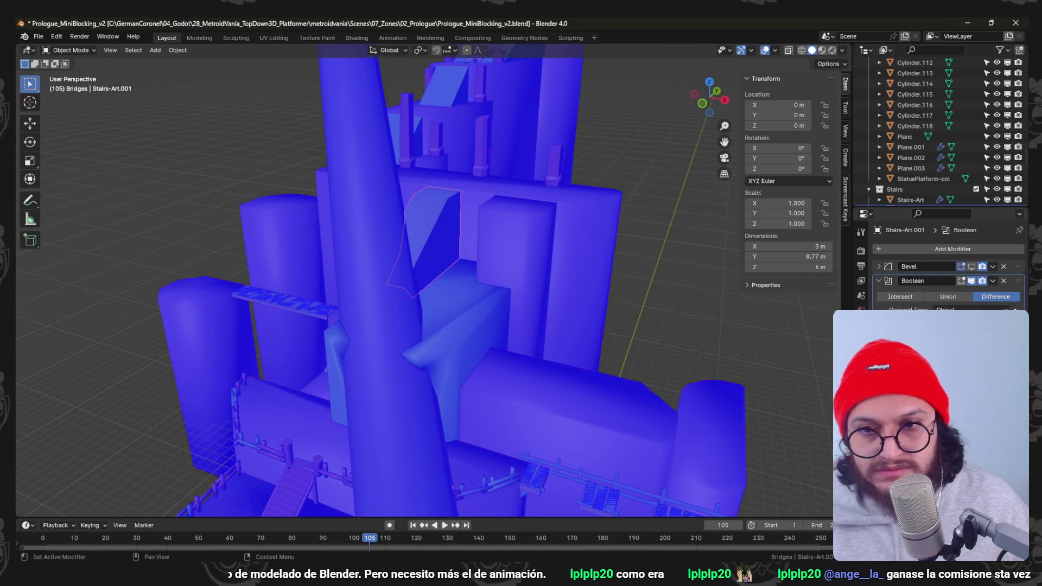
Select the breakBoolean cutter and orbit to review the cut openings.
middle_drag(514, 284, 386, 268)
click(374, 230)
mouse_move(375, 229)
middle_down()
mouse_move(440, 265)
mouse_move(478, 239)
mouse_move(453, 283)
mouse_move(432, 212)
mouse_move(548, 234)
mouse_move(482, 286)
mouse_move(436, 238)
mouse_move(638, 248)
middle_up()
Slim the breakBoolean cutter's mesh with Alt+S shrink.
click(380, 304)
key(Tab)
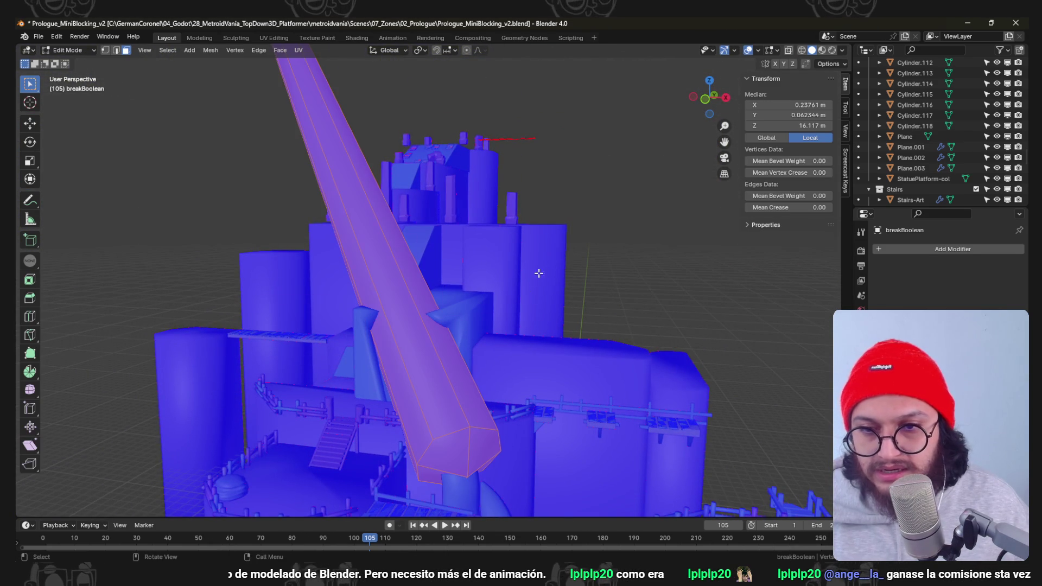
key(Tab)
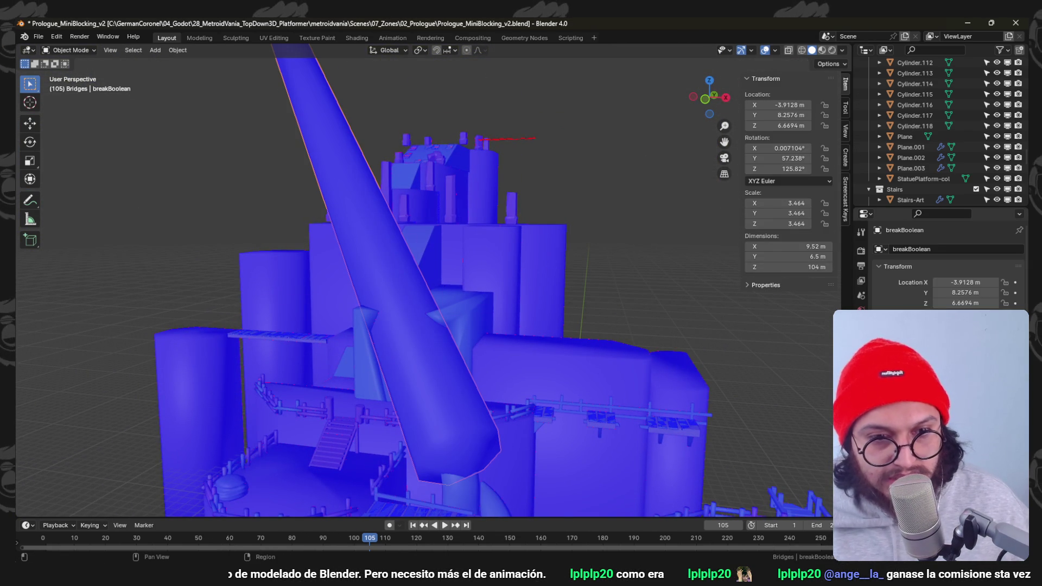
scroll(945, 265, down, 5)
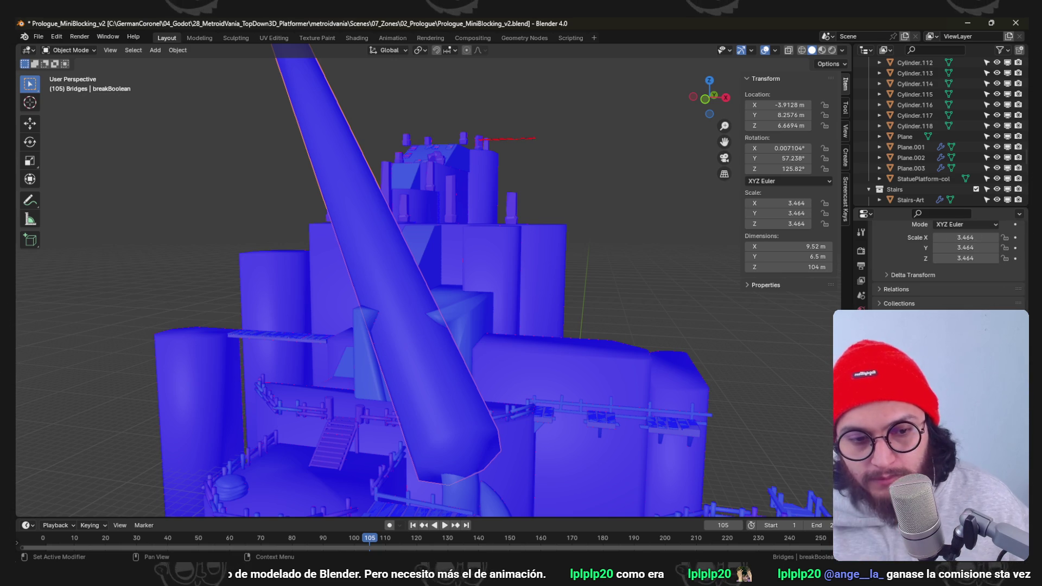
key(Tab)
middle_drag(705, 435, 521, 322)
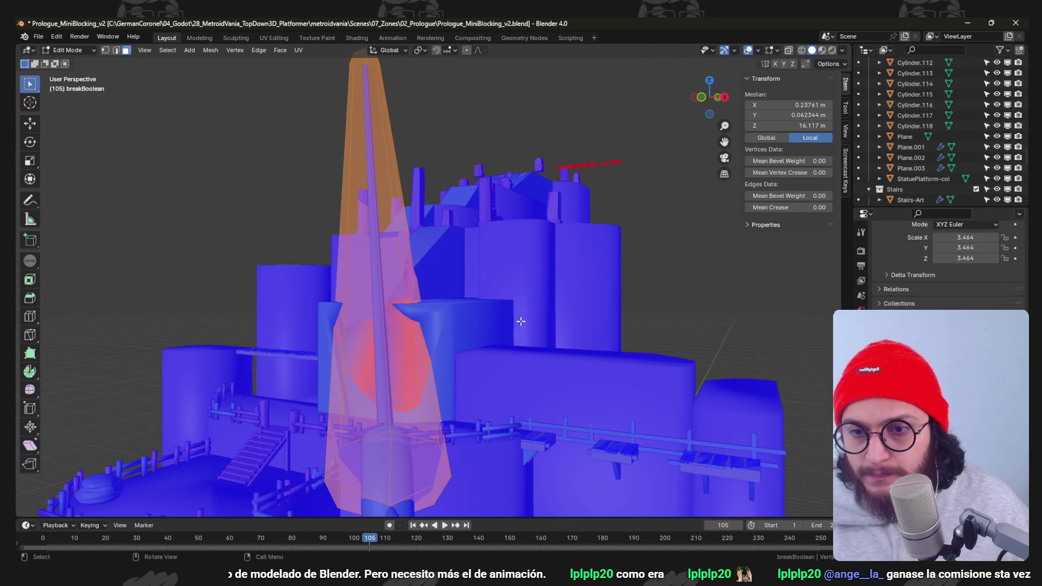
key(alt+s)
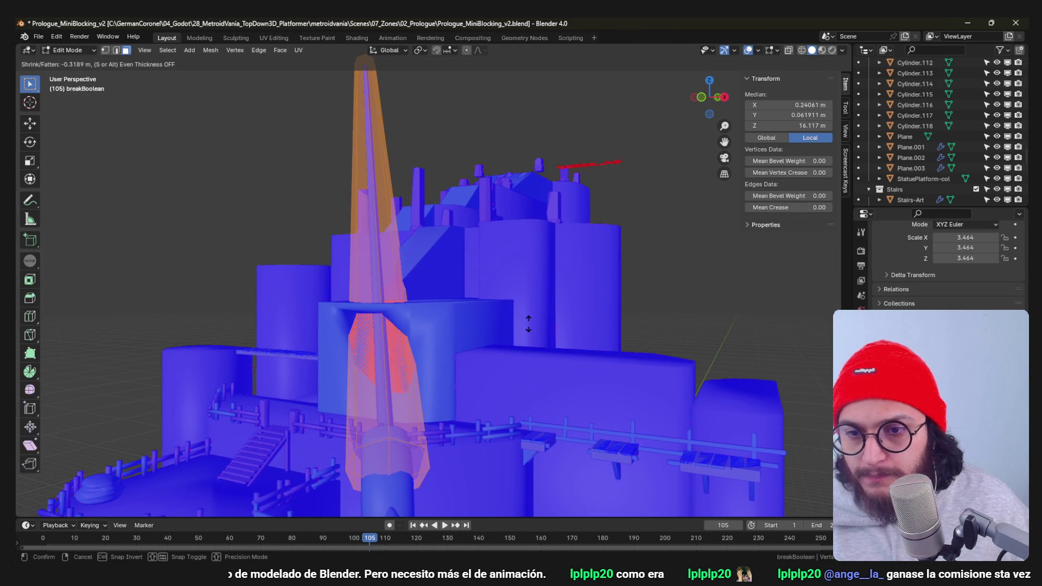
click(528, 324)
Shift the cutter along Z, rescale it, and save the blend file.
mouse_move(530, 326)
middle_down()
mouse_move(438, 310)
mouse_move(454, 321)
mouse_move(399, 302)
mouse_move(480, 312)
mouse_move(420, 322)
mouse_move(512, 338)
mouse_move(577, 312)
mouse_move(620, 315)
mouse_move(571, 355)
mouse_move(494, 321)
mouse_move(474, 293)
mouse_move(594, 321)
mouse_move(605, 338)
mouse_move(512, 317)
mouse_move(478, 290)
mouse_move(533, 304)
mouse_move(505, 351)
mouse_move(444, 335)
mouse_move(505, 317)
mouse_move(488, 318)
middle_up()
key(g)
key(z)
click(401, 303)
key(s)
click(487, 318)
key(Tab)
key(ctrl+s)
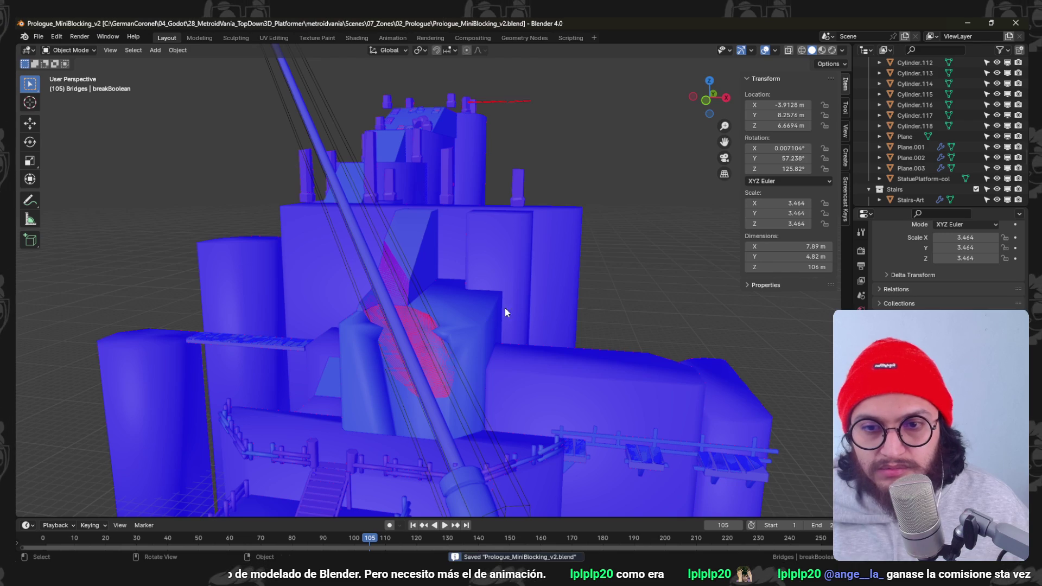
scroll(527, 379, up, 3)
scroll(485, 390, up, 3)
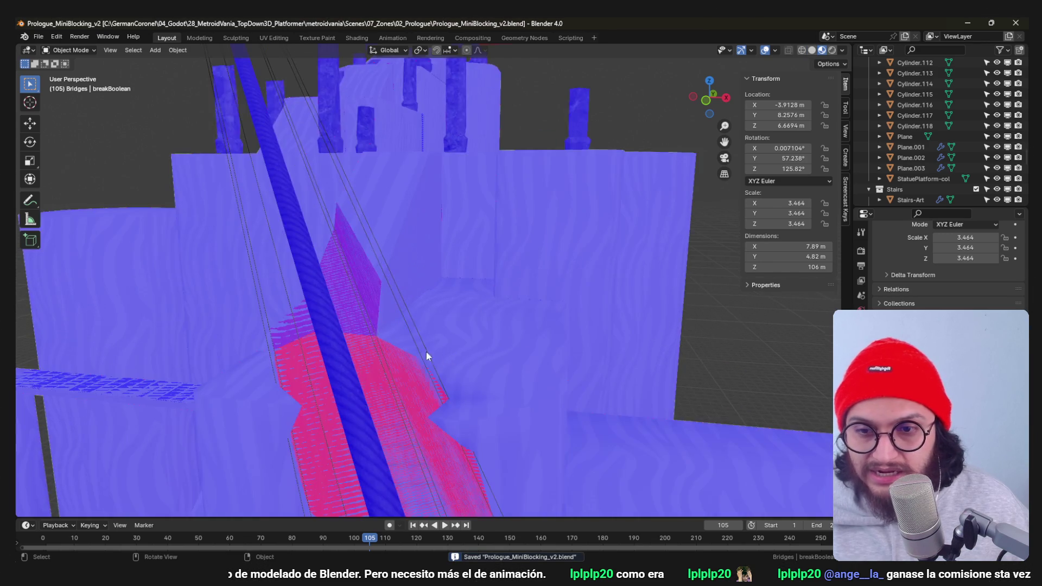
scroll(426, 353, up, 3)
scroll(472, 273, up, 2)
Inspect the cut up close and glance at the level inside Godot.
mouse_move(479, 295)
middle_down()
mouse_move(543, 310)
mouse_move(455, 301)
mouse_move(464, 312)
mouse_move(494, 279)
mouse_move(512, 292)
mouse_move(488, 325)
mouse_move(429, 288)
mouse_move(456, 269)
middle_up()
click(977, 22)
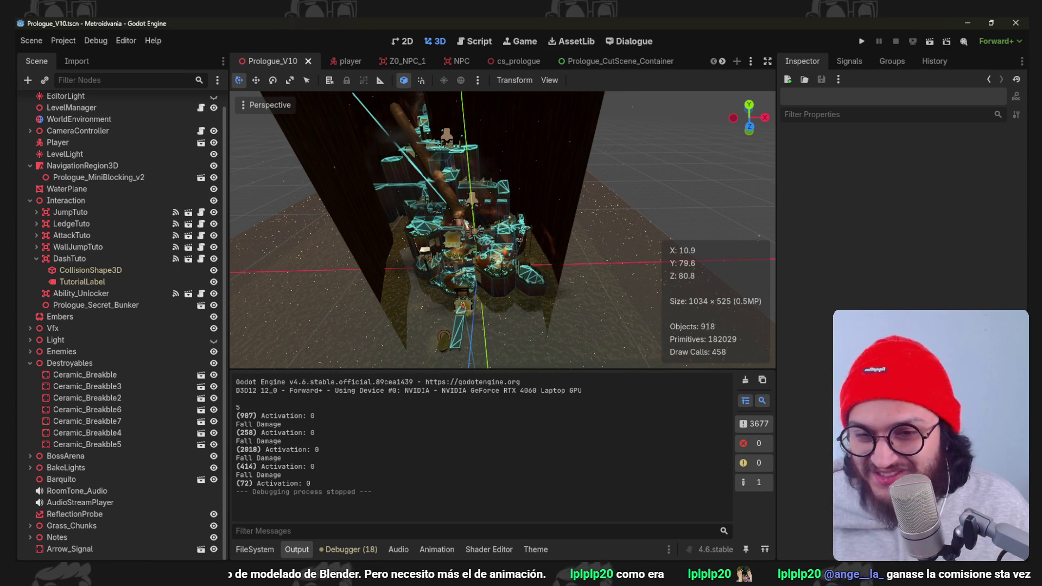
mouse_move(469, 213)
right_down()
mouse_move(522, 267)
mouse_move(505, 266)
right_up()
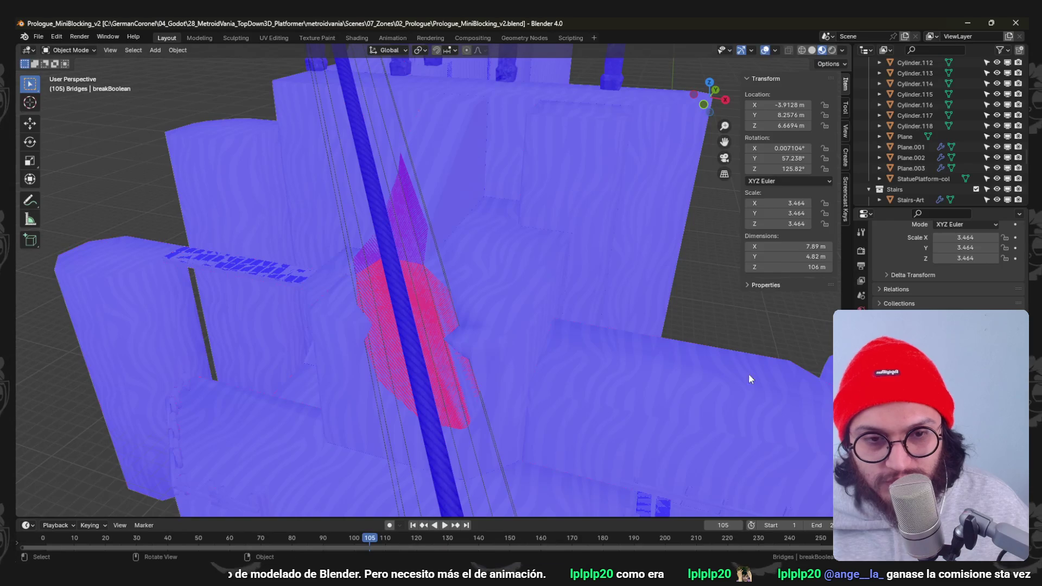
Rename the cutter to breakBoolean-noimp, save the blockout and bring Godot forward.
click(400, 247)
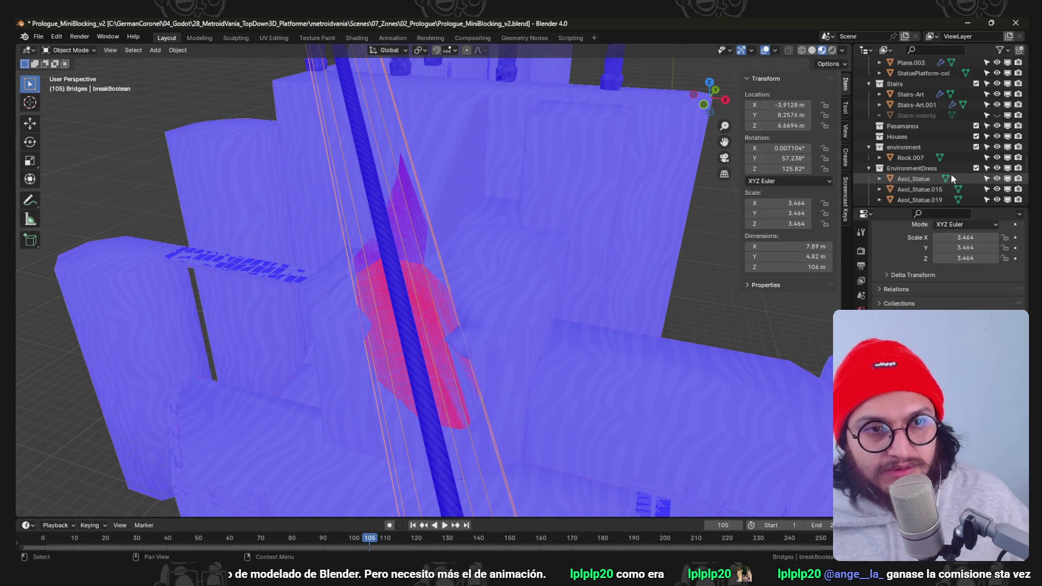
key(KP_Decimal)
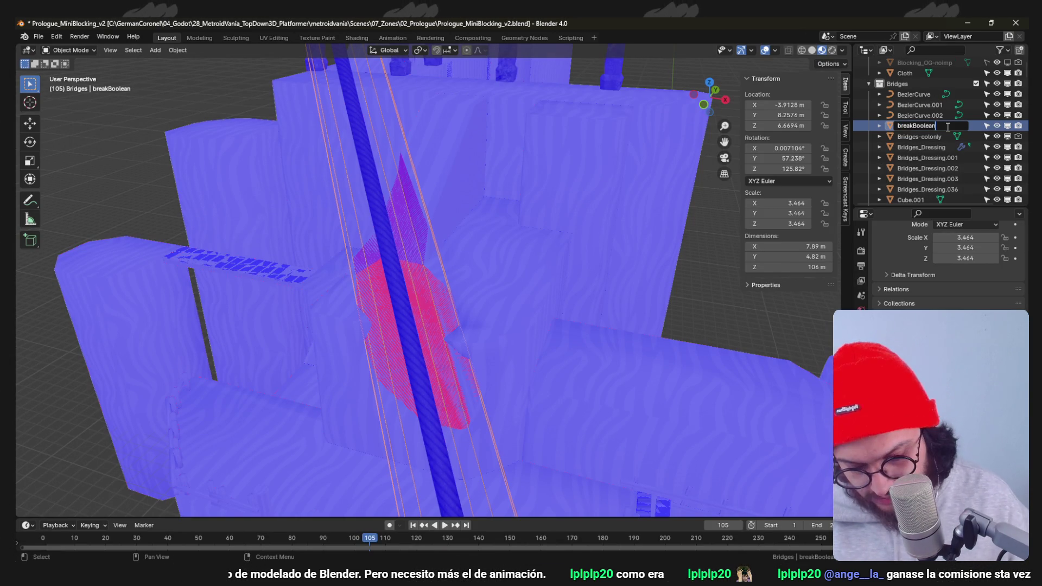
key(ctrl+s)
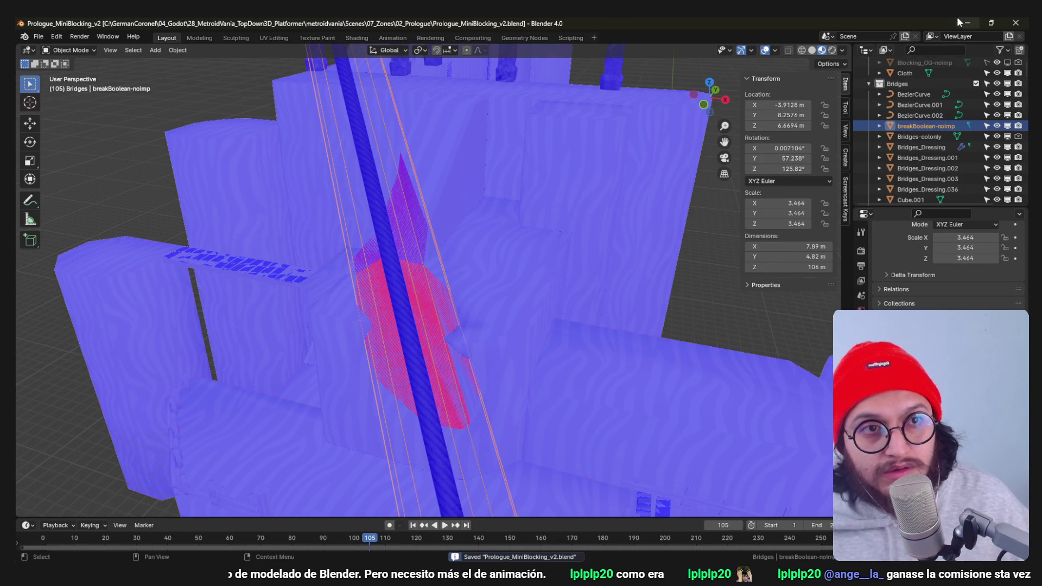
click(966, 23)
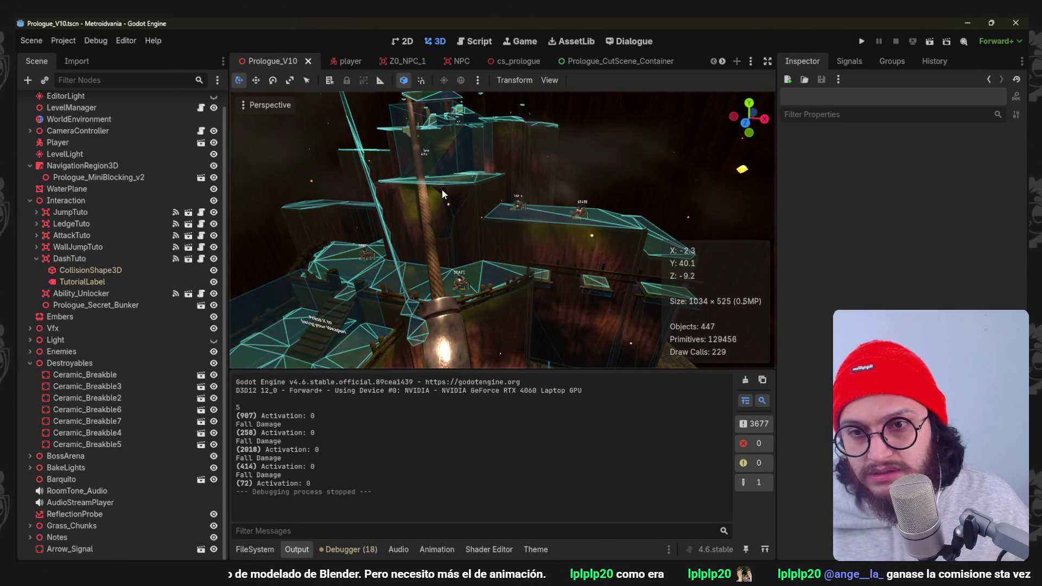
Inspect the reimported rope and platforms in the 3D viewport, then launch a playtest of the level.
middle_drag(442, 189, 490, 244)
scroll(473, 202, up, 5)
mouse_move(470, 194)
middle_down()
mouse_move(406, 255)
mouse_move(427, 250)
middle_up()
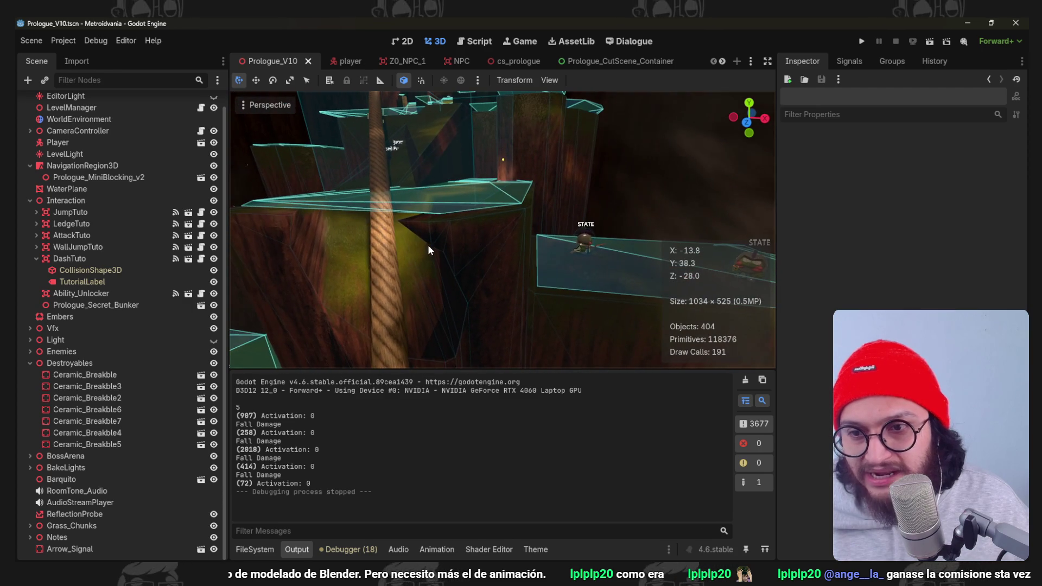
mouse_move(342, 238)
shift+middle_down()
mouse_move(474, 263)
mouse_move(429, 273)
mouse_move(453, 287)
mouse_move(418, 248)
mouse_move(428, 294)
mouse_move(403, 251)
mouse_move(440, 258)
shift+middle_up()
scroll(454, 288, up, 3)
scroll(453, 287, down, 3)
click(860, 42)
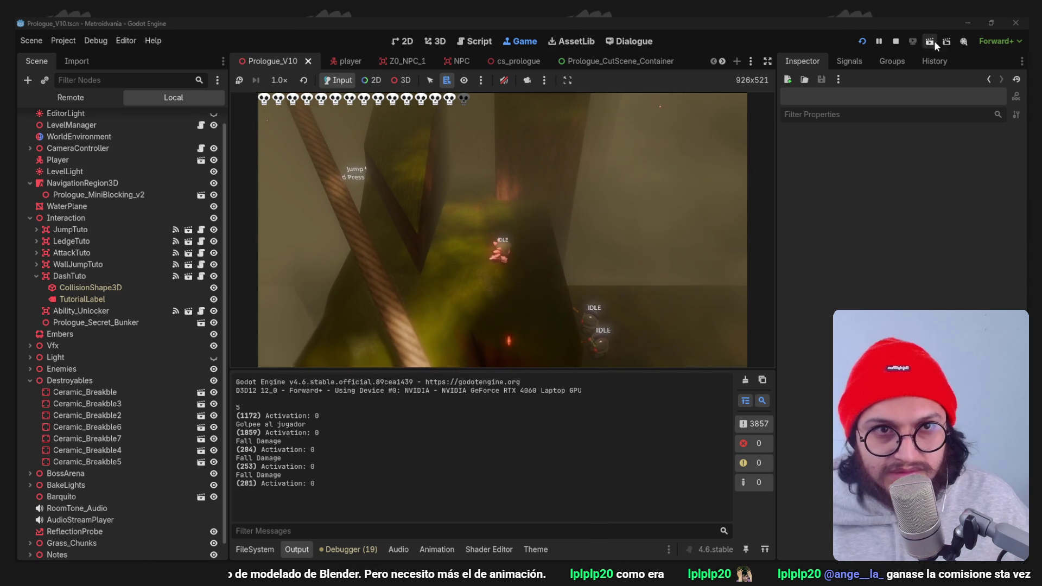
Stop the running playtest of the prologue level.
click(896, 42)
Back in Blender, select the curved Cube.001 bridge piece and rotate it -4° around Z.
key(alt+Tab)
mouse_move(731, 495)
middle_down()
mouse_move(530, 353)
mouse_move(472, 429)
mouse_move(505, 377)
mouse_move(544, 432)
mouse_move(534, 413)
mouse_move(536, 338)
mouse_move(540, 375)
middle_up()
click(529, 379)
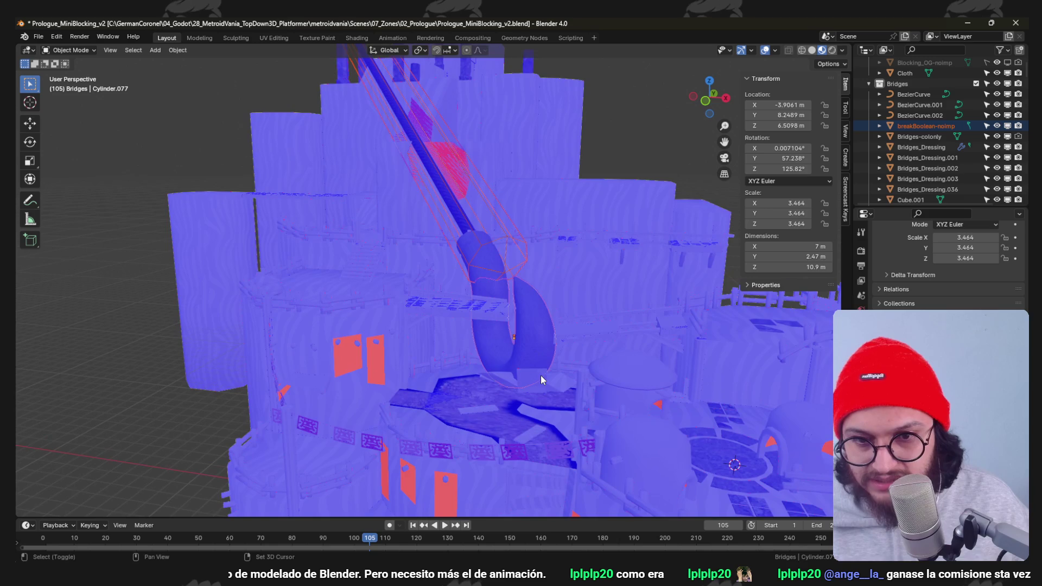
mouse_move(599, 271)
middle_down()
mouse_move(563, 331)
mouse_move(551, 252)
middle_up()
key(r)
key(z)
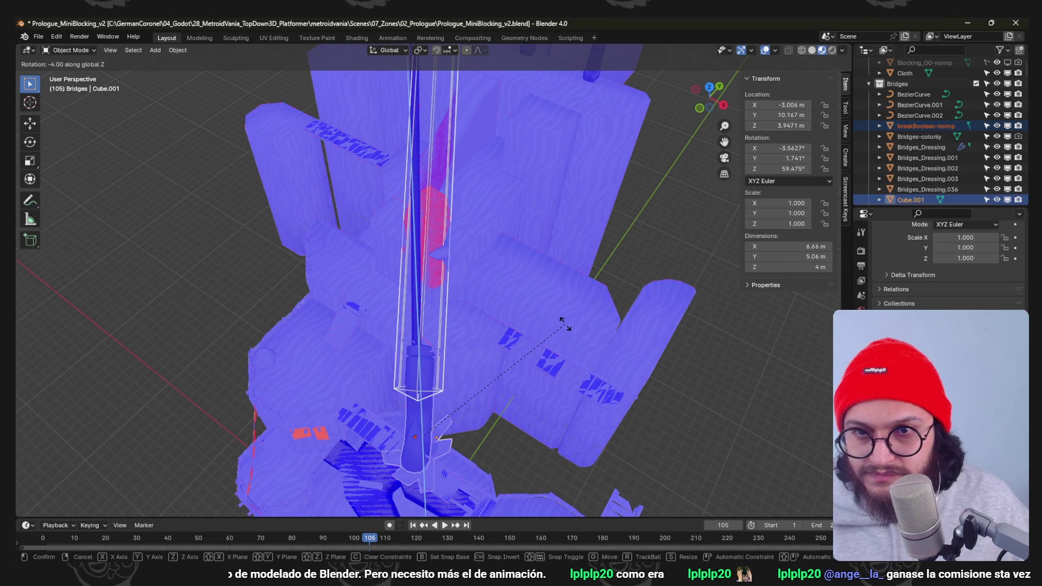
click(559, 358)
Shift Cube.001 about 0.32 m along X and check it from the side.
mouse_move(558, 373)
middle_down()
mouse_move(496, 320)
mouse_move(517, 318)
mouse_move(460, 309)
middle_up()
key(g)
key(x)
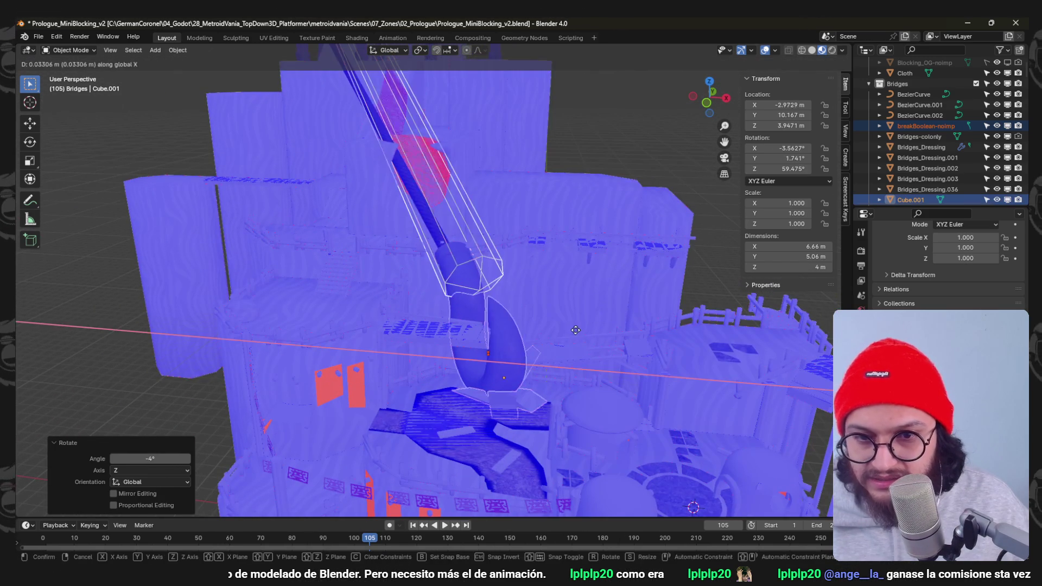
click(590, 328)
mouse_move(590, 327)
middle_down()
mouse_move(487, 302)
mouse_move(477, 274)
mouse_move(419, 307)
mouse_move(383, 288)
mouse_move(478, 279)
mouse_move(519, 290)
mouse_move(514, 352)
mouse_move(496, 329)
mouse_move(519, 294)
mouse_move(465, 315)
middle_up()
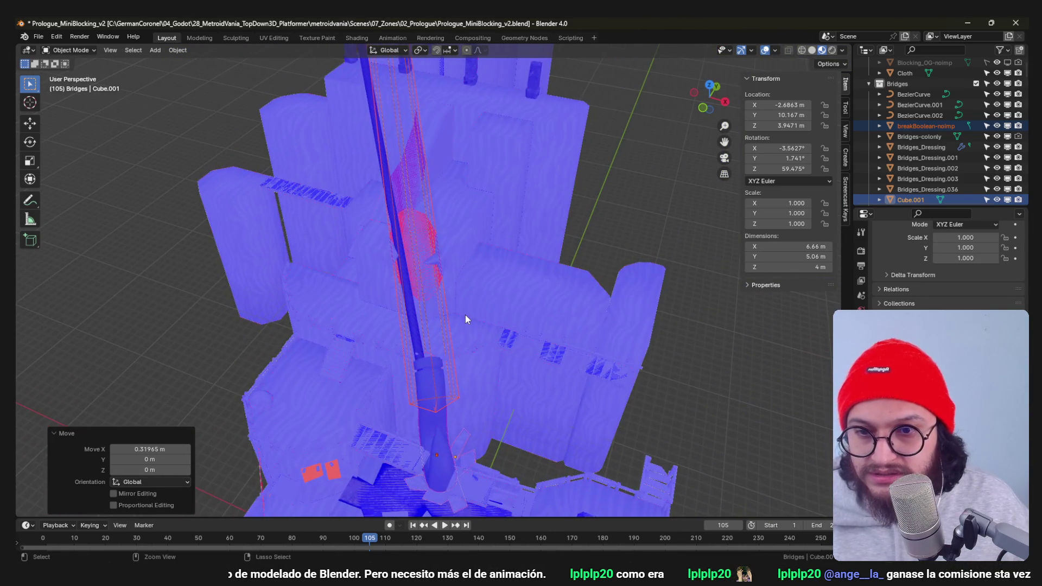
Pick the long Cylinder.094 pole through wireframe shading and rotate it -4° around Z.
shift+click(477, 346)
key(shift+z)
shift+click(403, 291)
shift+click(398, 288)
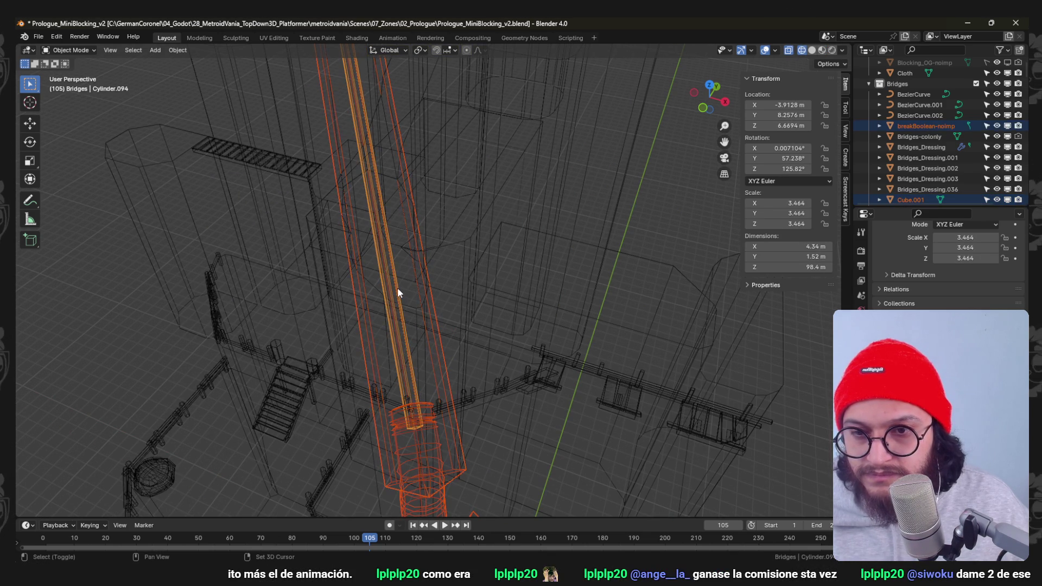
key(shift+z)
key(r)
key(z)
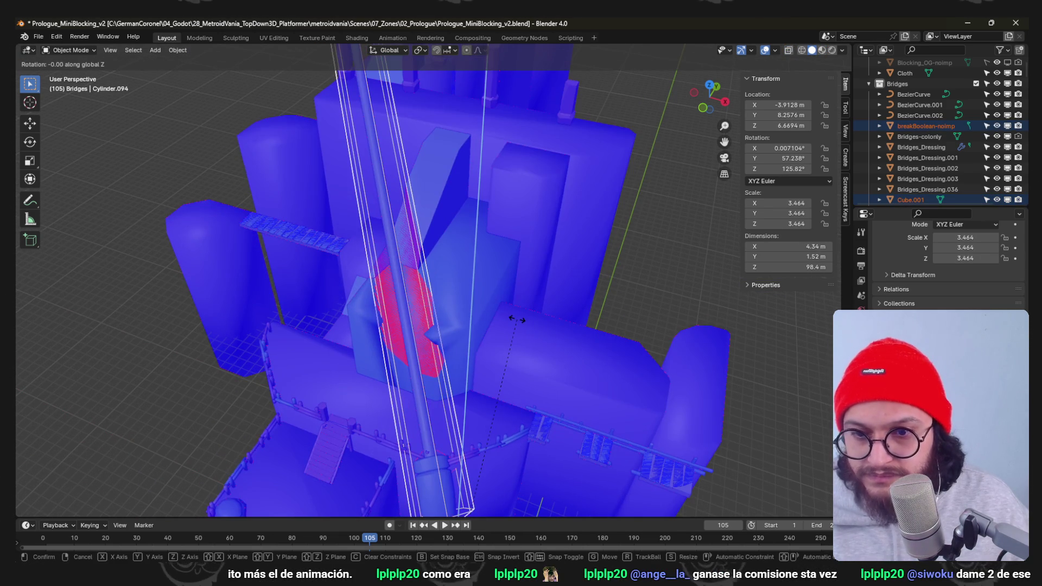
click(687, 214)
mouse_move(686, 214)
middle_down()
mouse_move(590, 207)
mouse_move(562, 200)
mouse_move(550, 180)
mouse_move(512, 173)
mouse_move(579, 176)
mouse_move(577, 193)
mouse_move(598, 172)
mouse_move(437, 198)
mouse_move(359, 188)
mouse_move(442, 192)
mouse_move(412, 193)
mouse_move(404, 184)
mouse_move(416, 177)
middle_up()
Inflate the breakBoolean-noimp cutter's faces by about 0.23 m, then select the BaseLevel-CutEdges-col wall.
click(403, 183)
key(Tab)
scroll(486, 181, up, 3)
key(alt+s)
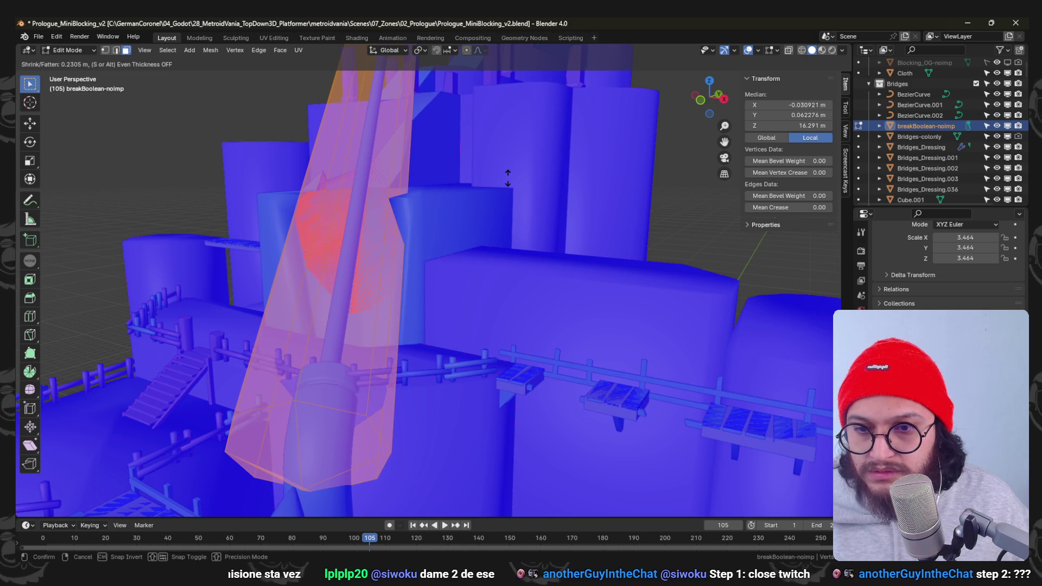
click(507, 176)
mouse_move(507, 176)
middle_down()
mouse_move(472, 179)
mouse_move(509, 192)
mouse_move(477, 217)
mouse_move(471, 173)
mouse_move(563, 333)
mouse_move(557, 303)
mouse_move(521, 332)
mouse_move(530, 334)
middle_up()
key(Tab)
click(563, 299)
mouse_move(370, 249)
middle_down()
mouse_move(486, 269)
mouse_move(465, 225)
mouse_move(531, 260)
mouse_move(494, 190)
middle_up()
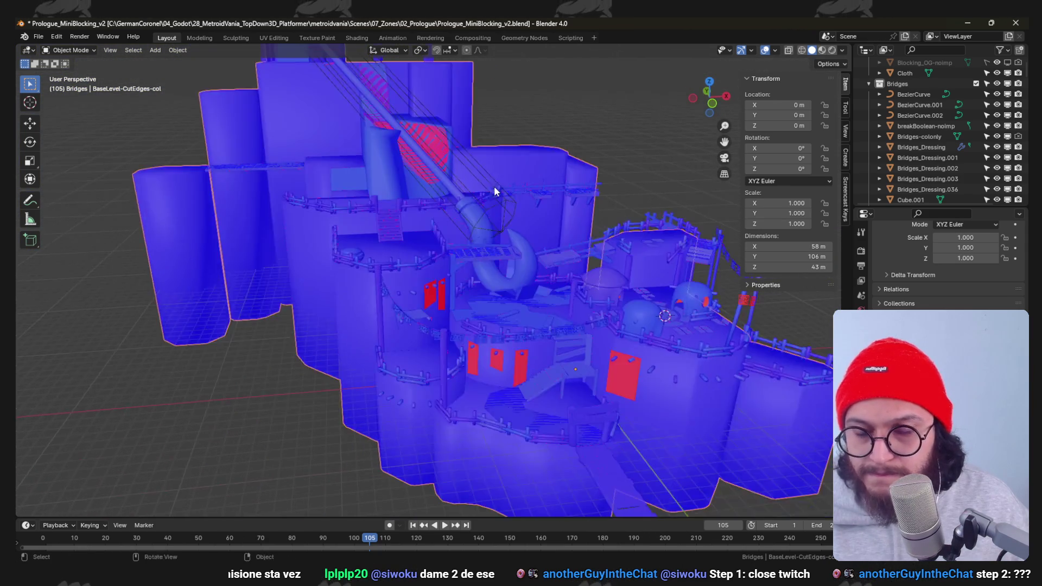
scroll(494, 191, up, 3)
Add a Boolean modifier to the wall piece with breakBoolean-noimp as its cutter and check the cut.
key(Tab)
middle_drag(508, 272, 522, 287)
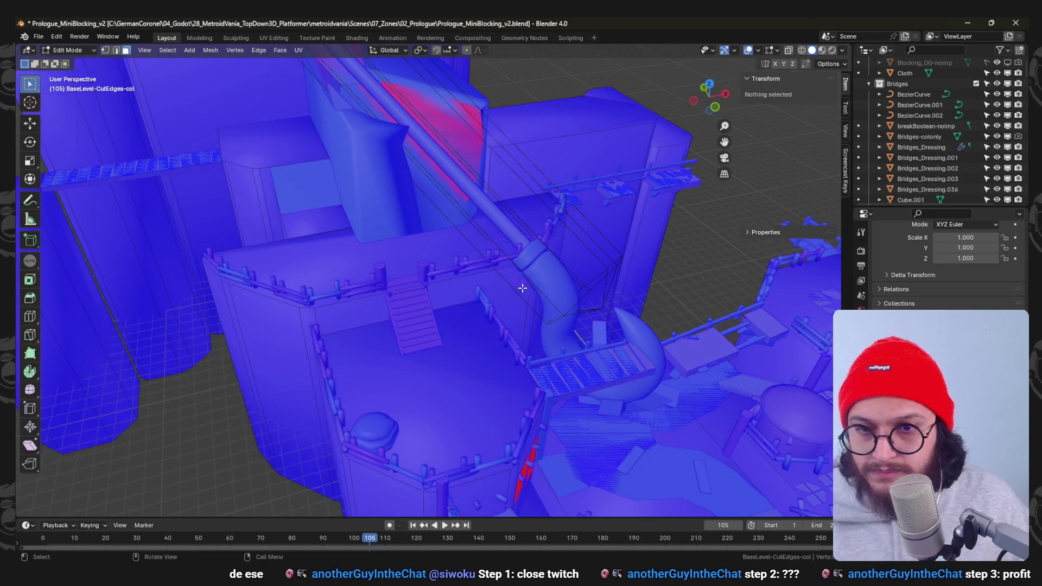
key(Tab)
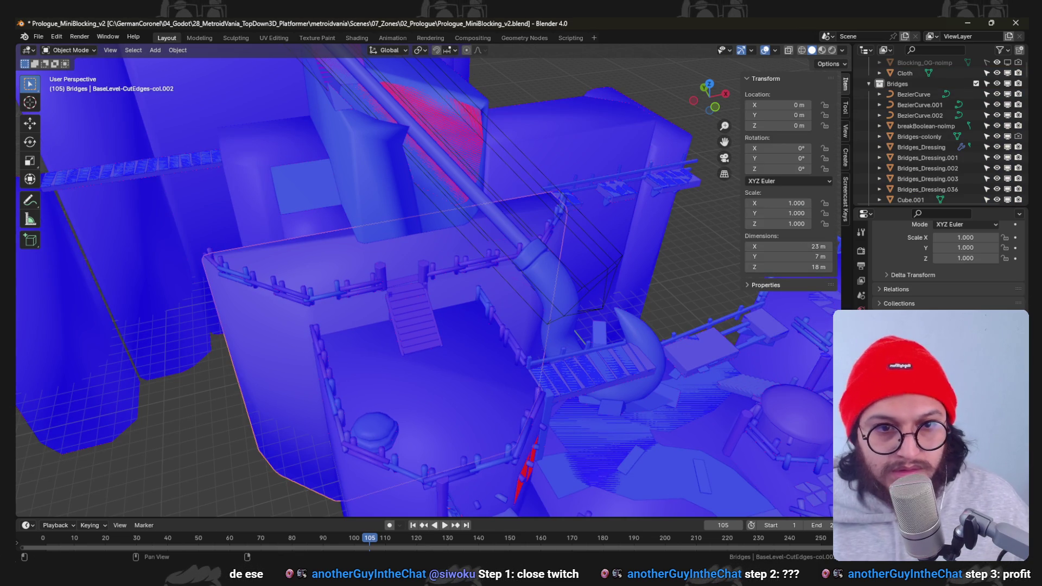
click(861, 355)
click(928, 253)
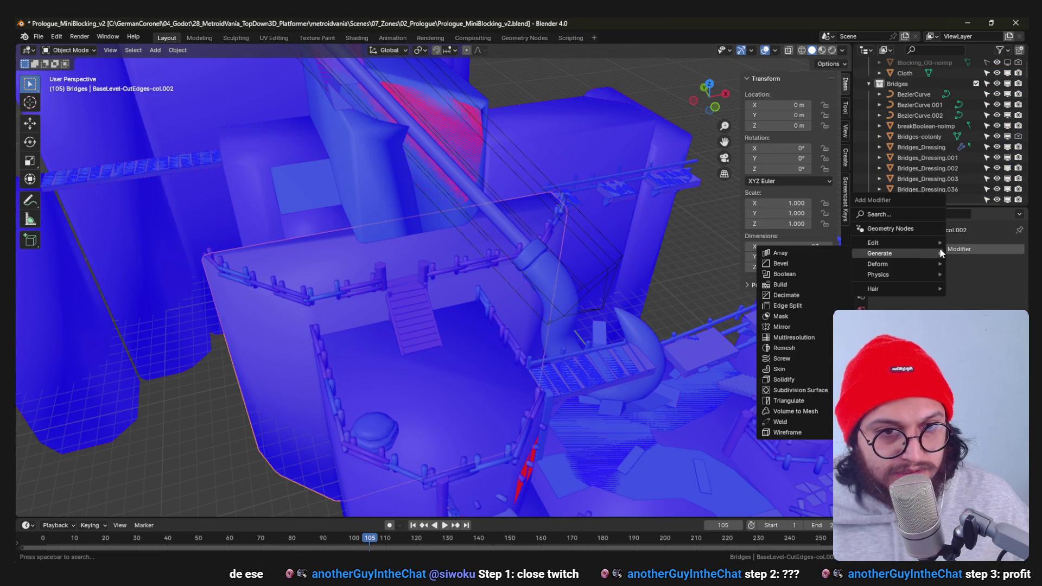
click(817, 270)
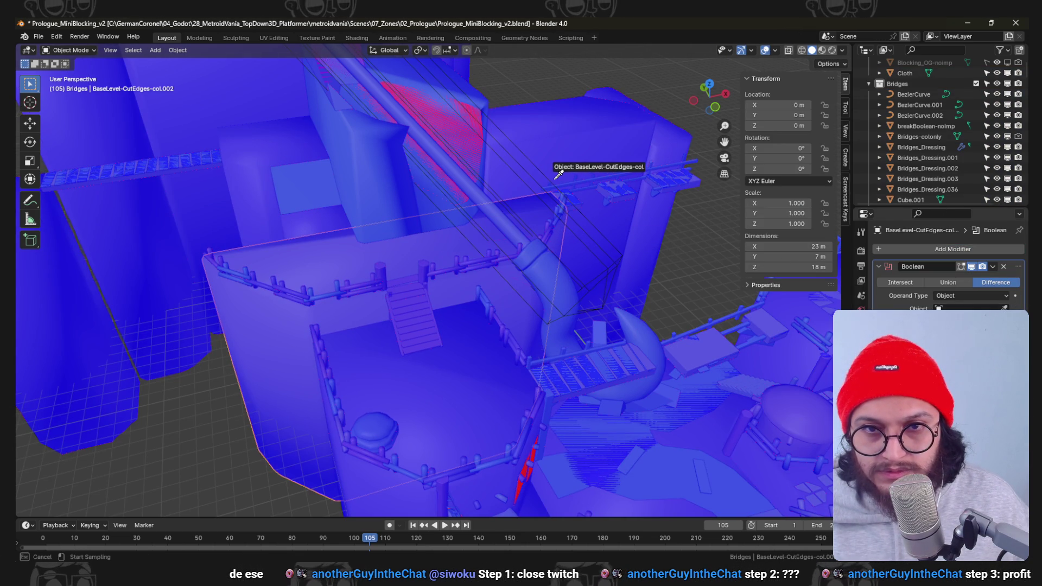
click(535, 159)
mouse_move(527, 179)
middle_down()
mouse_move(550, 226)
mouse_move(450, 198)
mouse_move(477, 186)
mouse_move(279, 196)
mouse_move(514, 210)
middle_up()
mouse_move(472, 270)
middle_down()
mouse_move(442, 224)
mouse_move(509, 242)
mouse_move(480, 255)
middle_up()
Set the cut wall piece to Shade Smooth and minimize Blender to return to Godot.
right_click(475, 254)
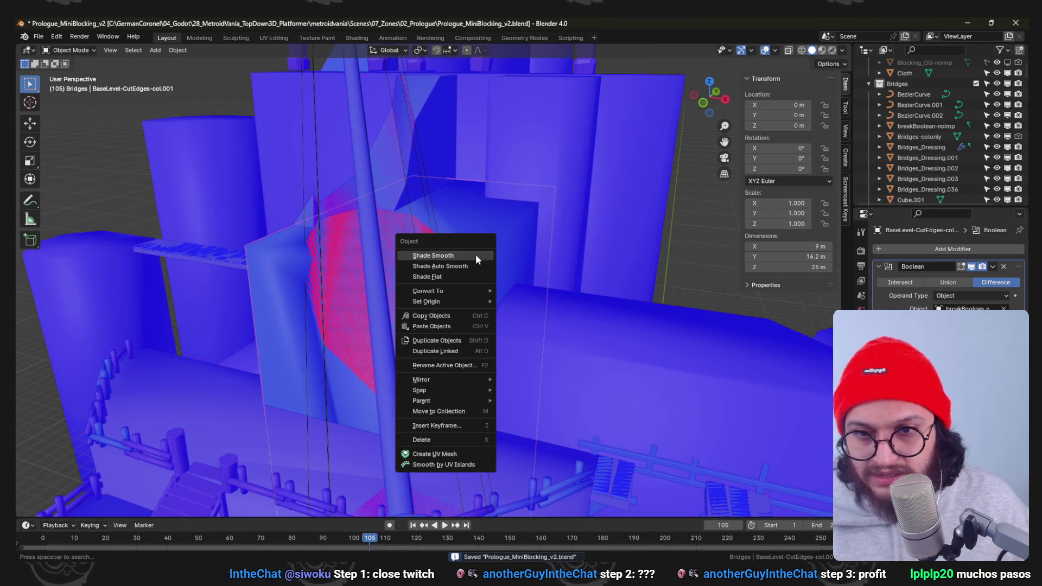
click(480, 264)
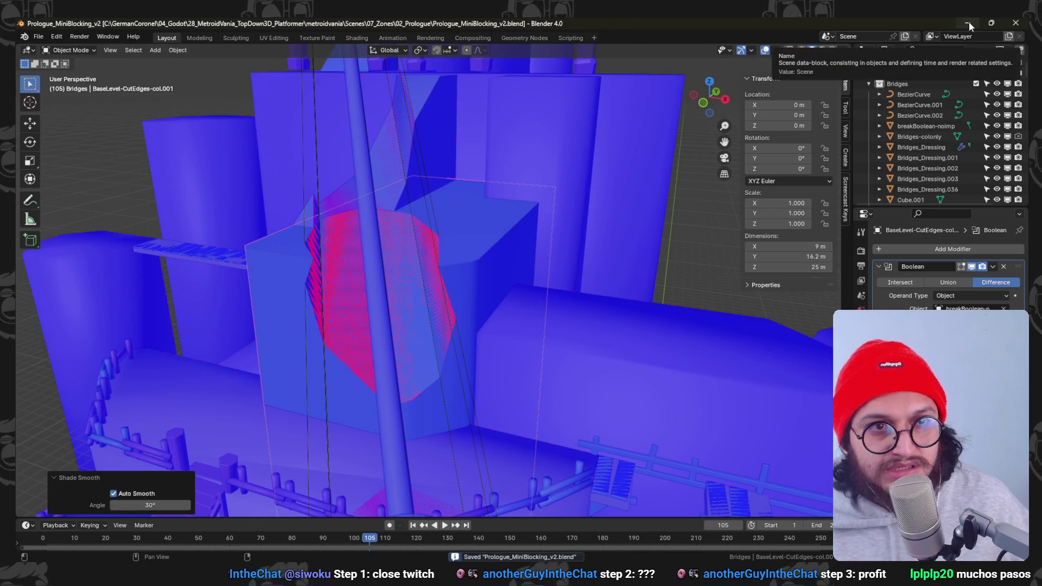
click(967, 22)
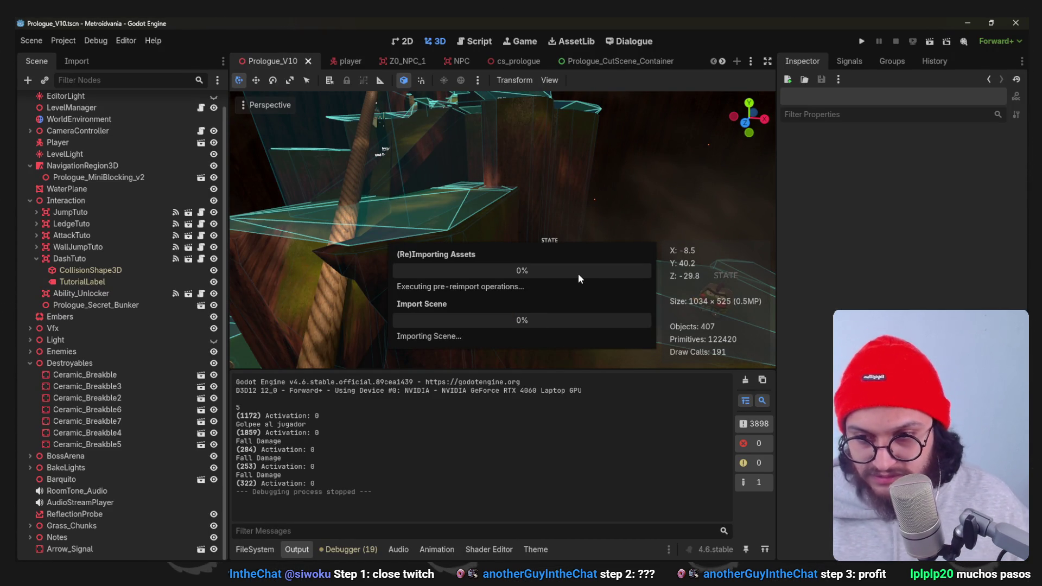
Look over the reimported level from another angle, then launch a new playtest.
mouse_move(557, 270)
middle_down()
mouse_move(465, 254)
mouse_move(432, 228)
mouse_move(447, 233)
mouse_move(435, 259)
middle_up()
scroll(446, 219, up, 3)
scroll(457, 252, down, 5)
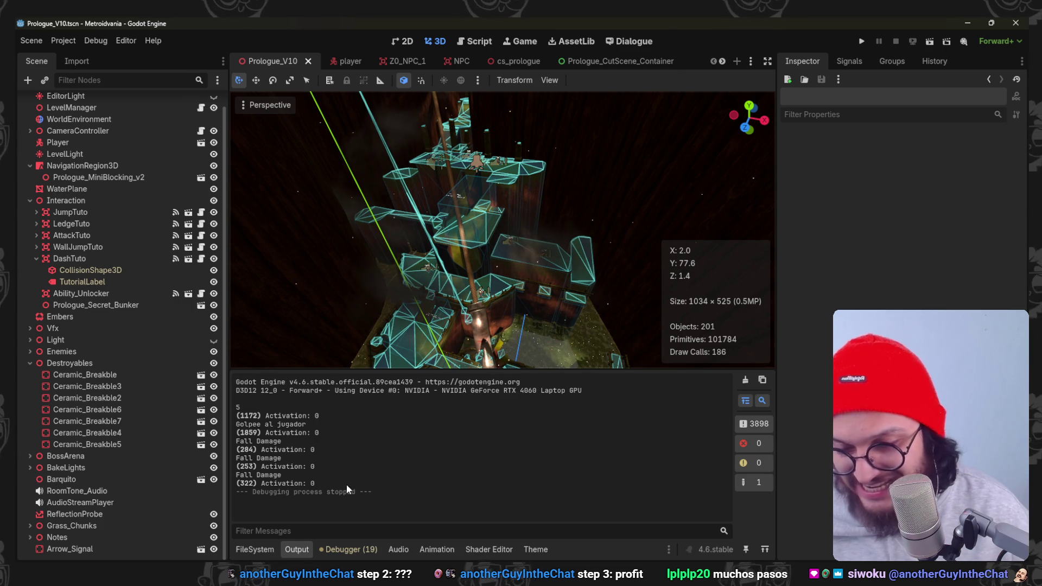
click(863, 42)
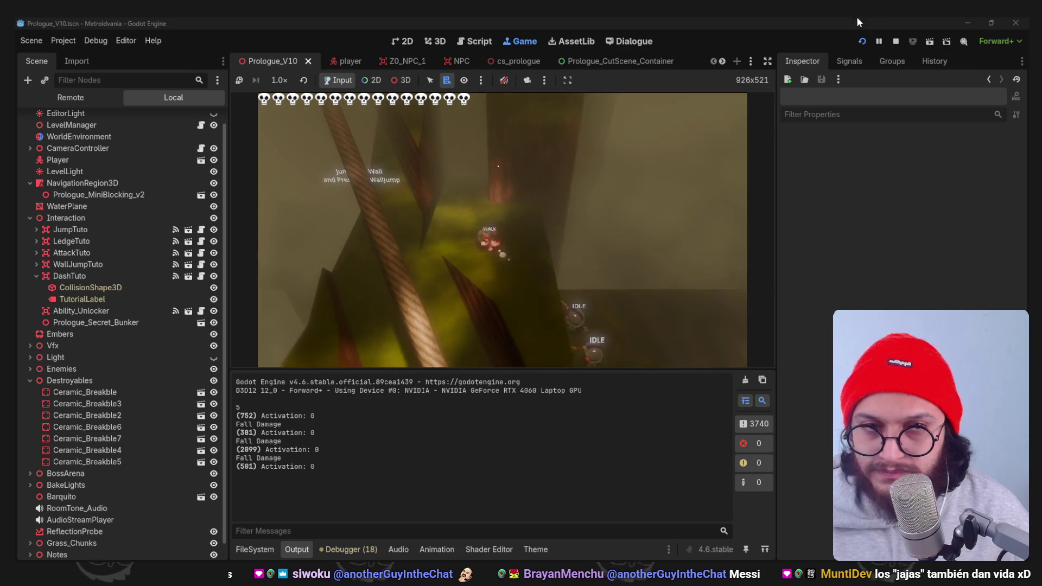
Stop the playtest with F8 and orbit the level view slightly.
key(F8)
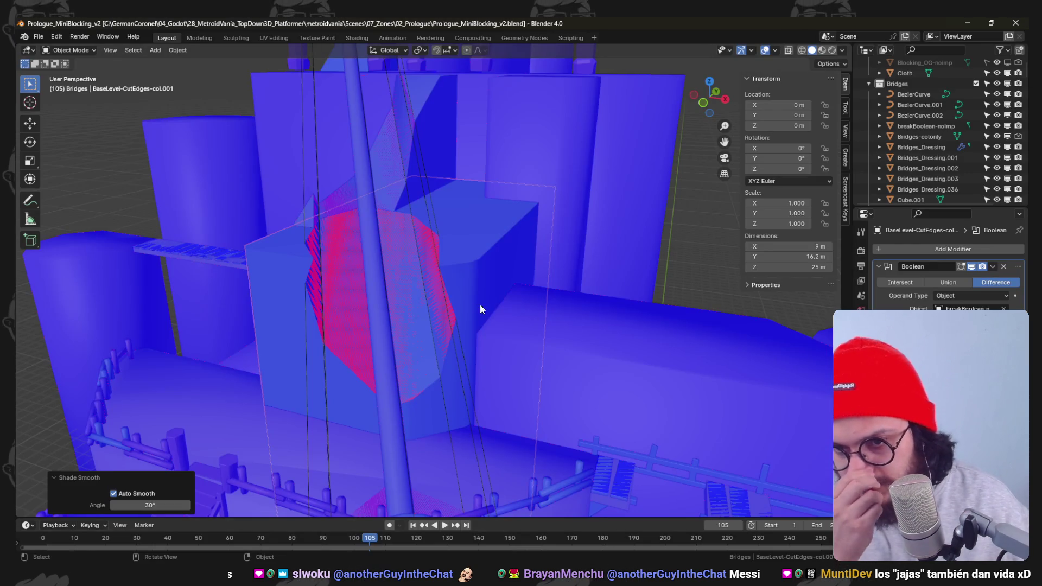
middle_drag(480, 309, 773, 361)
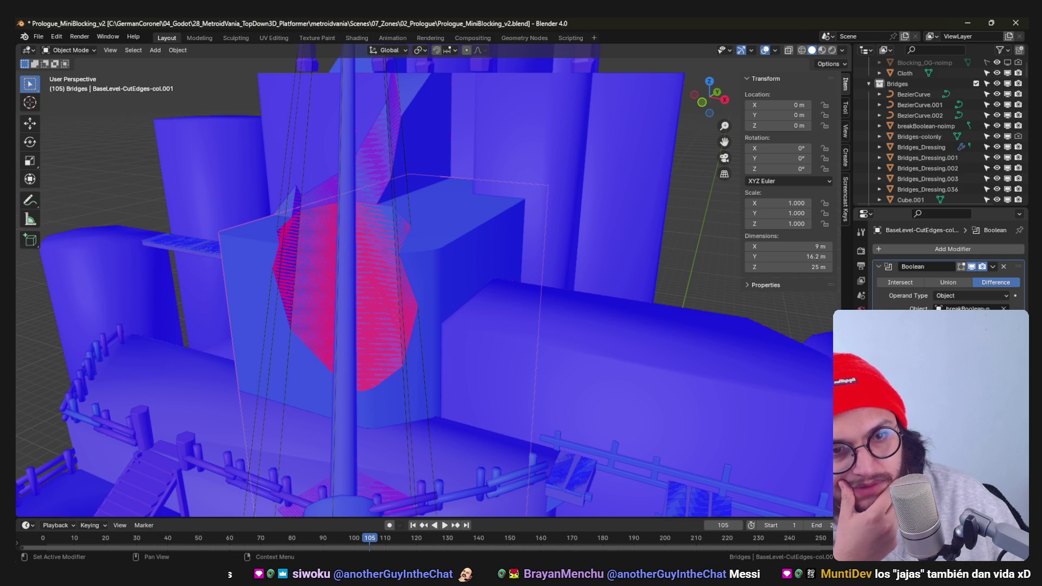
scroll(601, 299, down, 4)
scroll(598, 302, up, 4)
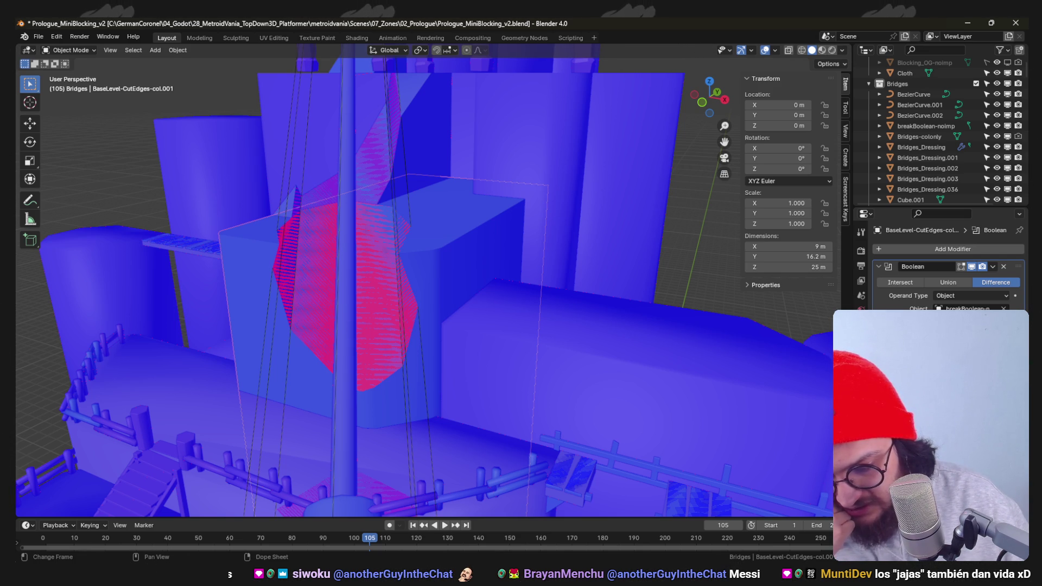
mouse_move(430, 285)
middle_down()
mouse_move(470, 295)
mouse_move(421, 328)
mouse_move(409, 302)
mouse_move(457, 318)
mouse_move(390, 254)
mouse_move(443, 246)
mouse_move(386, 232)
middle_up()
scroll(393, 253, up, 2)
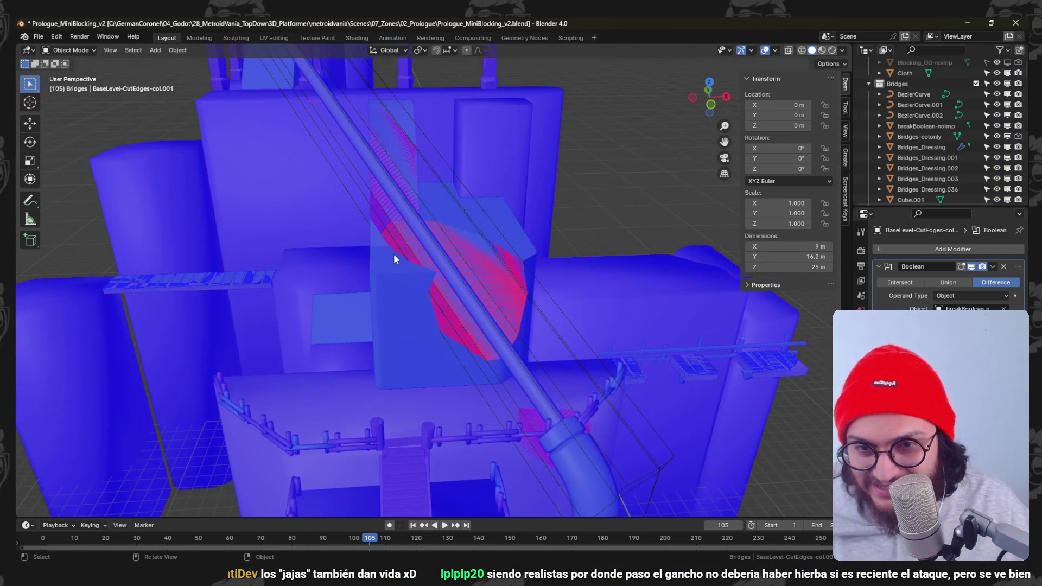
Shade Smooth BaseLevel-CutEdges-col.001, Stairs-Art.001 and BaseLevel-CutEdges-col.002, then make Cube.001 active.
right_click(512, 221)
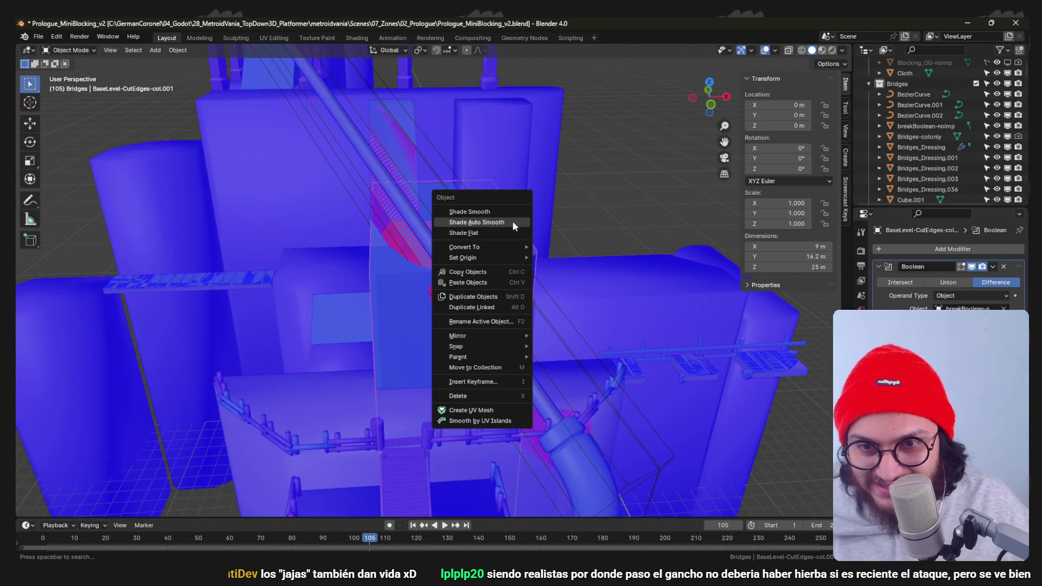
click(485, 212)
mouse_move(454, 199)
middle_down()
mouse_move(421, 214)
mouse_move(372, 165)
mouse_move(437, 188)
mouse_move(381, 217)
mouse_move(388, 168)
mouse_move(396, 233)
mouse_move(449, 246)
mouse_move(454, 261)
mouse_move(484, 278)
mouse_move(464, 290)
mouse_move(434, 288)
mouse_move(344, 244)
mouse_move(481, 292)
mouse_move(530, 290)
mouse_move(472, 269)
mouse_move(447, 297)
mouse_move(424, 363)
mouse_move(480, 321)
mouse_move(464, 227)
mouse_move(387, 295)
mouse_move(415, 326)
mouse_move(355, 317)
mouse_move(364, 328)
mouse_move(355, 362)
mouse_move(346, 336)
mouse_move(370, 286)
mouse_move(399, 394)
mouse_move(421, 352)
mouse_move(414, 278)
middle_up()
click(372, 165)
right_click(374, 165)
click(375, 167)
click(448, 247)
right_click(433, 253)
click(433, 253)
scroll(344, 244, down, 5)
scroll(447, 232, up, 2)
scroll(443, 228, up, 2)
scroll(452, 339, up, 3)
scroll(444, 305, up, 2)
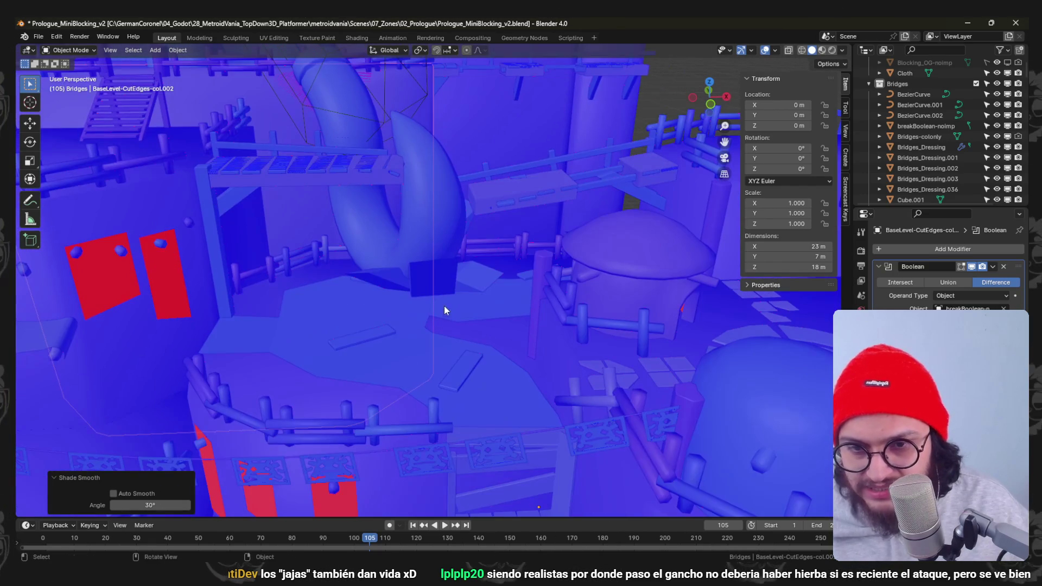
click(433, 275)
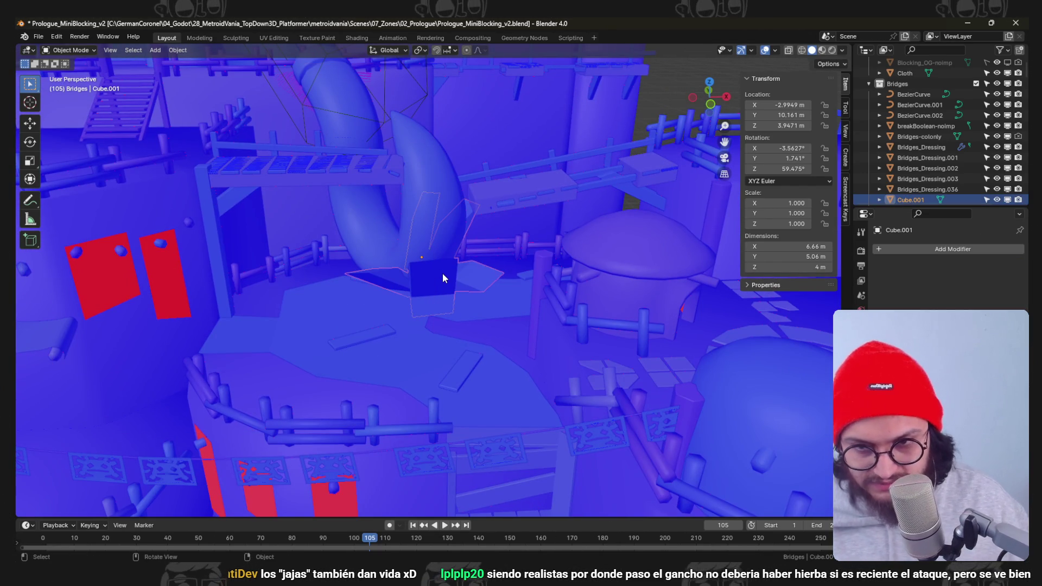
In Edit Mode on Cube.001, chamfer a corner and bevel the first edges of the debris chunk.
key(Tab)
scroll(443, 273, up, 3)
mouse_move(443, 274)
middle_down()
mouse_move(390, 303)
mouse_move(474, 285)
mouse_move(461, 273)
middle_up()
click(474, 285)
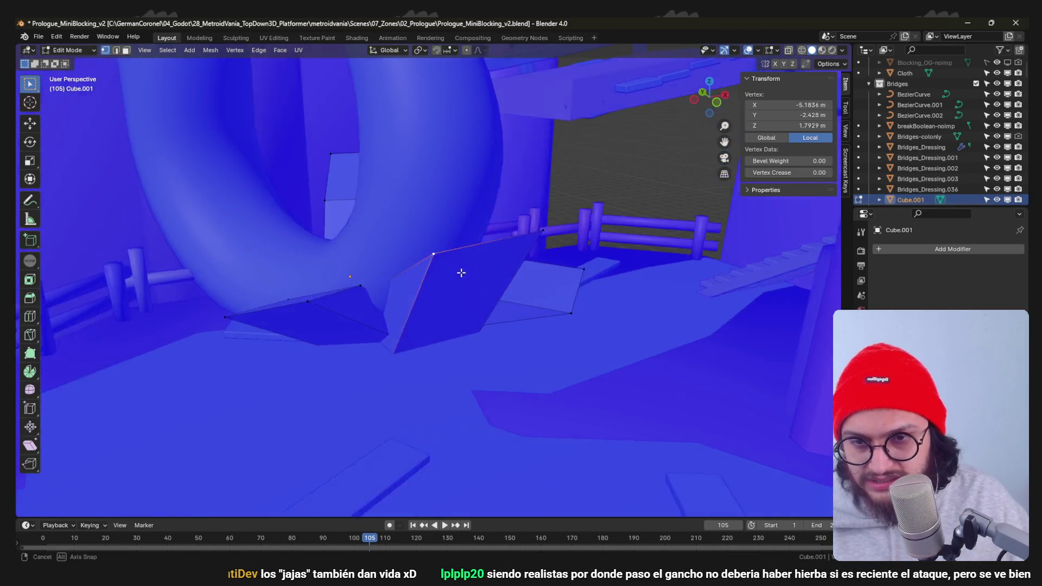
click(480, 289)
click(415, 295)
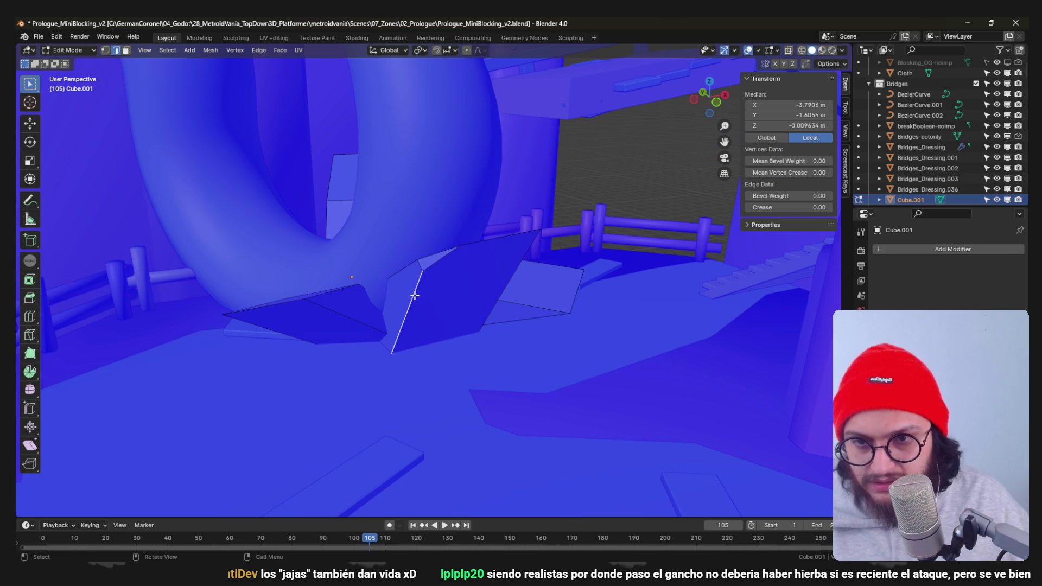
click(449, 301)
middle_drag(457, 303, 470, 312)
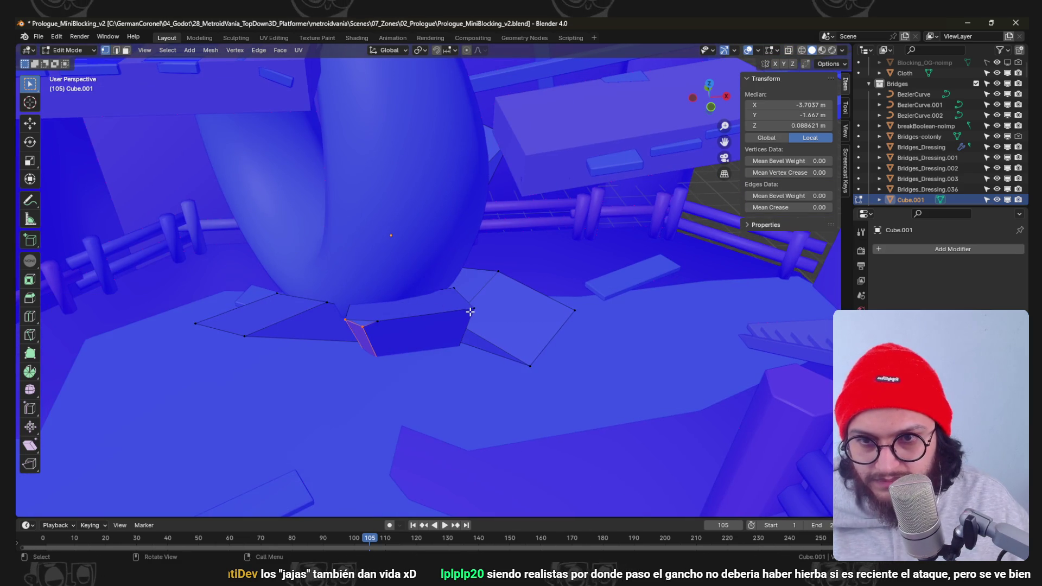
click(563, 327)
mouse_move(507, 318)
middle_down()
mouse_move(530, 284)
mouse_move(470, 287)
mouse_move(478, 325)
mouse_move(457, 325)
mouse_move(430, 361)
mouse_move(445, 337)
mouse_move(413, 353)
mouse_move(438, 307)
mouse_move(424, 290)
mouse_move(467, 313)
mouse_move(416, 279)
middle_up()
Nudge two edges of the chunk with G and bevel its vertical edge.
key(g)
click(526, 290)
click(477, 325)
click(491, 325)
click(459, 327)
key(g)
click(448, 318)
In vertex mode, chamfer corner vertices with Ctrl+Shift+B and slide another into place.
key(1)
click(485, 307)
click(441, 308)
key(ctrl+shift+b)
click(494, 316)
click(424, 332)
click(450, 315)
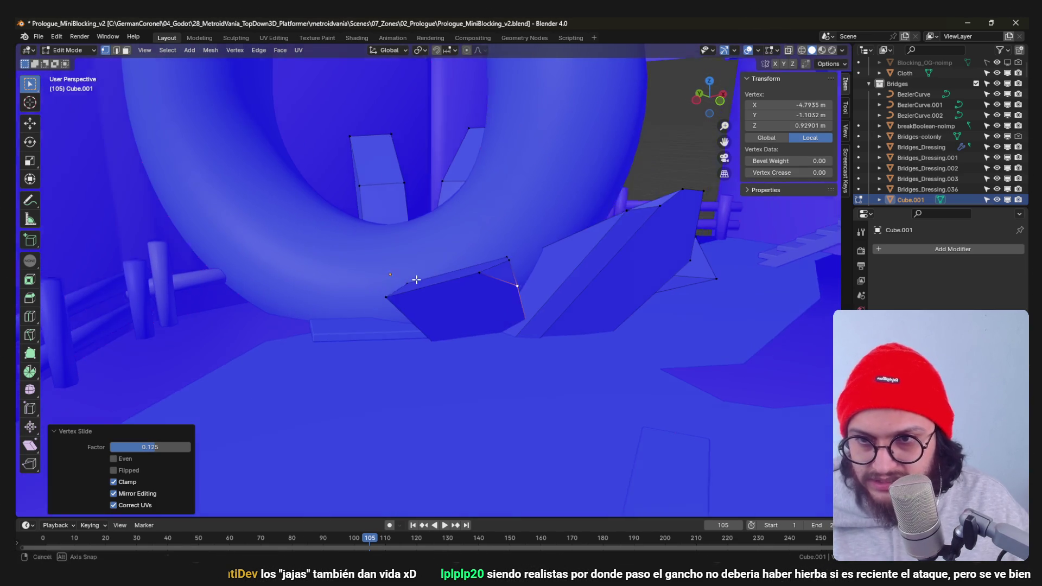
click(521, 300)
Slide a corner vertex along its edge and confirm further bevels around the chunk.
mouse_move(522, 300)
middle_down()
mouse_move(449, 291)
mouse_move(377, 228)
middle_up()
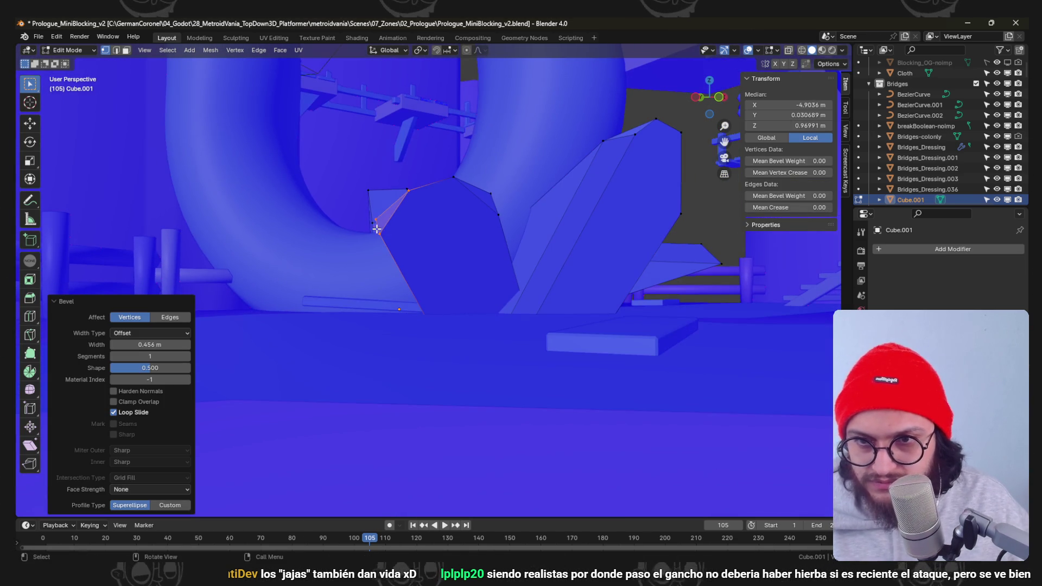
click(391, 250)
key(g)
key(g)
click(409, 272)
mouse_move(410, 272)
middle_down()
mouse_move(437, 274)
mouse_move(422, 311)
middle_up()
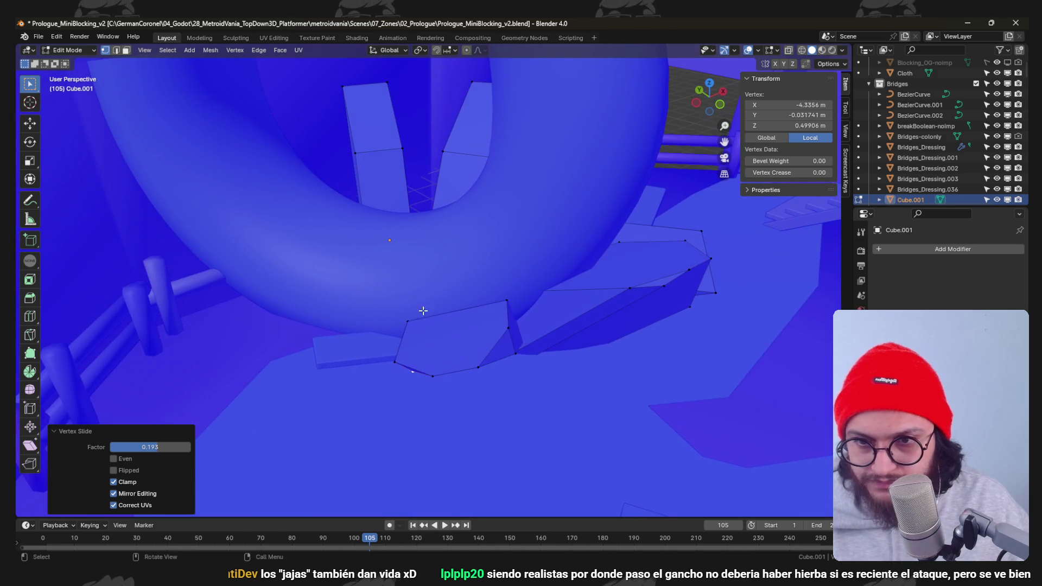
click(476, 332)
click(516, 301)
mouse_move(505, 306)
middle_down()
mouse_move(538, 320)
mouse_move(459, 286)
mouse_move(464, 326)
mouse_move(454, 321)
middle_up()
click(560, 326)
click(466, 332)
Working on faces and edges, slide an edge and bevel a vertex and a small edge on the chunk.
key(3)
click(387, 304)
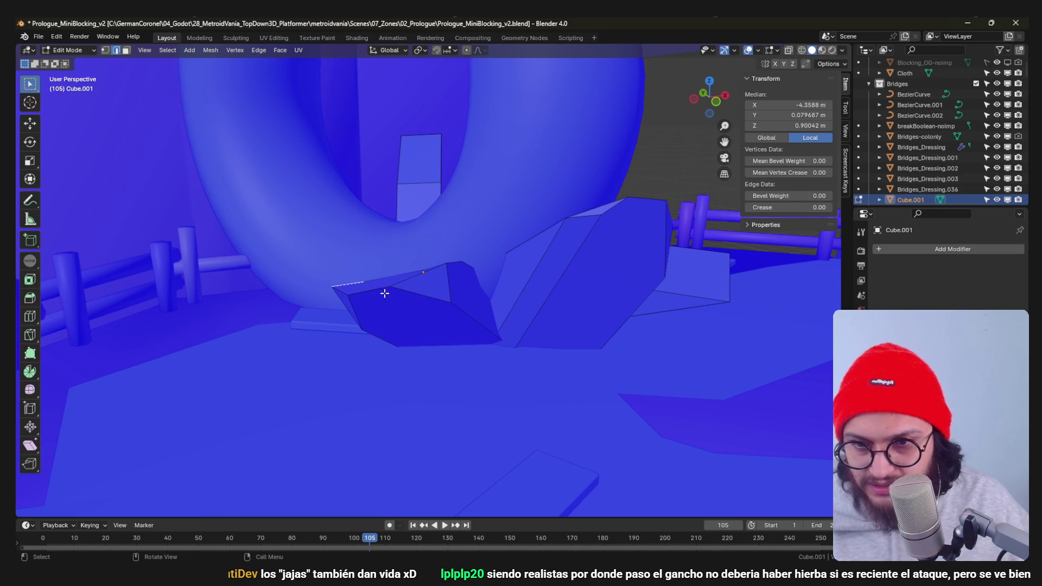
mouse_move(386, 291)
middle_down()
mouse_move(415, 303)
mouse_move(452, 271)
mouse_move(404, 290)
mouse_move(424, 319)
middle_up()
click(414, 303)
key(g)
click(454, 279)
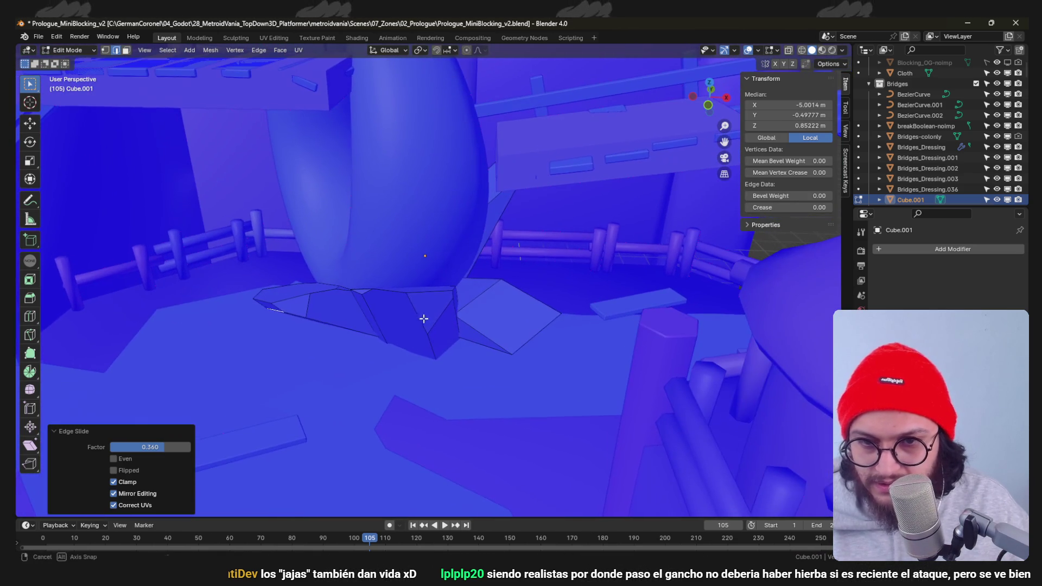
click(595, 316)
click(515, 356)
click(576, 347)
key(2)
click(508, 343)
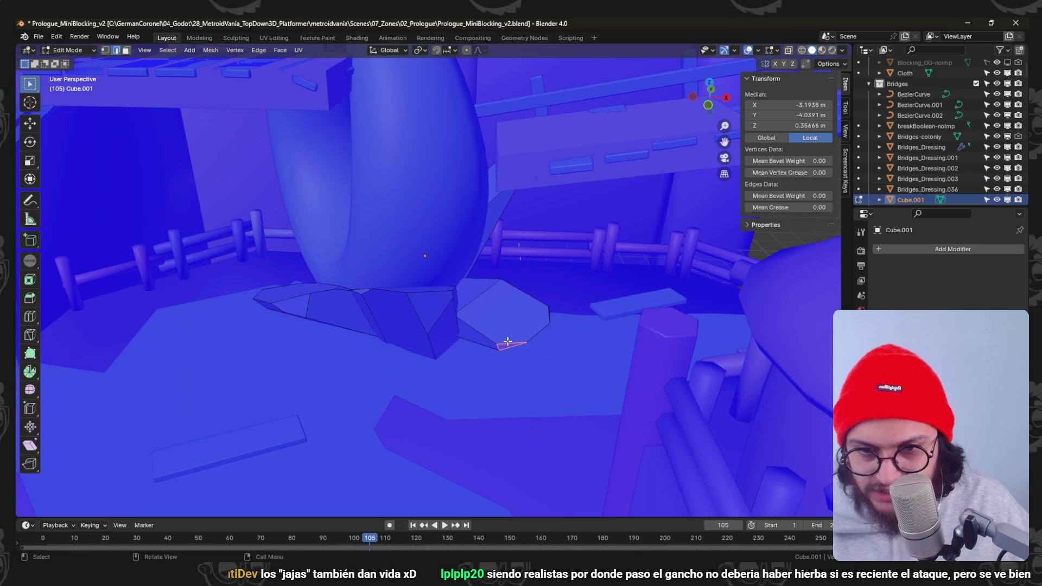
click(503, 328)
Bevel another edge of the chunk with Ctrl+B to facet it like rock.
click(510, 277)
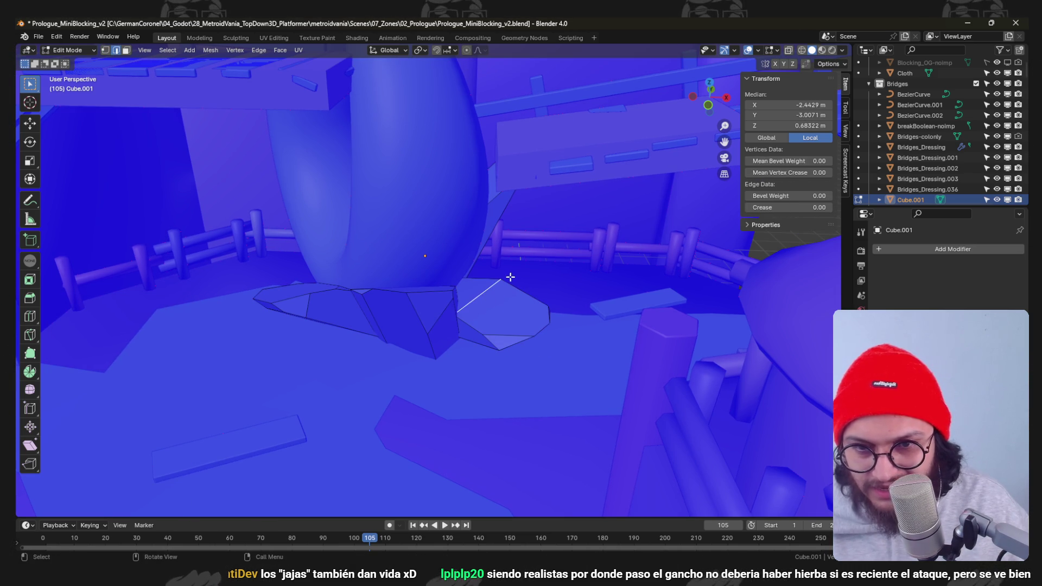
mouse_move(531, 291)
middle_down()
mouse_move(501, 326)
mouse_move(508, 296)
mouse_move(443, 329)
mouse_move(485, 355)
mouse_move(350, 334)
mouse_move(518, 325)
mouse_move(489, 304)
mouse_move(437, 324)
mouse_move(431, 275)
mouse_move(366, 226)
middle_up()
key(ctrl+b)
click(543, 287)
click(479, 327)
Slide a corner vertex, bevel one more edge, and briefly leave Edit Mode to review the faceted chunk.
key(1)
click(494, 364)
click(510, 349)
key(2)
click(344, 326)
click(378, 328)
scroll(489, 305, up, 3)
key(Tab)
scroll(474, 326, down, 3)
key(Tab)
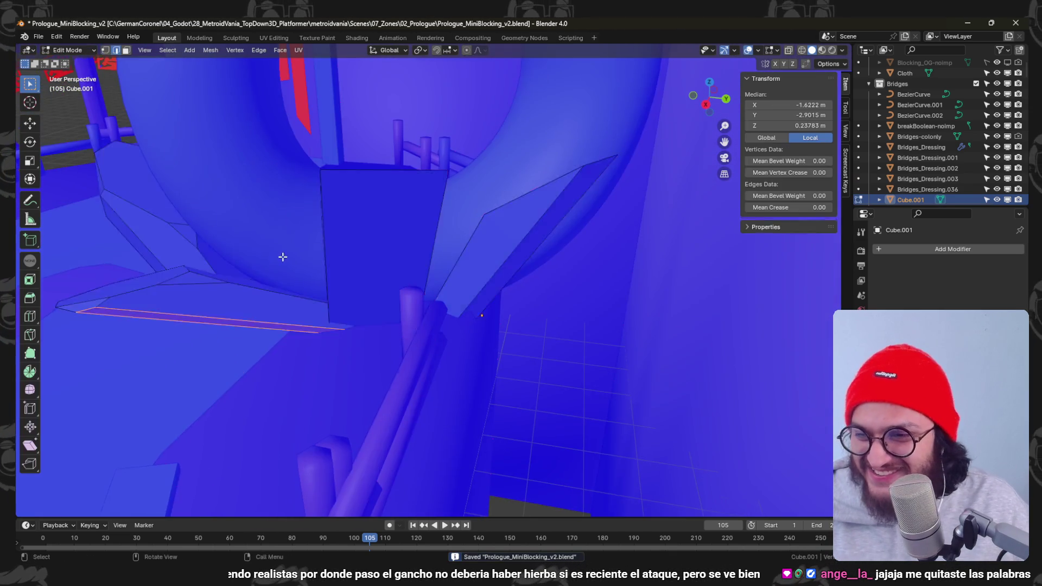
Bevel several edges of the Cube.001 debris chunk into chamfered facets.
middle_drag(282, 256, 249, 357)
middle_drag(407, 236, 466, 277)
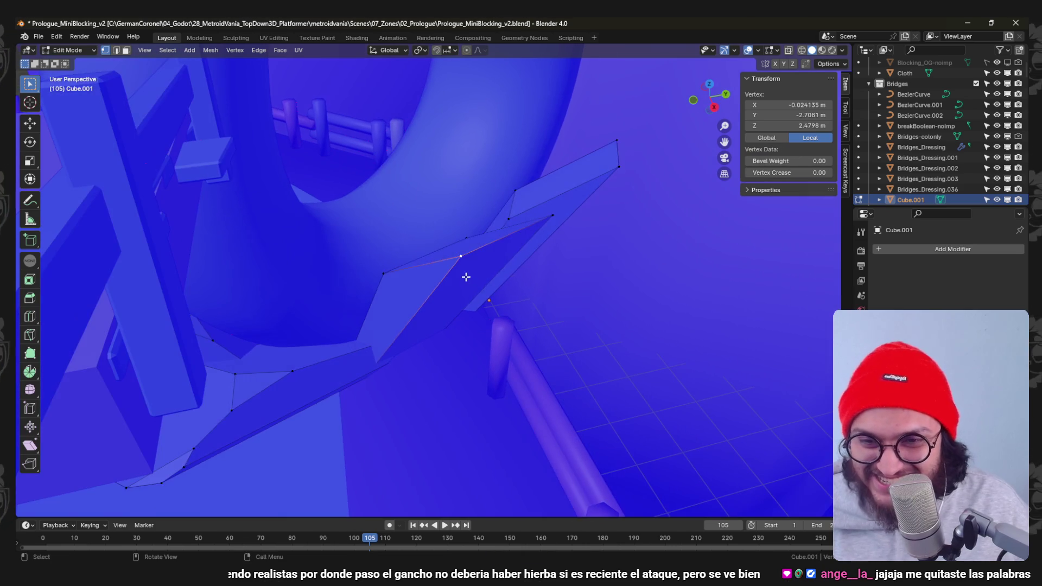
mouse_move(395, 297)
middle_down()
mouse_move(496, 306)
mouse_move(450, 258)
middle_up()
click(510, 309)
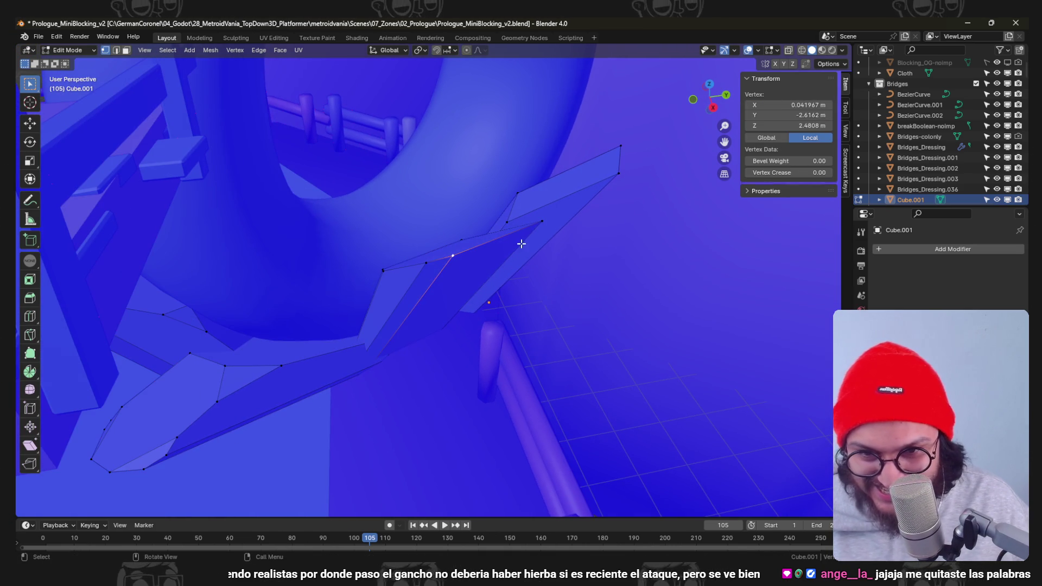
click(600, 252)
mouse_move(600, 252)
middle_down()
mouse_move(449, 304)
mouse_move(462, 319)
middle_up()
click(505, 308)
Bevel a corner vertex and slide another corner vertex along its edge.
key(1)
click(457, 291)
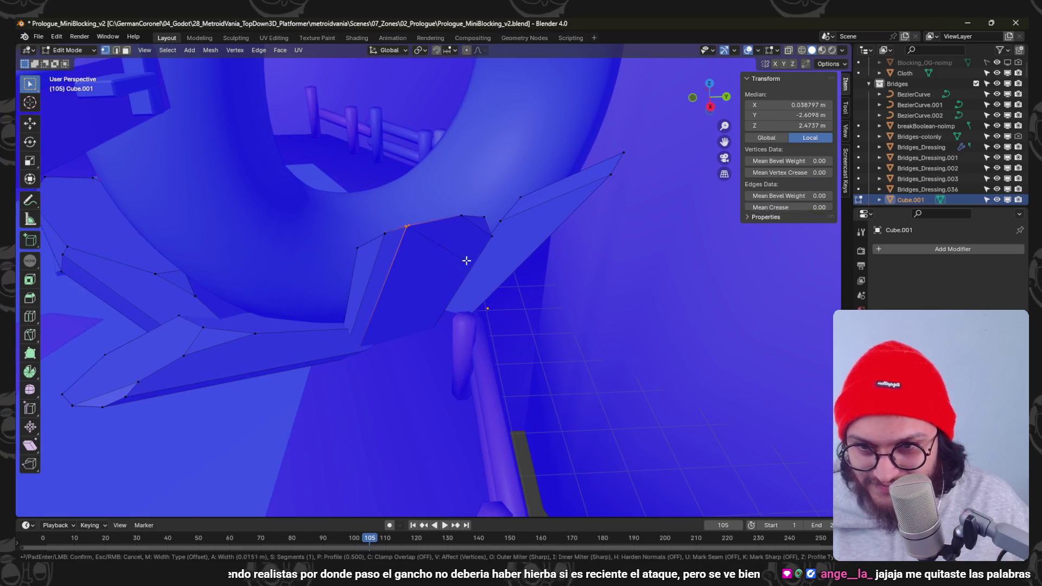
click(485, 267)
click(383, 235)
key(g)
key(g)
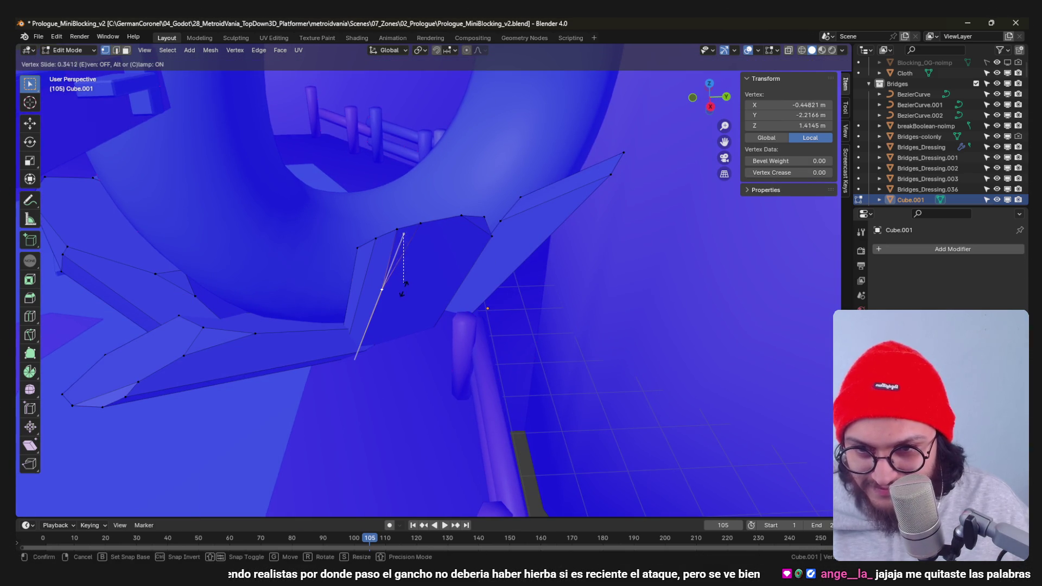
click(404, 287)
Bevel another chunk edge with Ctrl+B and adjust the edge's position.
shift+click(444, 232)
mouse_move(454, 235)
middle_down()
mouse_move(470, 297)
mouse_move(377, 228)
mouse_move(384, 295)
mouse_move(362, 222)
mouse_move(393, 292)
mouse_move(495, 279)
mouse_move(606, 224)
mouse_move(528, 249)
mouse_move(553, 237)
mouse_move(636, 228)
mouse_move(552, 258)
mouse_move(361, 279)
mouse_move(458, 280)
mouse_move(481, 317)
middle_up()
key(ctrl+b)
click(390, 298)
click(362, 221)
key(g)
click(393, 292)
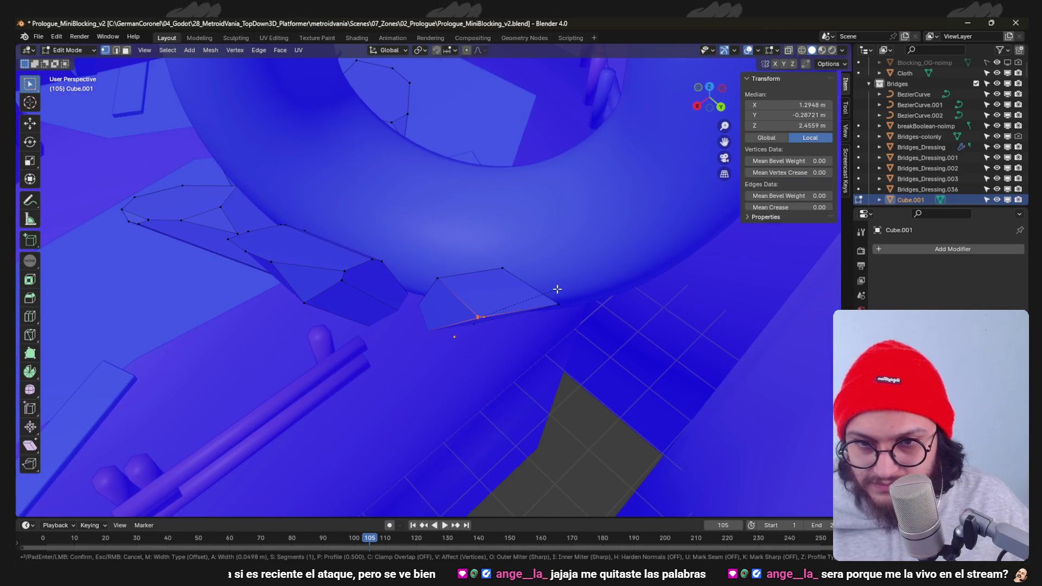
click(572, 290)
Bevel a small face and the edges near the chunk's base.
key(3)
click(482, 312)
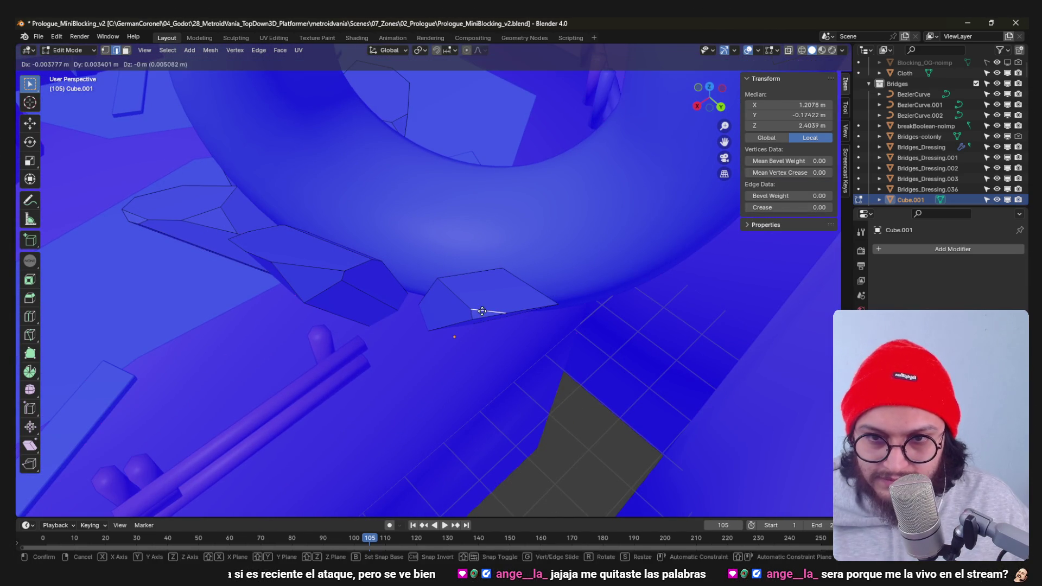
click(529, 283)
click(443, 295)
click(471, 297)
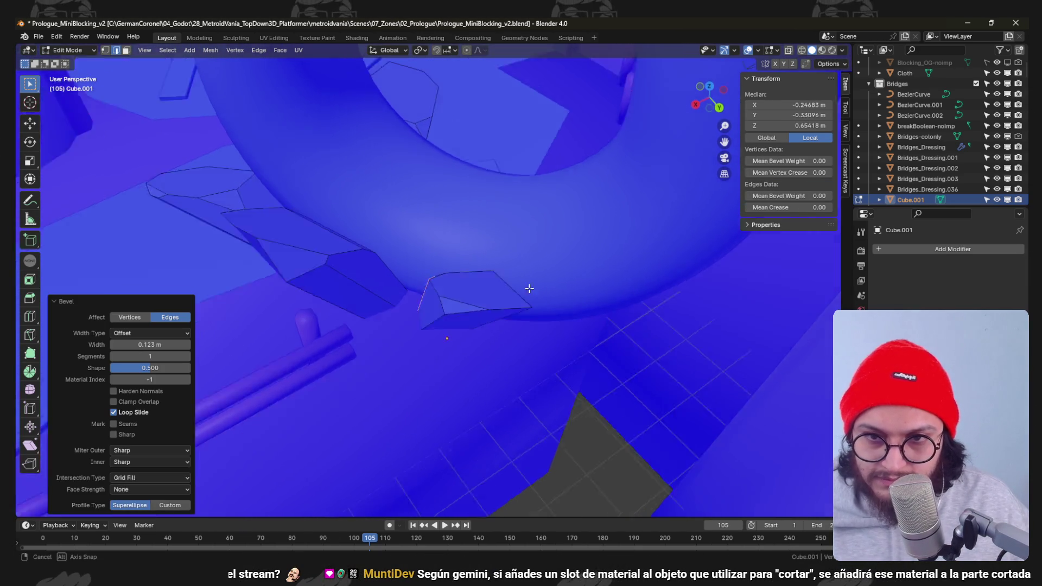
middle_drag(530, 288, 452, 281)
click(449, 282)
click(491, 283)
Bevel one more edge and move two corner vertices to reshape the chunk.
click(358, 322)
middle_drag(395, 319, 449, 316)
key(ctrl+b)
click(481, 336)
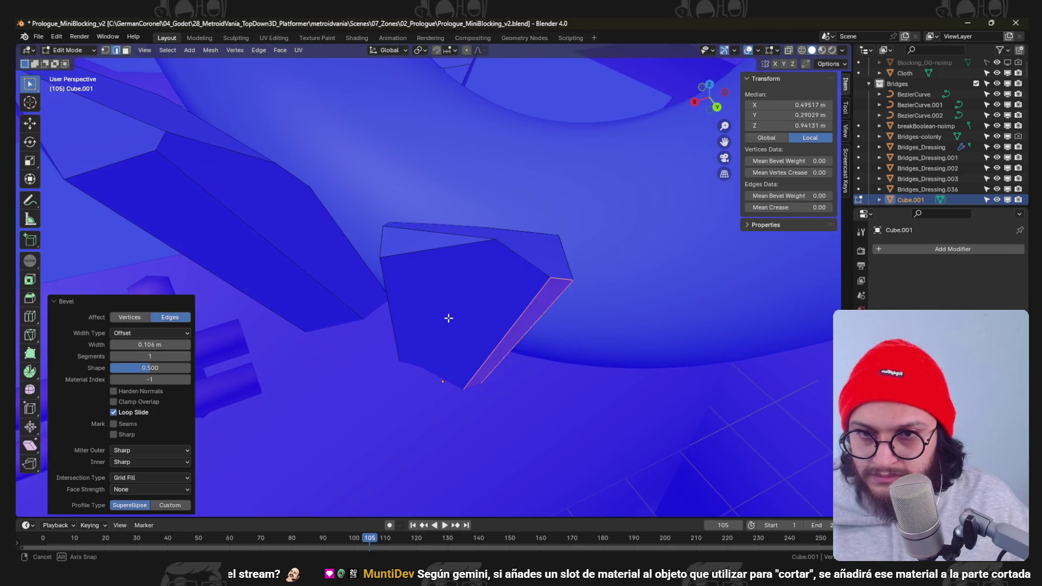
click(493, 252)
key(g)
click(432, 287)
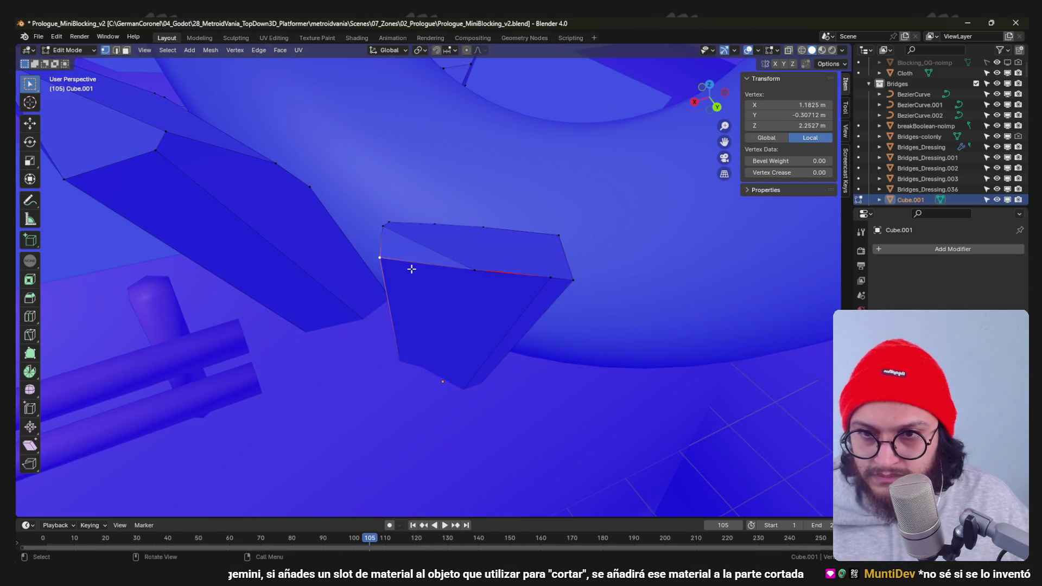
middle_drag(411, 269, 442, 249)
key(g)
click(435, 310)
mouse_move(434, 310)
shift+middle_down()
mouse_move(459, 250)
mouse_move(373, 318)
shift+middle_up()
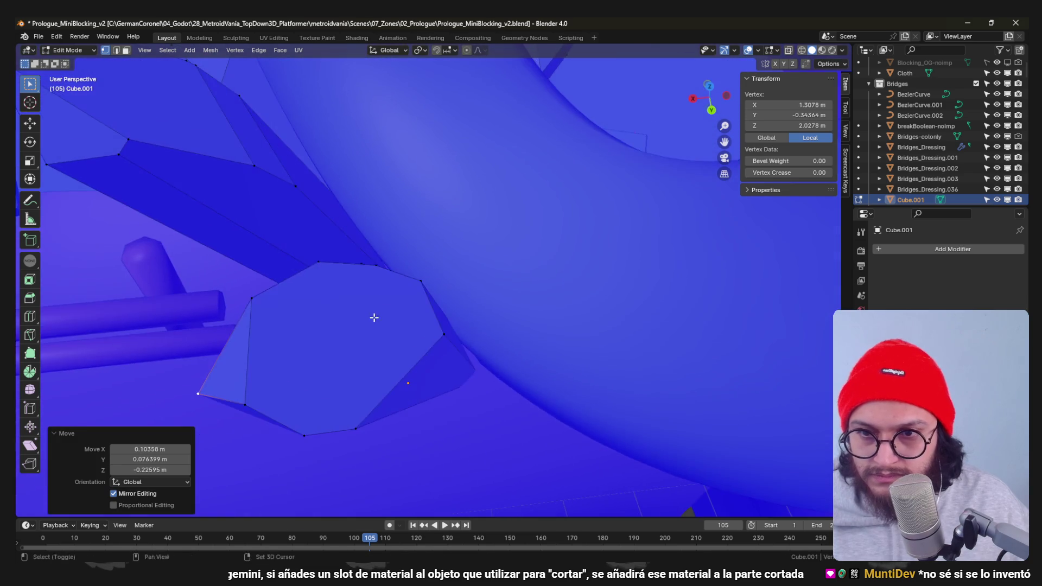
scroll(374, 318, down, 5)
scroll(388, 237, down, 5)
Leave Edit Mode and save the level file.
key(Tab)
mouse_move(540, 242)
middle_down()
mouse_move(427, 250)
mouse_move(457, 255)
mouse_move(418, 322)
mouse_move(528, 325)
mouse_move(465, 283)
mouse_move(480, 248)
middle_up()
key(ctrl+s)
scroll(417, 320, down, 3)
scroll(551, 400, up, 2)
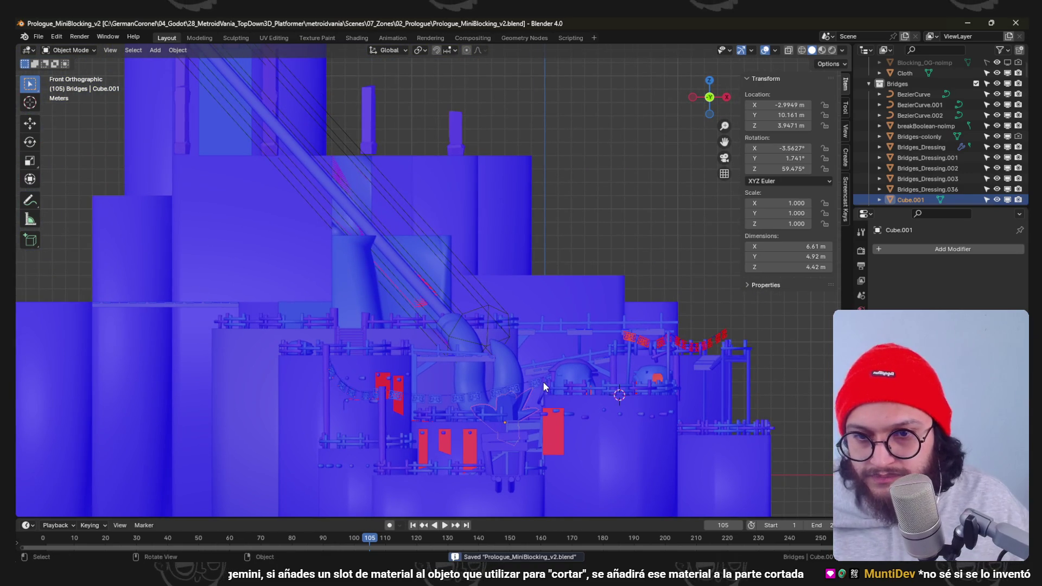
Duplicate the debris object and place the copy from the top-down view.
key(shift+d)
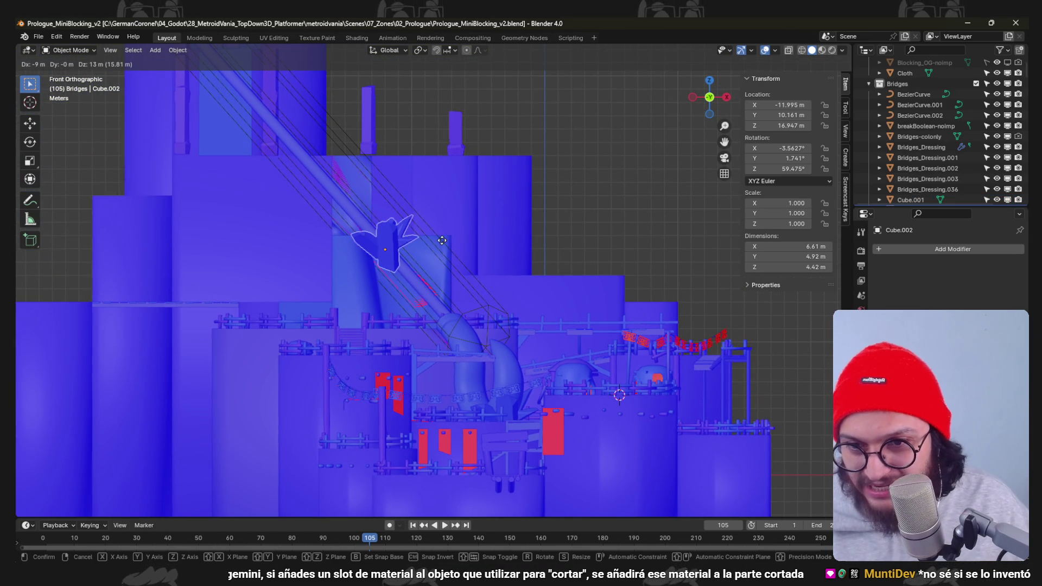
click(453, 259)
key(KP_7)
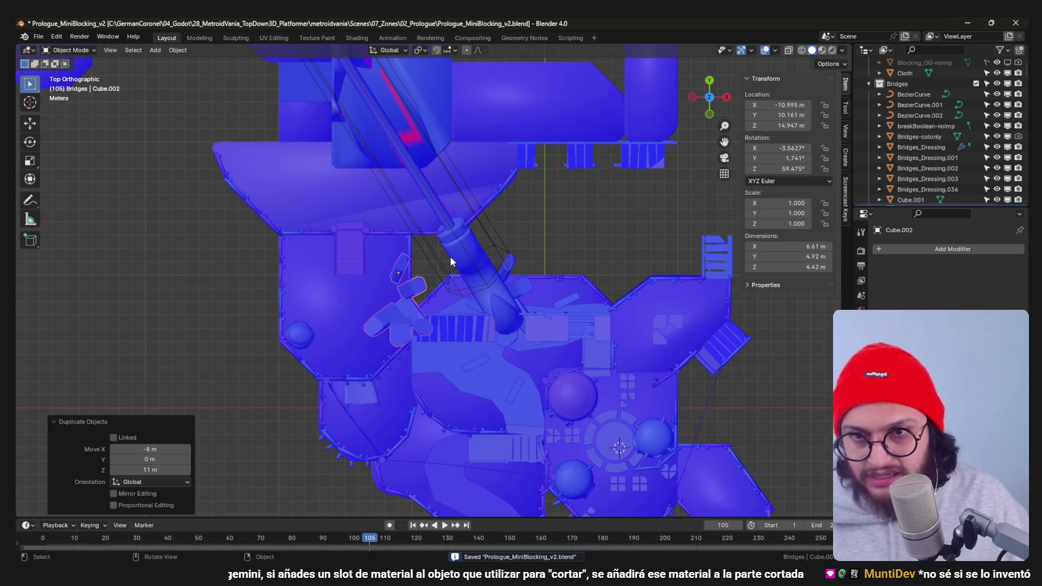
key(g)
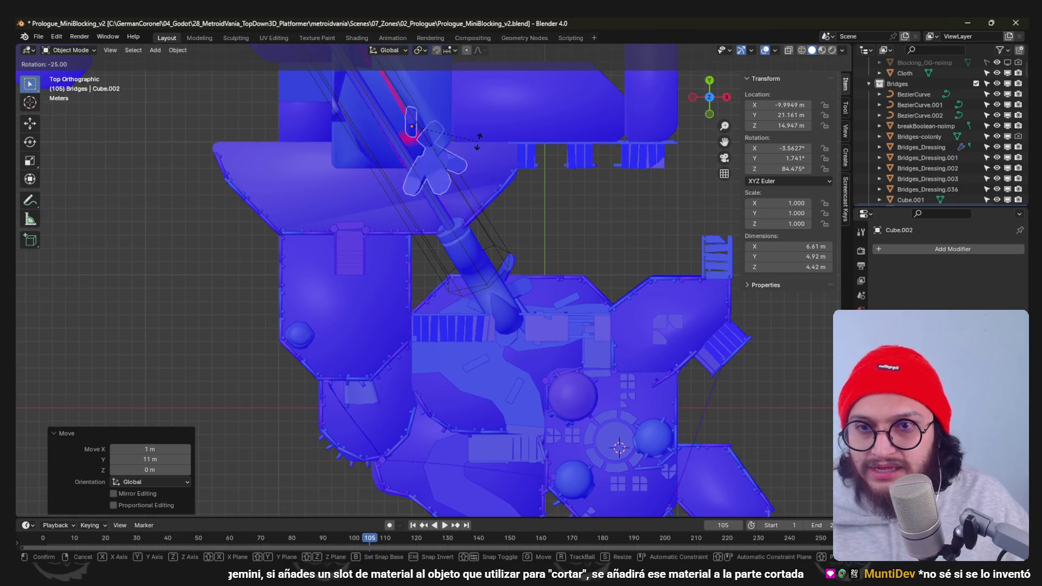
click(472, 151)
middle_drag(470, 156, 580, 236)
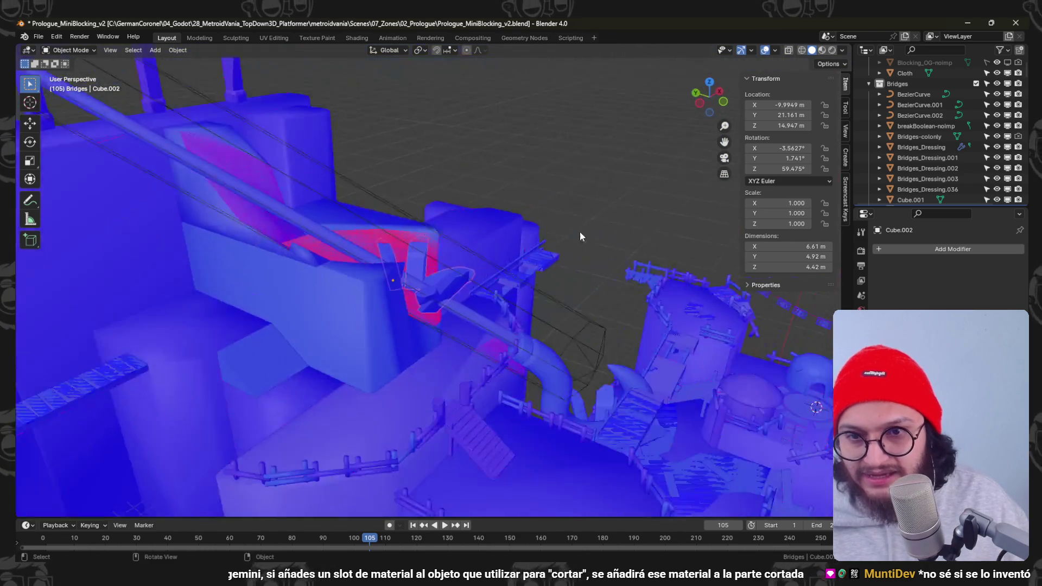
scroll(494, 268, up, 3)
scroll(503, 287, up, 3)
scroll(500, 263, up, 2)
Rotate and move the duplicated debris into position.
key(r)
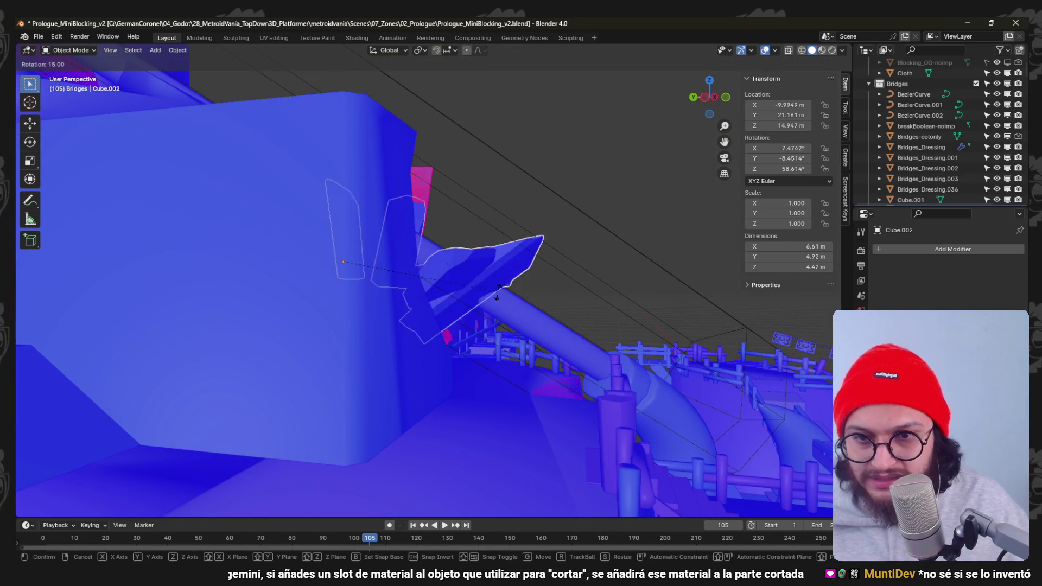
click(499, 291)
key(g)
mouse_move(499, 294)
middle_down()
mouse_move(487, 309)
mouse_move(519, 317)
middle_up()
text(r)
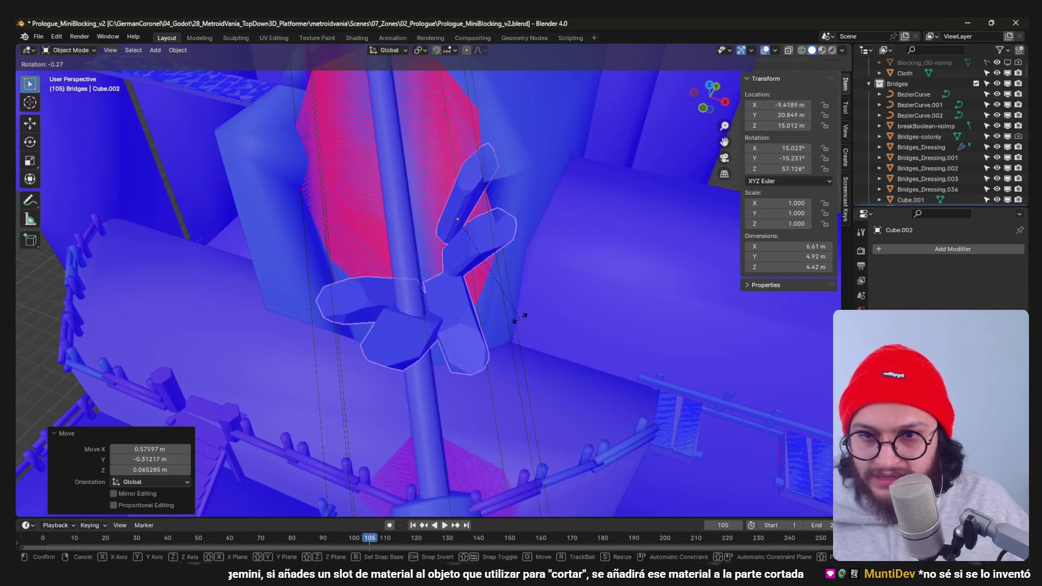
text(120)
key(Return)
mouse_move(485, 161)
middle_down()
mouse_move(499, 229)
mouse_move(454, 245)
middle_up()
key(r)
click(458, 252)
key(g)
Set the crystal cluster's origin to its geometry, rotate it and scale it up slightly.
right_click(455, 280)
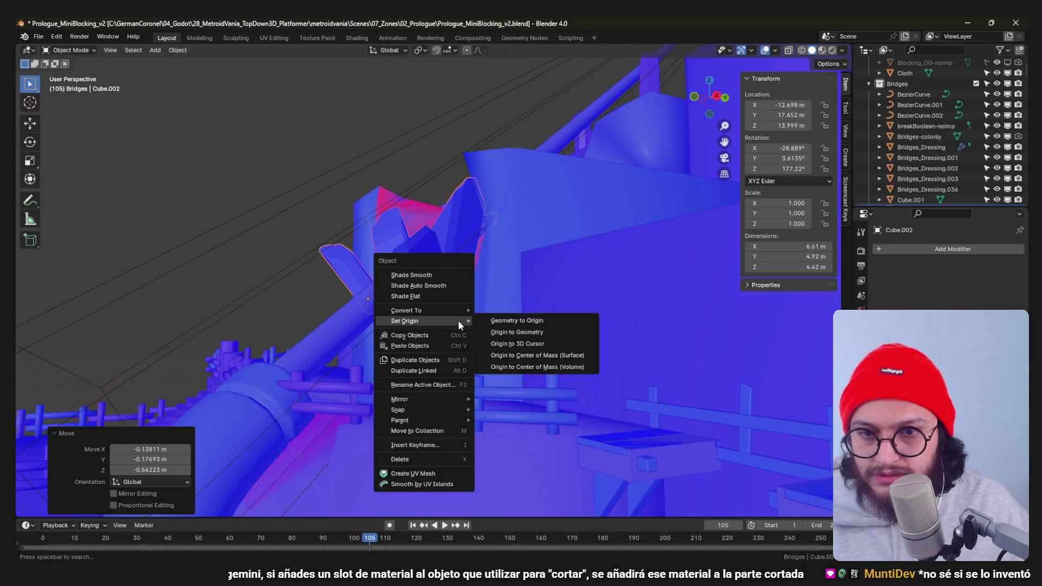
click(529, 335)
key(r)
click(521, 271)
click(514, 289)
mouse_move(514, 289)
middle_down()
mouse_move(477, 313)
mouse_move(470, 292)
mouse_move(442, 274)
middle_up()
key(s)
click(498, 325)
Move the crystal cluster step by step into place along the pipe.
key(g)
click(472, 330)
key(g)
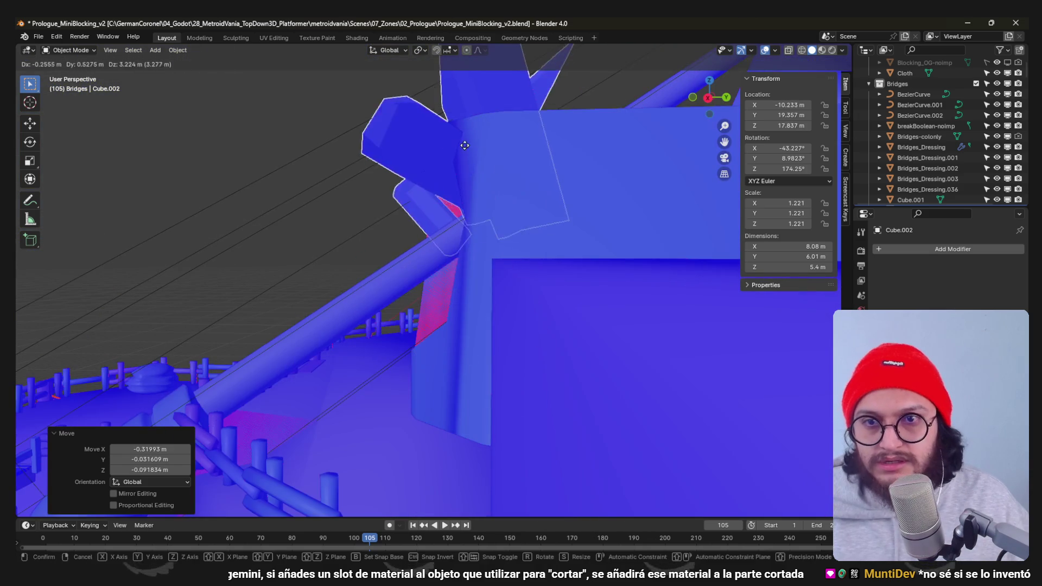
click(562, 166)
mouse_move(562, 168)
middle_down()
mouse_move(548, 241)
mouse_move(456, 252)
mouse_move(412, 281)
mouse_move(297, 287)
mouse_move(377, 301)
mouse_move(338, 343)
mouse_move(341, 367)
middle_up()
key(g)
key(g)
click(400, 285)
key(g)
click(423, 332)
In Edit Mode, select one whole crystal shard with L and rotate and move it.
key(Tab)
key(l)
click(419, 316)
mouse_move(419, 315)
middle_down()
mouse_move(506, 416)
mouse_move(489, 383)
mouse_move(515, 243)
mouse_move(491, 305)
middle_up()
key(r)
click(488, 382)
key(g)
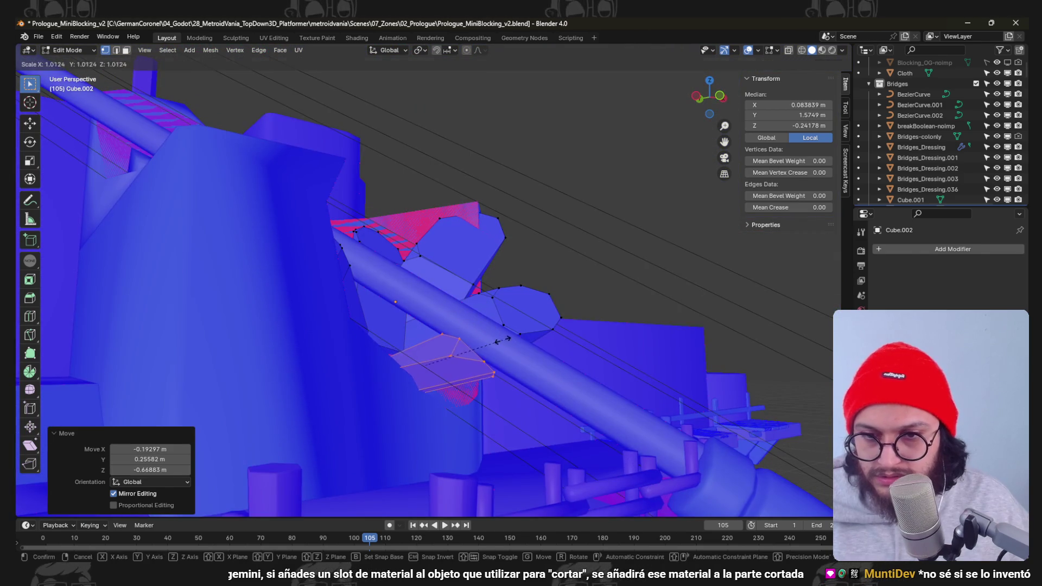
Rotate and move the remaining crystal shards, then return to Object Mode.
key(g)
mouse_move(522, 364)
middle_down()
mouse_move(491, 371)
mouse_move(324, 282)
mouse_move(390, 262)
mouse_move(495, 302)
mouse_move(481, 285)
mouse_move(460, 292)
mouse_move(485, 296)
mouse_move(454, 264)
mouse_move(451, 282)
mouse_move(424, 297)
mouse_move(514, 321)
mouse_move(447, 300)
mouse_move(466, 331)
mouse_move(379, 274)
middle_up()
click(390, 262)
key(r)
key(r)
key(g)
key(r)
click(507, 264)
key(r)
click(450, 283)
key(g)
key(Tab)
scroll(379, 275, up, 3)
Apply Shade Smooth to the crystal cluster Cube.002.
click(320, 235)
right_click(319, 235)
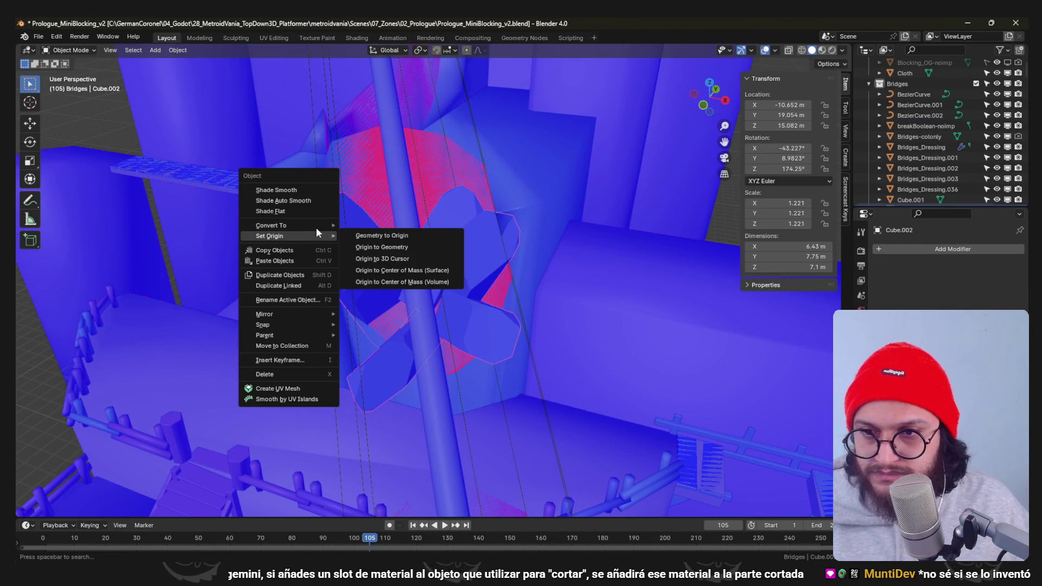
click(317, 199)
right_click(456, 240)
click(453, 235)
Apply Shade Smooth to the other cluster Cube.001 and save the level file.
mouse_move(498, 247)
middle_down()
mouse_move(486, 279)
mouse_move(504, 368)
mouse_move(522, 353)
mouse_move(564, 446)
mouse_move(511, 303)
mouse_move(581, 409)
middle_up()
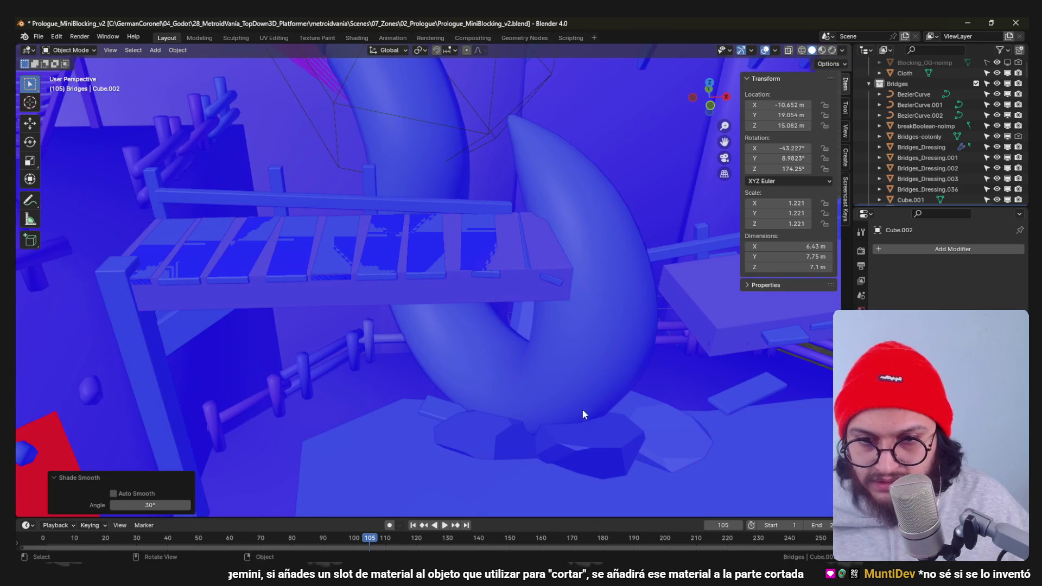
click(594, 424)
right_click(601, 431)
click(577, 338)
mouse_move(576, 338)
middle_down()
mouse_move(535, 254)
mouse_move(524, 289)
mouse_move(446, 210)
mouse_move(471, 318)
mouse_move(462, 300)
mouse_move(521, 338)
mouse_move(386, 354)
mouse_move(413, 292)
mouse_move(457, 317)
mouse_move(509, 304)
mouse_move(467, 309)
middle_up()
key(ctrl+s)
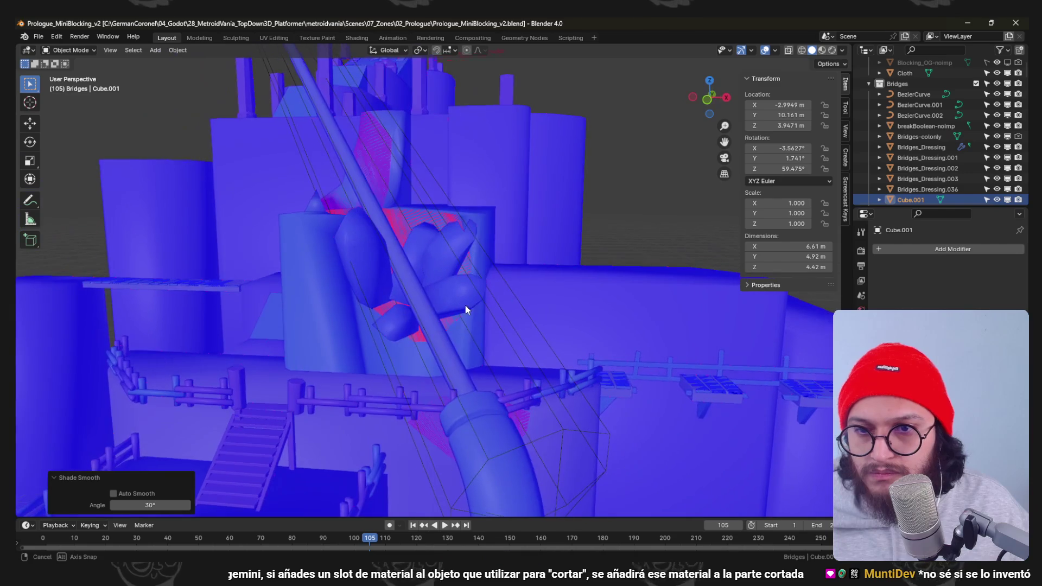
mouse_move(345, 236)
middle_down()
mouse_move(437, 242)
mouse_move(515, 293)
middle_up()
Duplicate the crystal cluster and move the copy higher up the pipe.
key(shift+d)
click(344, 148)
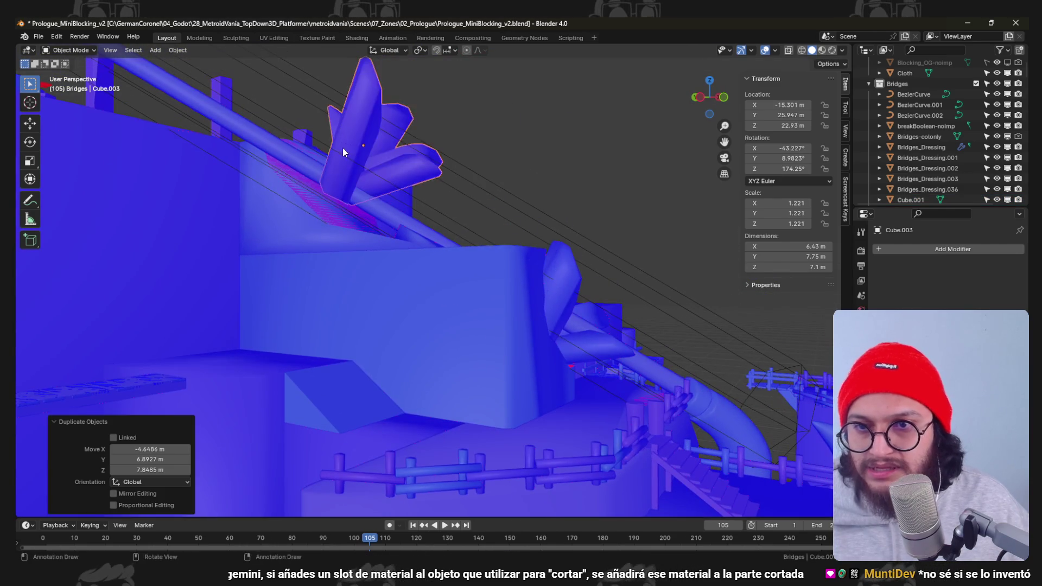
key(r)
key(g)
click(367, 194)
mouse_move(367, 194)
middle_down()
mouse_move(309, 210)
mouse_move(381, 216)
mouse_move(332, 218)
mouse_move(488, 196)
middle_up()
key(g)
click(338, 215)
Rotate the copied cluster around several axes until it sits well on the pipe.
key(r)
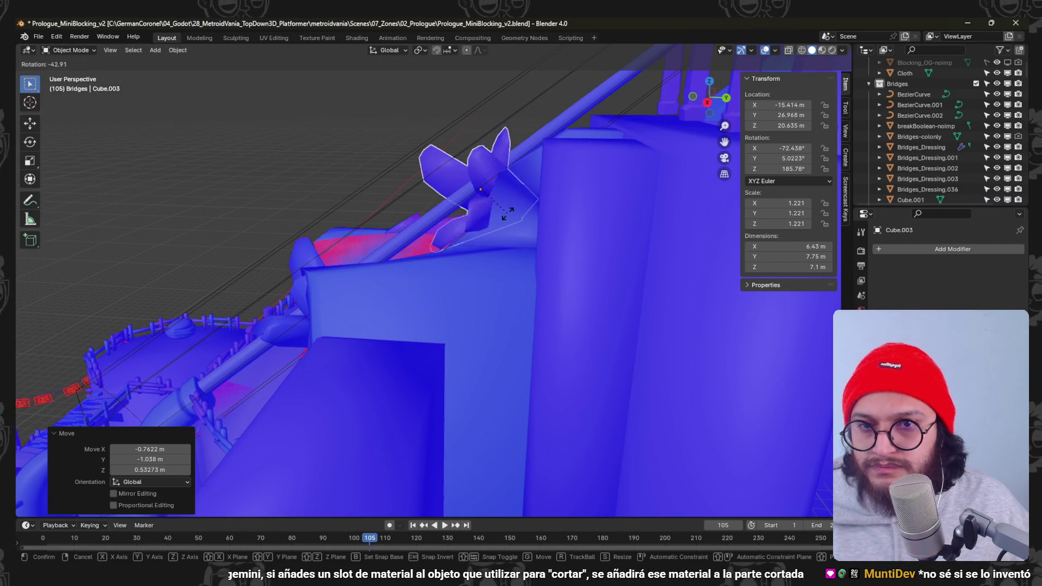
click(500, 236)
mouse_move(500, 235)
middle_down()
mouse_move(527, 204)
mouse_move(546, 234)
middle_up()
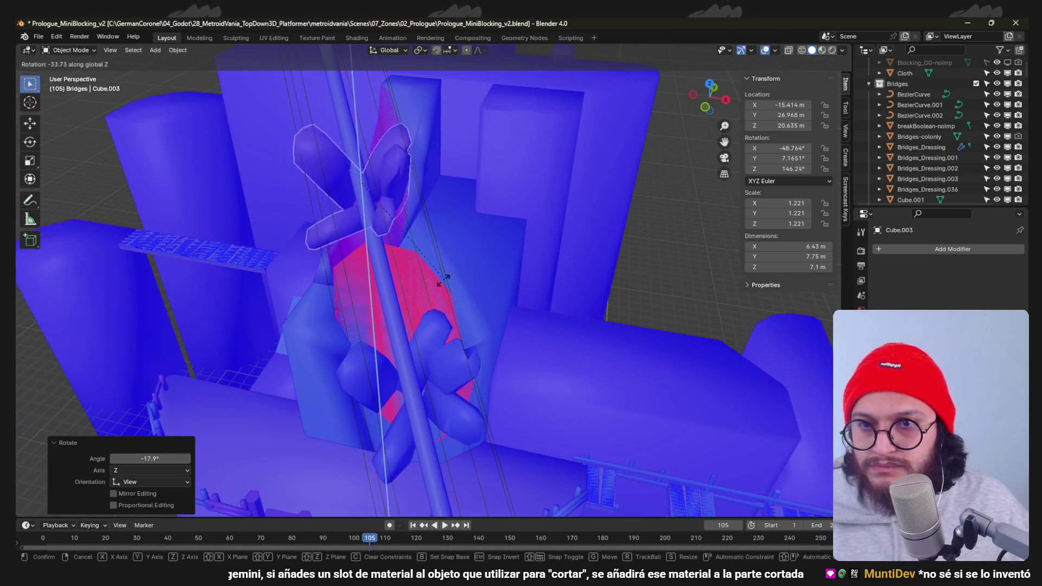
click(384, 155)
mouse_move(384, 155)
middle_down()
mouse_move(304, 147)
mouse_move(533, 170)
mouse_move(622, 203)
middle_up()
key(r)
key(r)
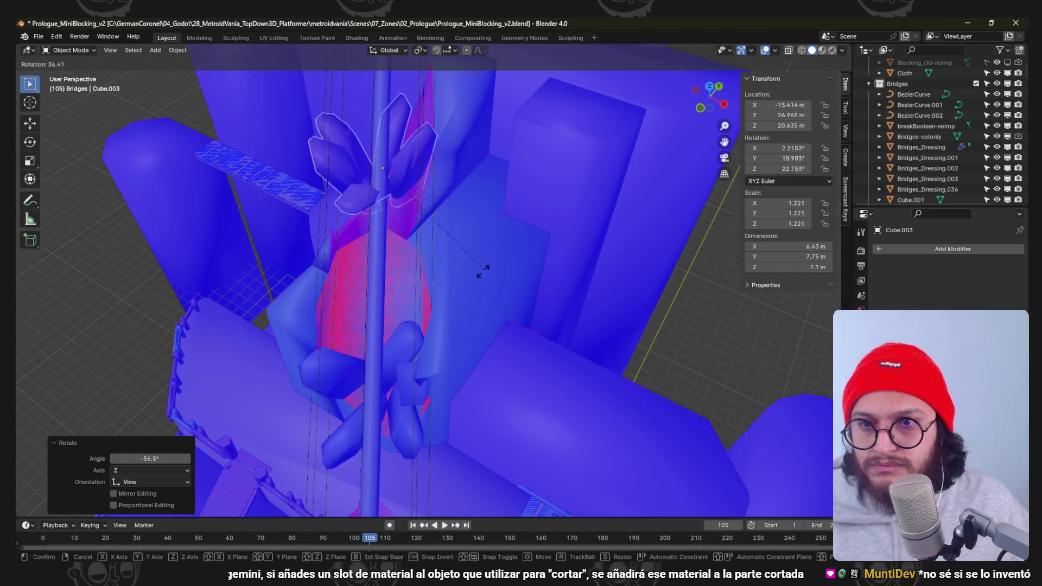
click(440, 287)
mouse_move(439, 287)
middle_down()
mouse_move(431, 182)
mouse_move(440, 202)
middle_up()
key(r)
click(436, 196)
key(r)
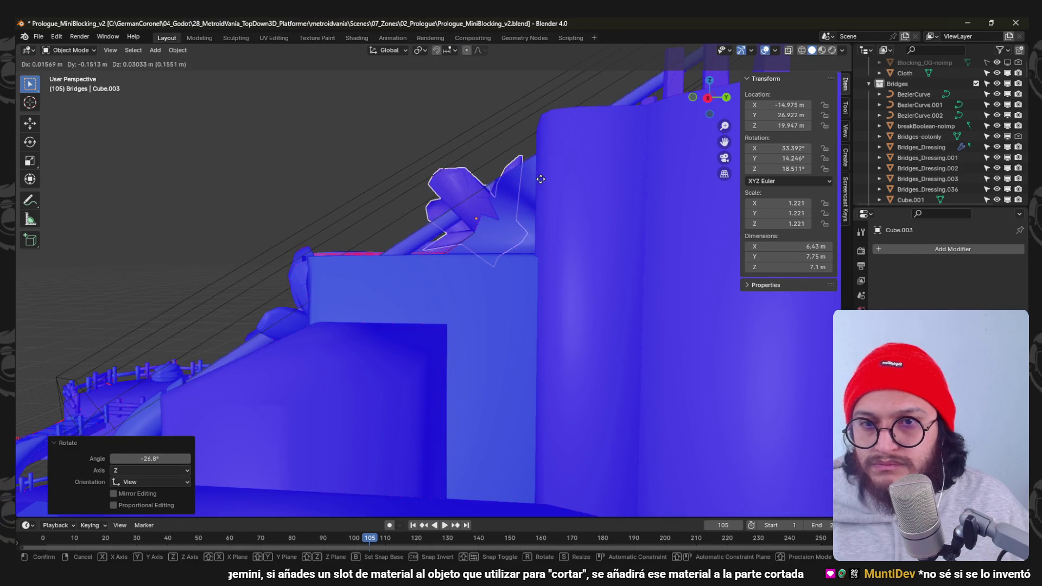
click(536, 177)
Nudge the copy along X, save the level, and switch to Godot to reimport.
mouse_move(535, 177)
middle_down()
mouse_move(443, 236)
mouse_move(448, 217)
mouse_move(446, 249)
mouse_move(475, 263)
mouse_move(484, 292)
middle_up()
key(g)
key(x)
click(456, 236)
scroll(475, 262, up, 3)
key(ctrl+s)
key(alt+Tab)
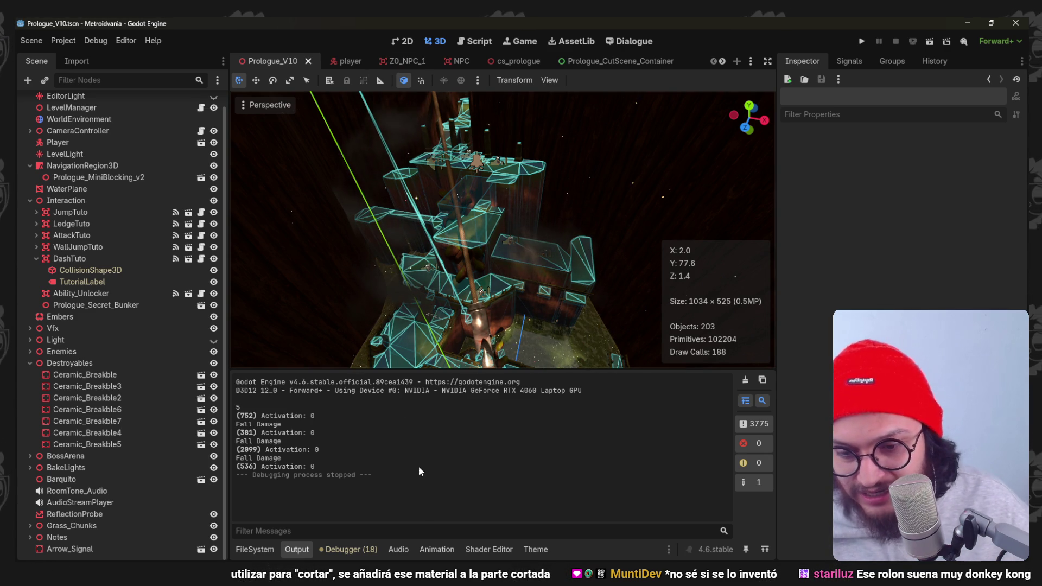
Minimize the music player, run the project to playtest the Prologue, then return to Blender.
key(alt+Tab)
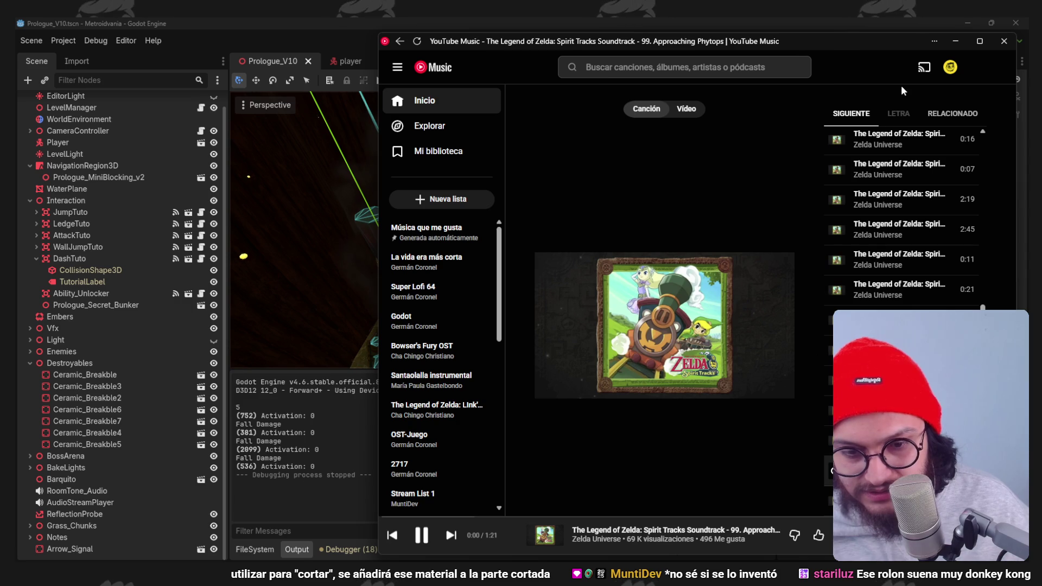
click(957, 42)
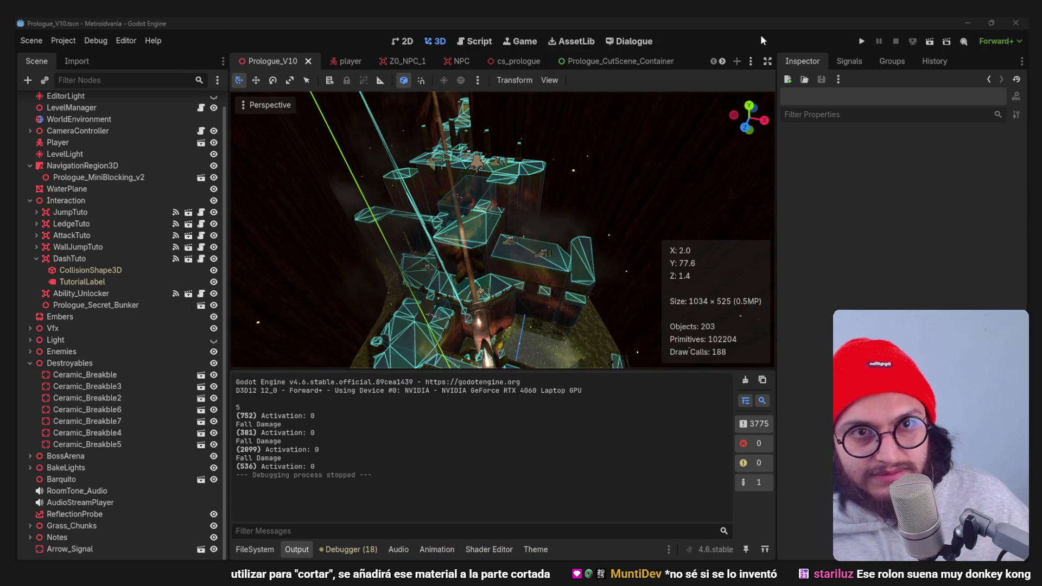
click(862, 42)
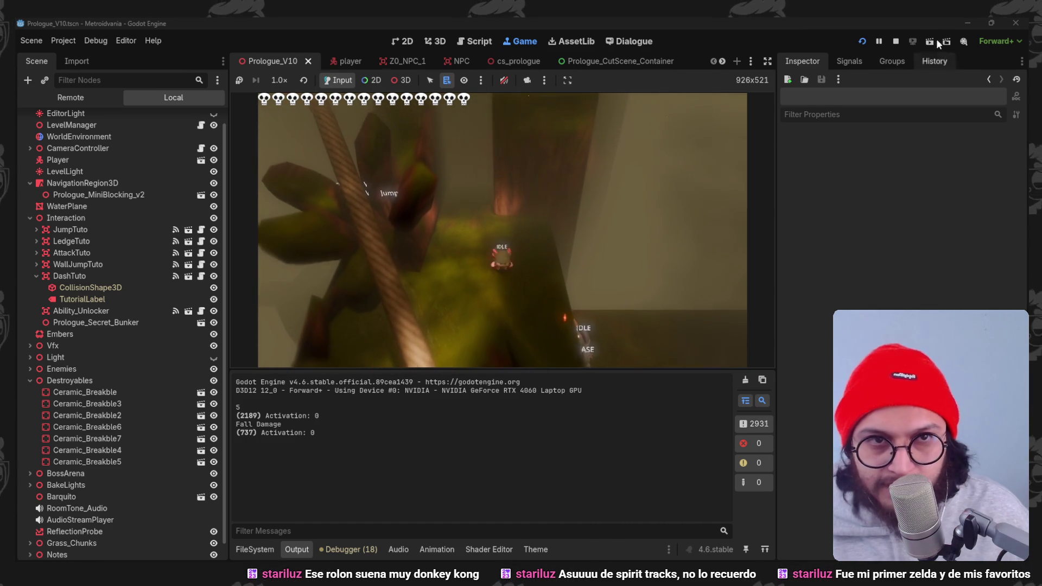
key(alt+Tab)
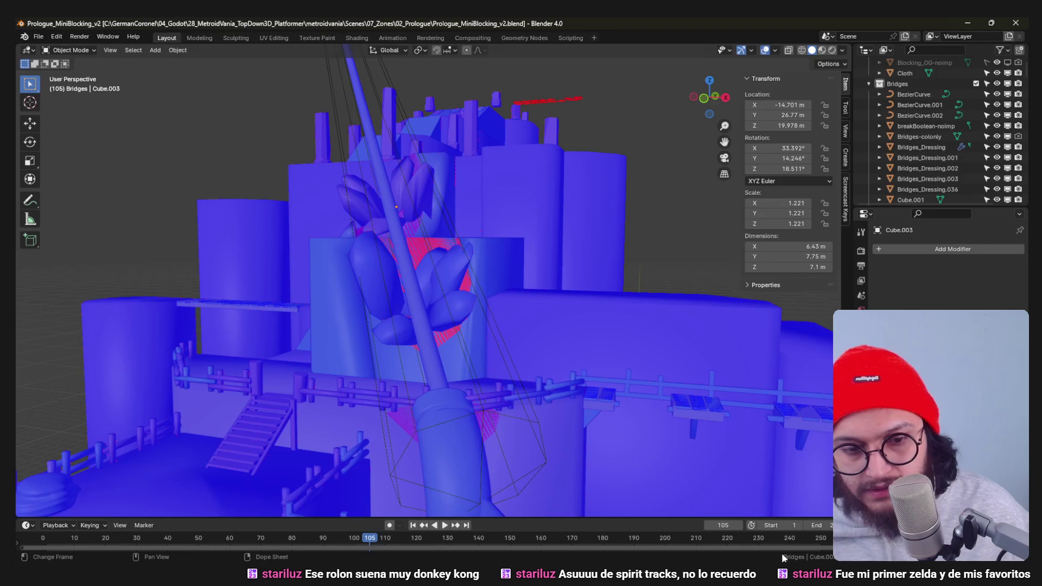
Thin the tall cutter volume with Shrink/Fatten (Alt+S) in Edit Mode.
click(476, 280)
middle_drag(476, 280, 508, 307)
key(ctrl+Tab)
click(508, 306)
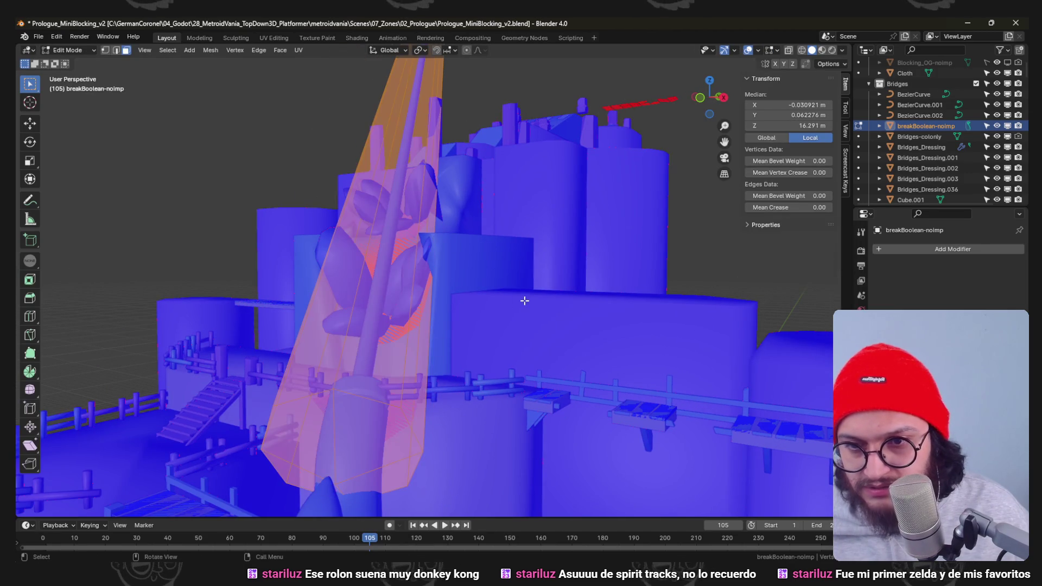
key(alt+s)
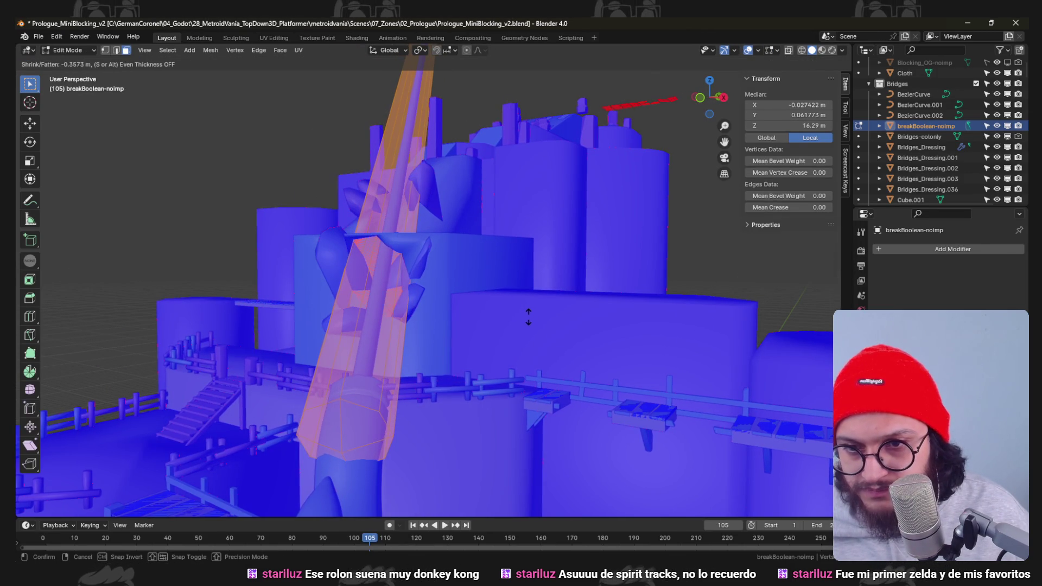
click(521, 312)
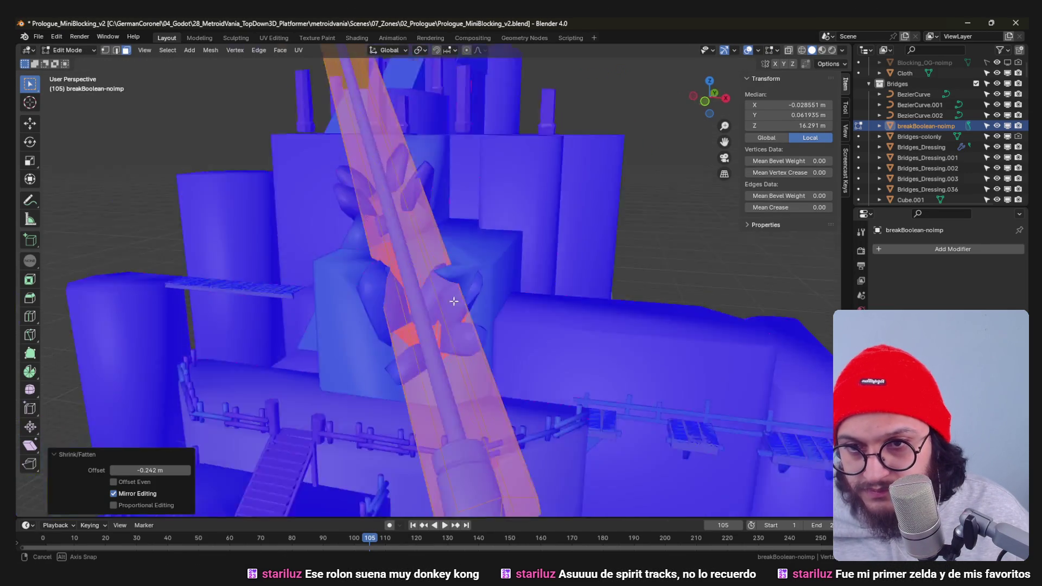
middle_drag(521, 312, 516, 291)
key(Tab)
click(371, 227)
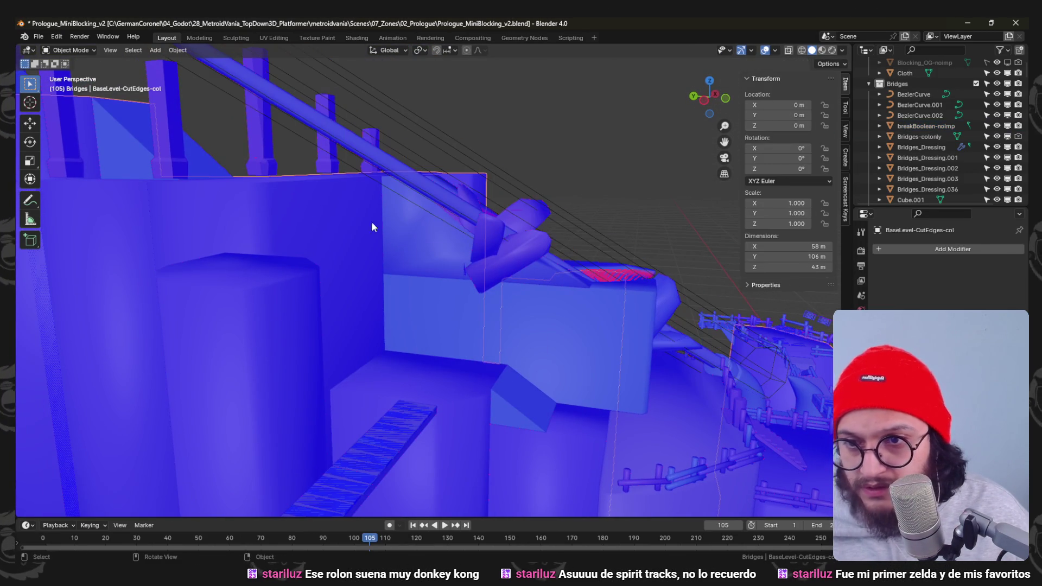
Return to Object Mode and orbit to a frontal view of the level.
middle_drag(393, 266, 390, 308)
key(Tab)
key(ctrl+Tab)
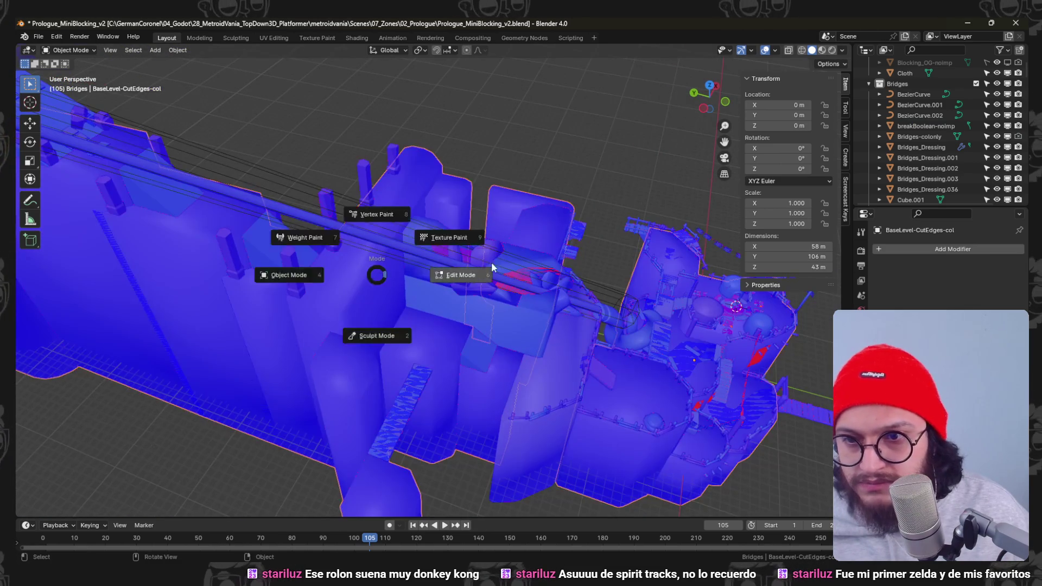
click(343, 273)
middle_drag(393, 267, 378, 275)
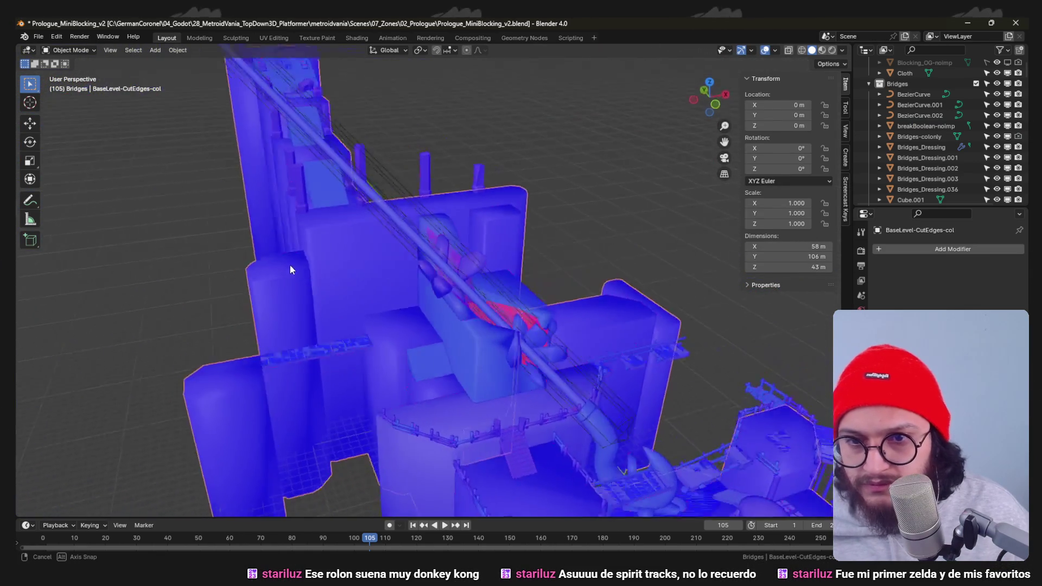
mouse_move(377, 276)
middle_down()
mouse_move(451, 288)
mouse_move(603, 392)
middle_up()
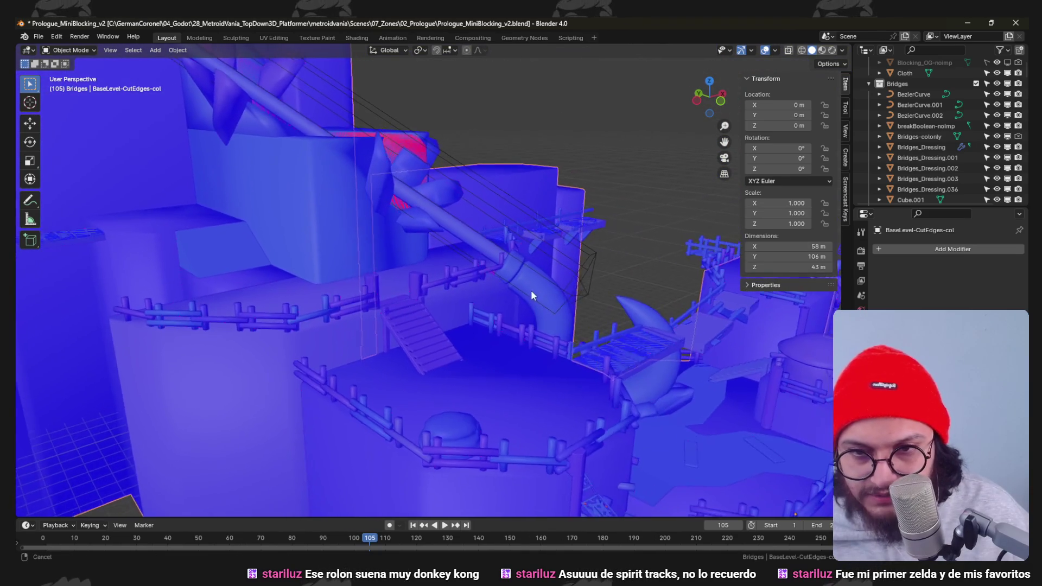
mouse_move(603, 391)
middle_down()
mouse_move(497, 280)
mouse_move(551, 254)
middle_up()
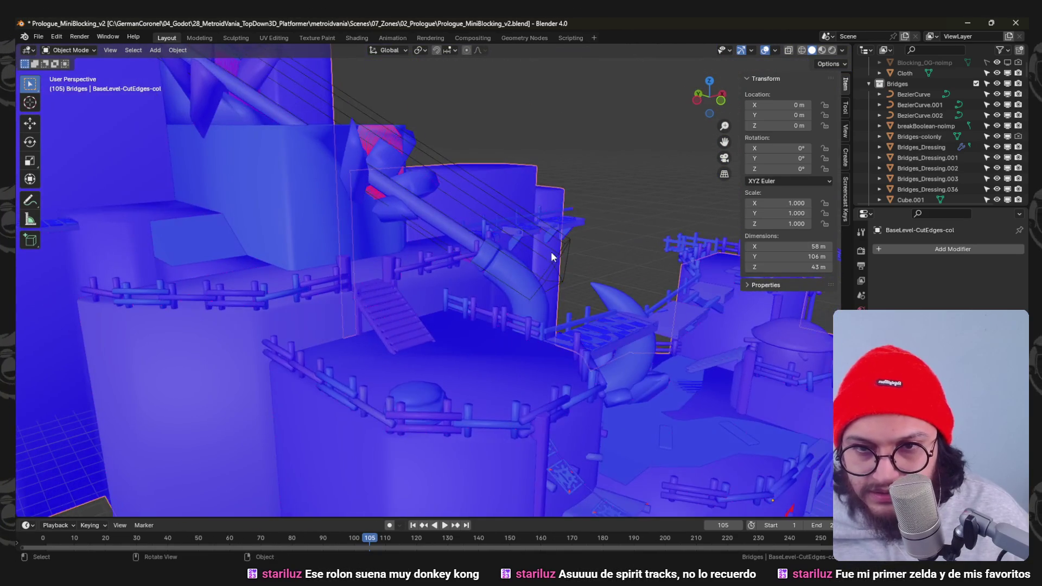
Rotate and move breakBoolean-noimp to follow the pipe, then adjust its thickness again.
click(557, 258)
scroll(556, 253, down, 2)
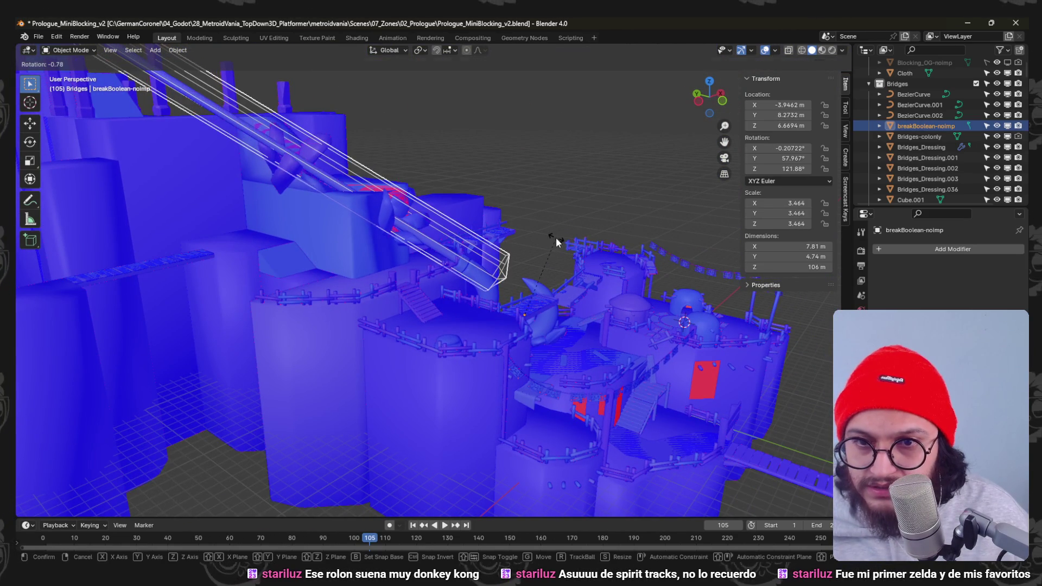
key(r)
click(587, 226)
key(g)
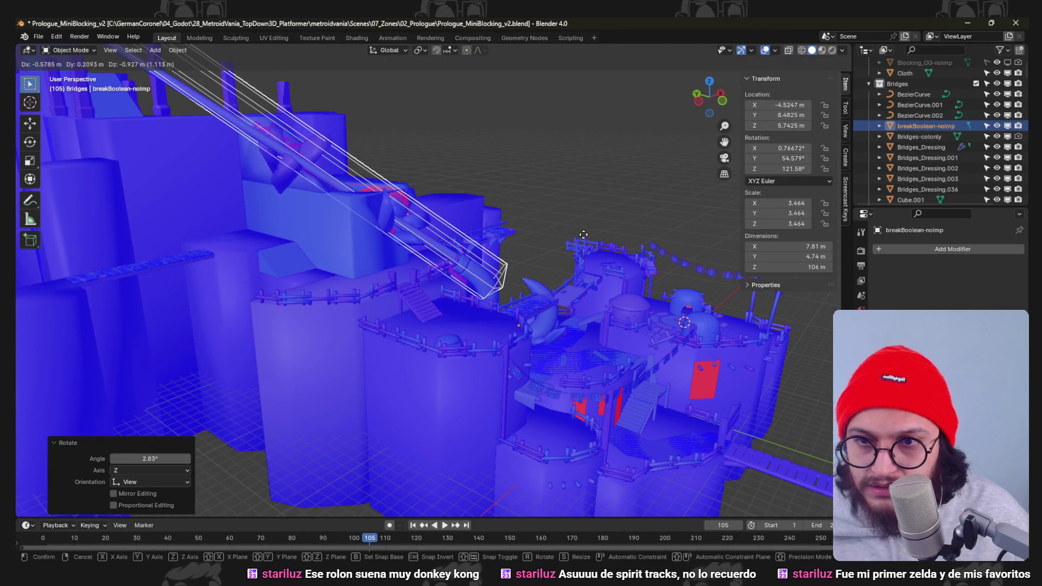
click(585, 233)
key(Tab)
key(alt+s)
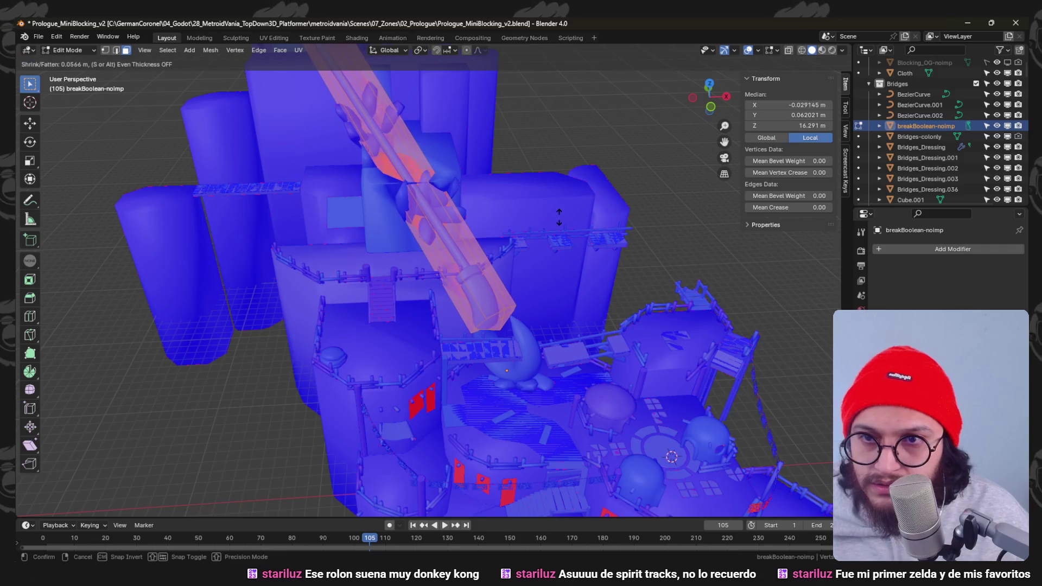
click(560, 214)
key(Tab)
Save the blockout file and show the cutter's Rope and Metal material slots.
mouse_move(560, 214)
middle_down()
mouse_move(474, 279)
mouse_move(508, 339)
mouse_move(558, 316)
mouse_move(340, 288)
mouse_move(388, 295)
mouse_move(400, 303)
mouse_move(345, 284)
mouse_move(461, 348)
mouse_move(425, 253)
mouse_move(488, 342)
mouse_move(465, 313)
mouse_move(483, 359)
mouse_move(537, 348)
mouse_move(496, 361)
mouse_move(520, 291)
middle_up()
key(ctrl+s)
click(862, 444)
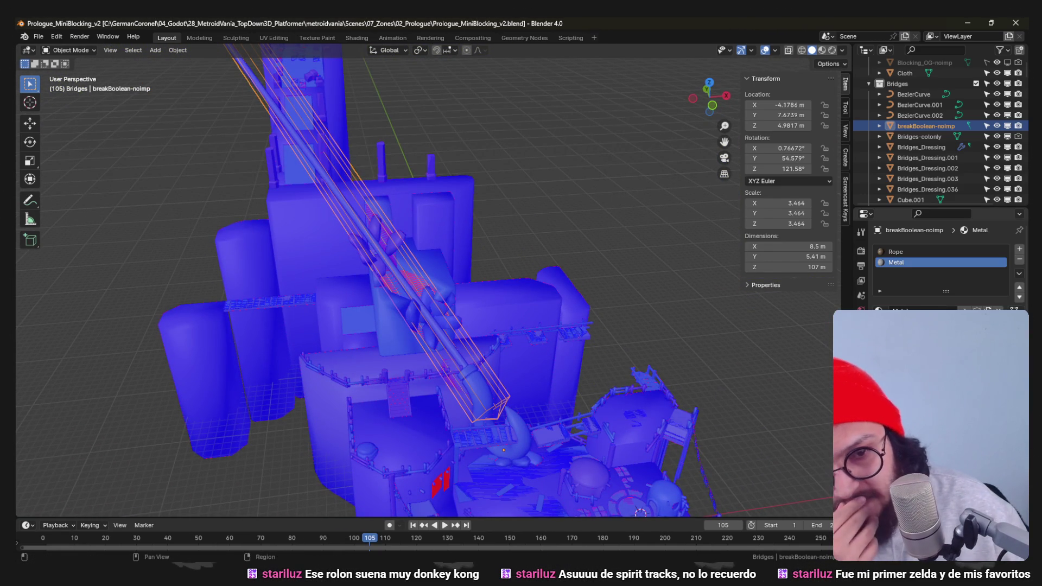
Replace the Metal slot with a new material named BreakMaterial and save.
click(1019, 259)
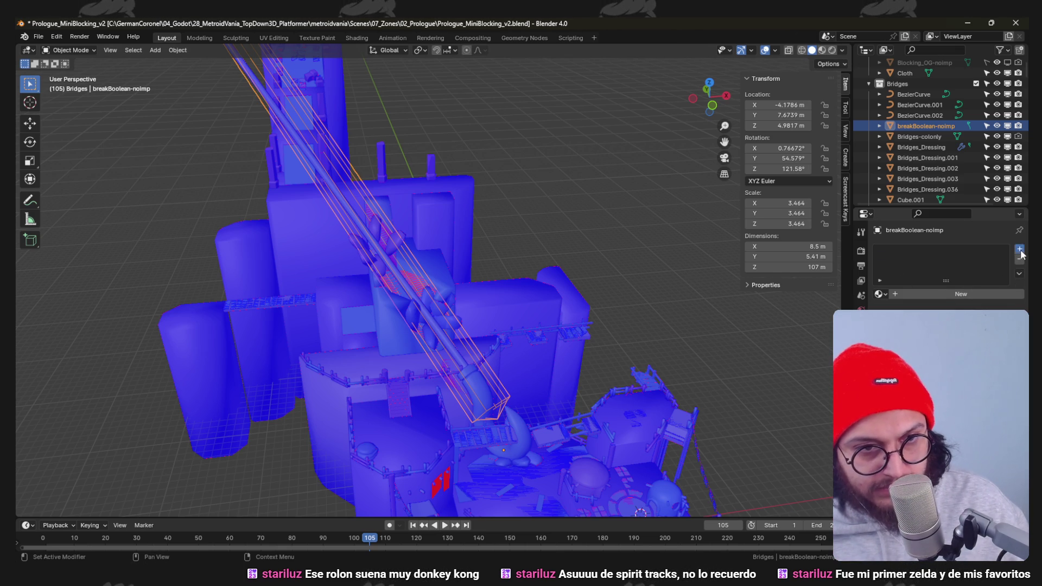
click(912, 295)
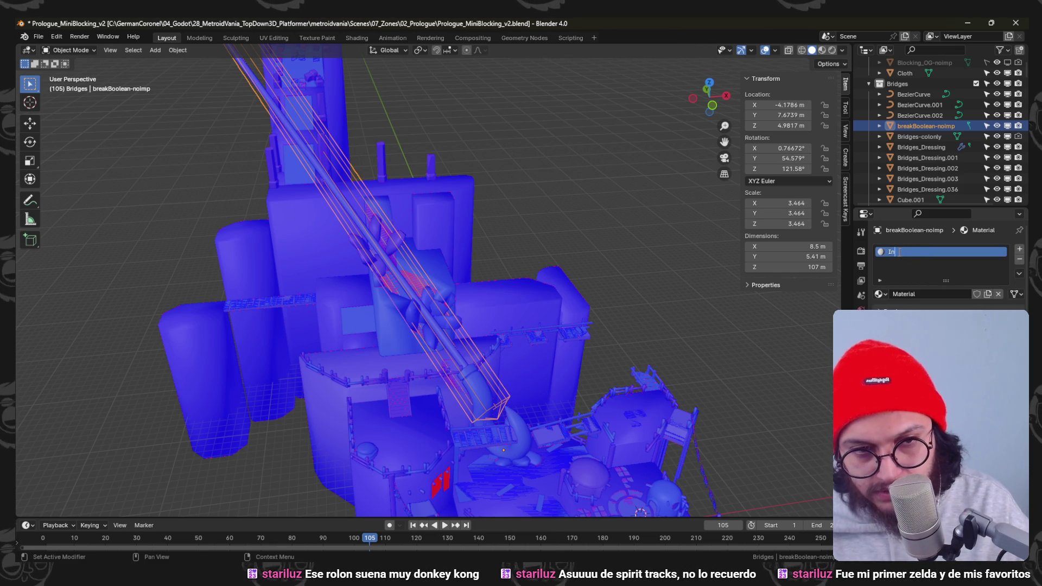
text(Intera)
key(BackSpace)
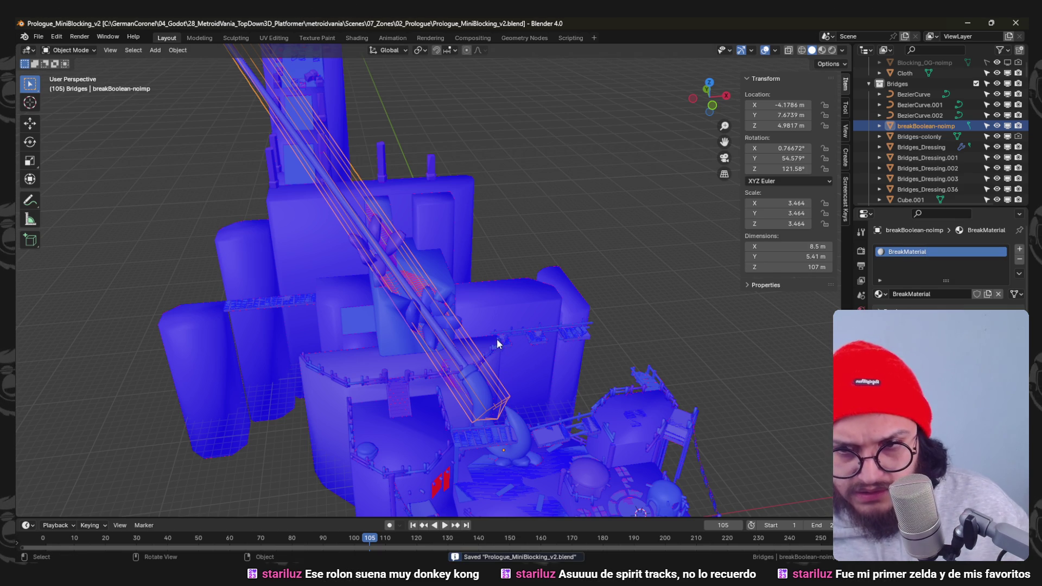
scroll(497, 339, up, 3)
scroll(516, 390, up, 4)
mouse_move(461, 426)
middle_down()
mouse_move(439, 255)
mouse_move(460, 307)
mouse_move(473, 298)
middle_up()
Inspect the walls object's Boolean modifier with the face-orientation tint toggled.
click(764, 51)
mouse_move(510, 110)
middle_down()
mouse_move(345, 122)
mouse_move(359, 124)
mouse_move(420, 205)
middle_up()
click(439, 228)
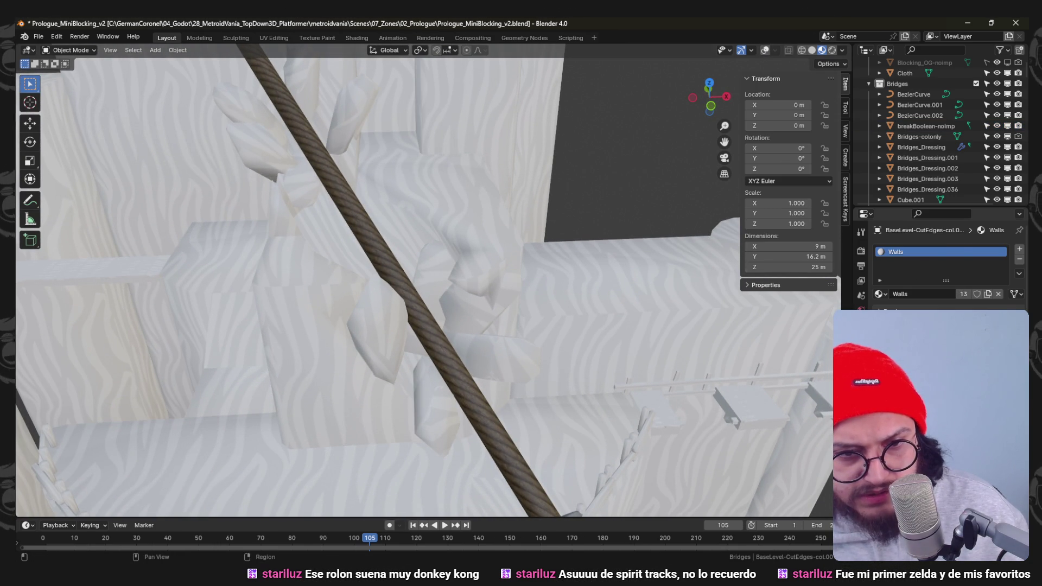
click(861, 354)
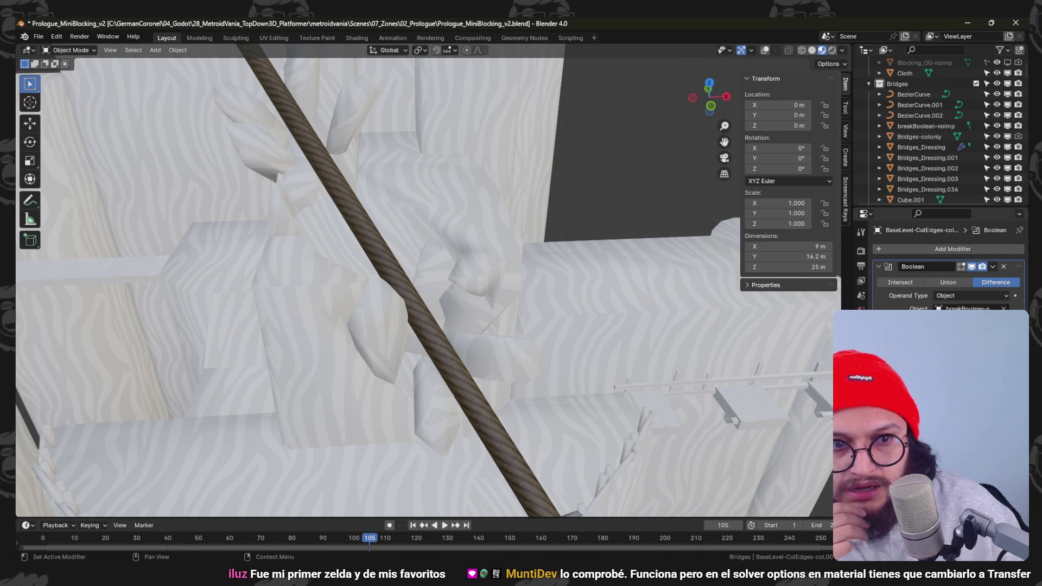
scroll(570, 229, down, 6)
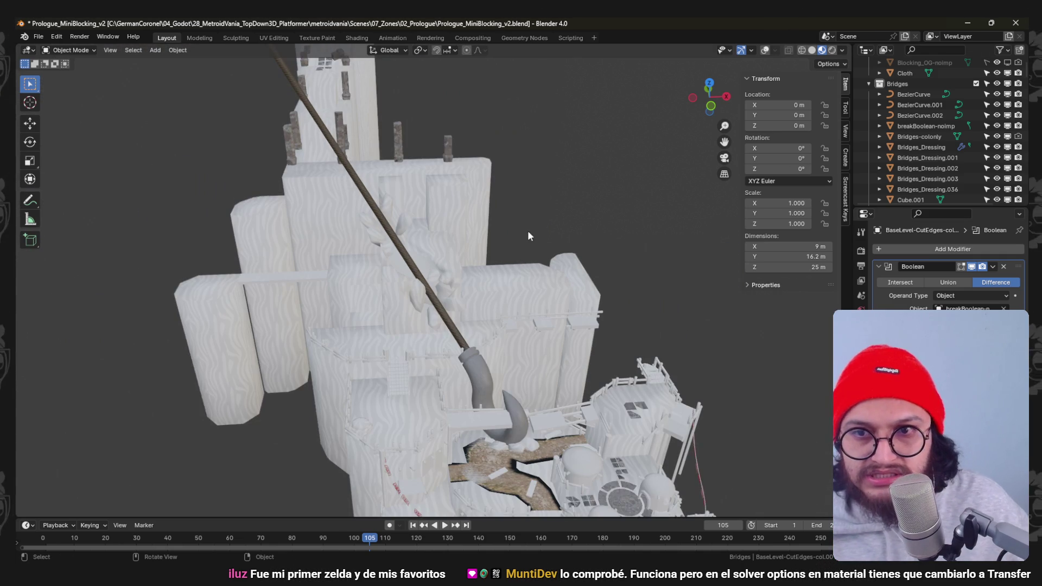
click(764, 50)
scroll(419, 253, up, 5)
Set BreakMaterial's Base Color to red on breakBoolean-noimp and check the cut faces.
click(419, 250)
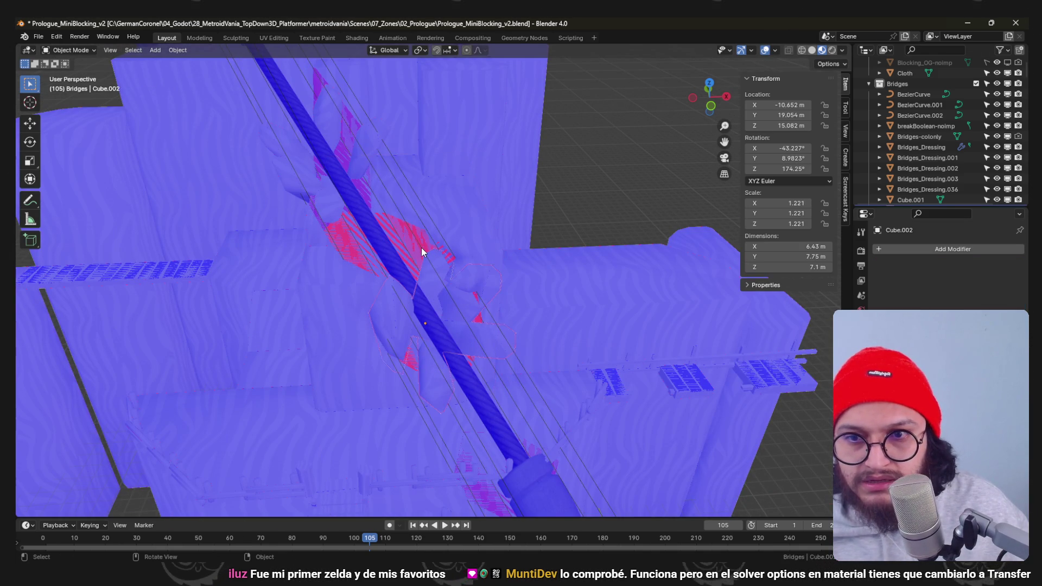
click(862, 427)
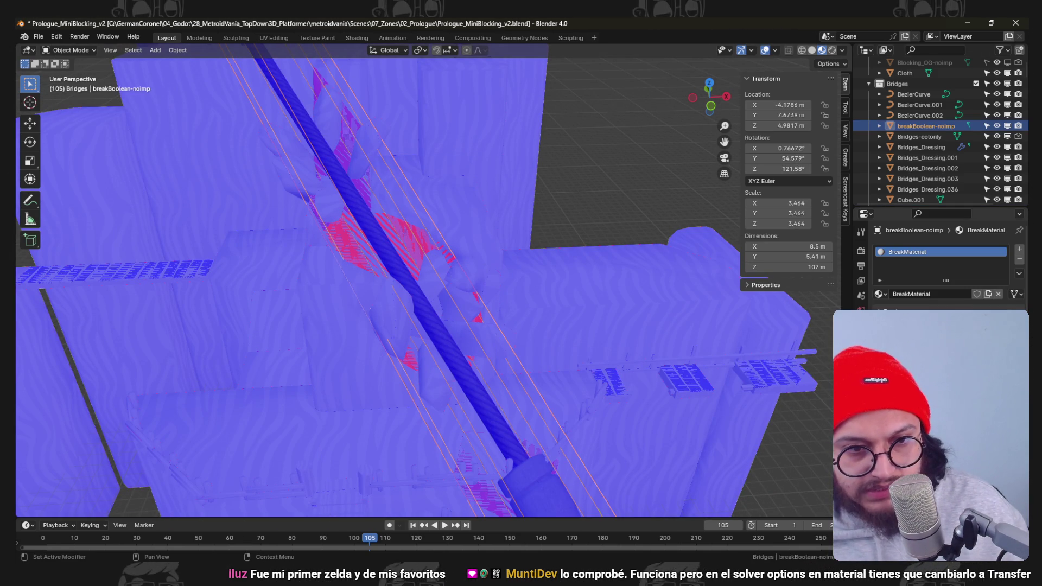
click(944, 322)
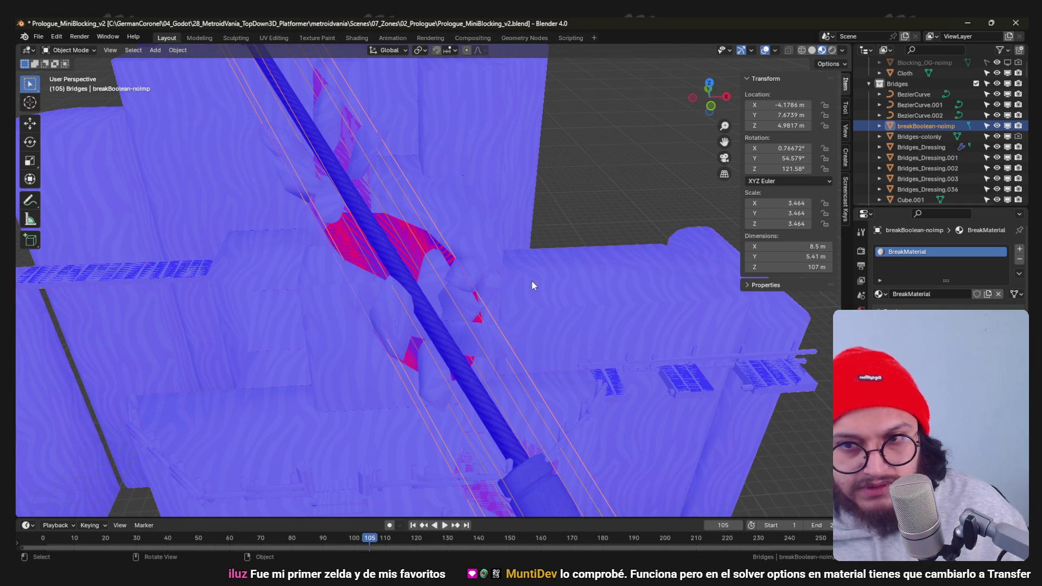
click(766, 50)
mouse_move(733, 82)
middle_down()
mouse_move(381, 166)
mouse_move(403, 180)
middle_up()
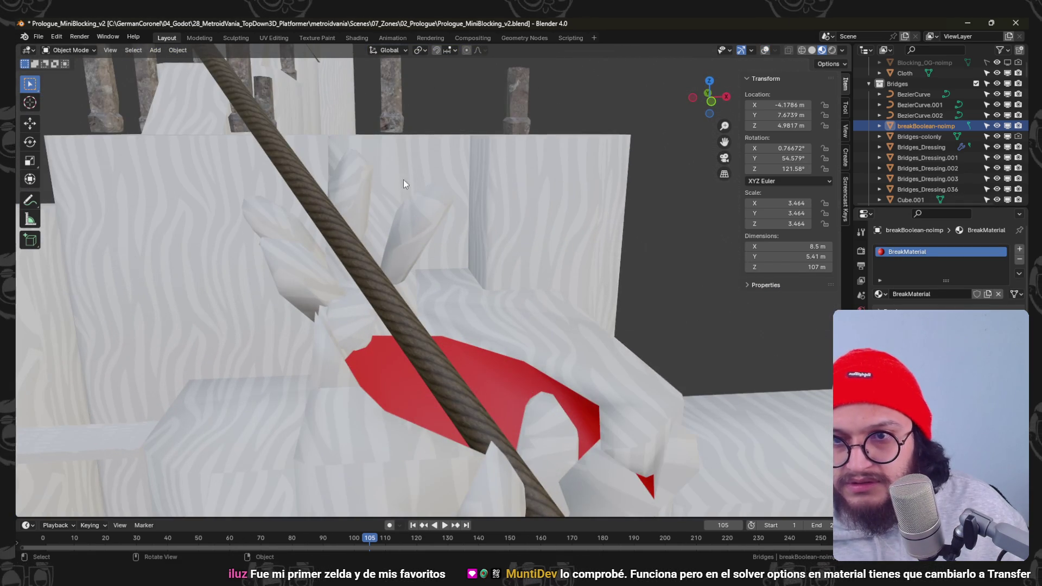
Inspect the Stairs-Art.001 object's Boolean modifier around the rope.
click(598, 302)
click(862, 358)
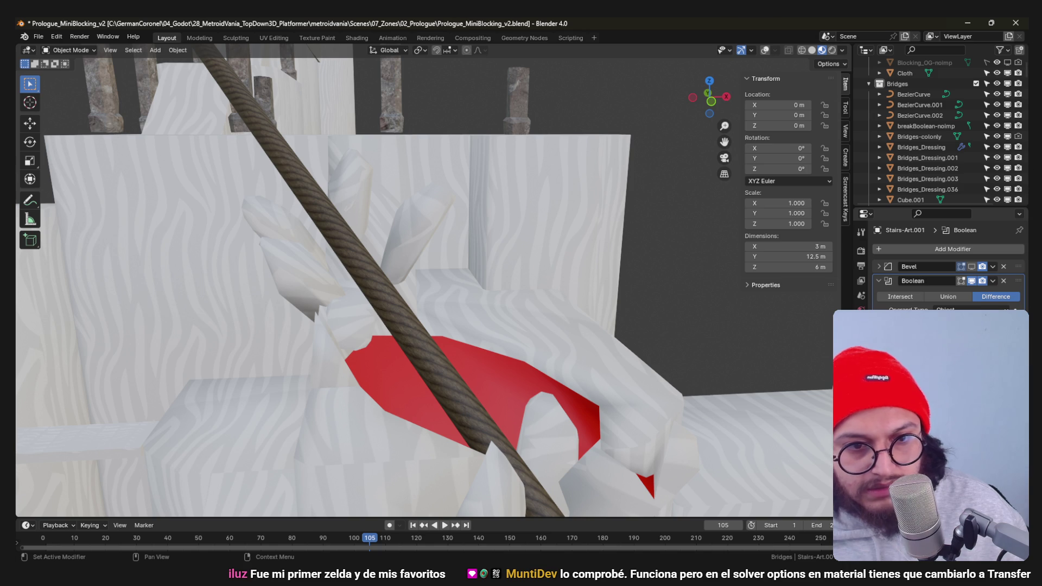
mouse_move(421, 252)
middle_down()
mouse_move(466, 268)
mouse_move(442, 247)
mouse_move(445, 255)
middle_up()
key(ctrl+s)
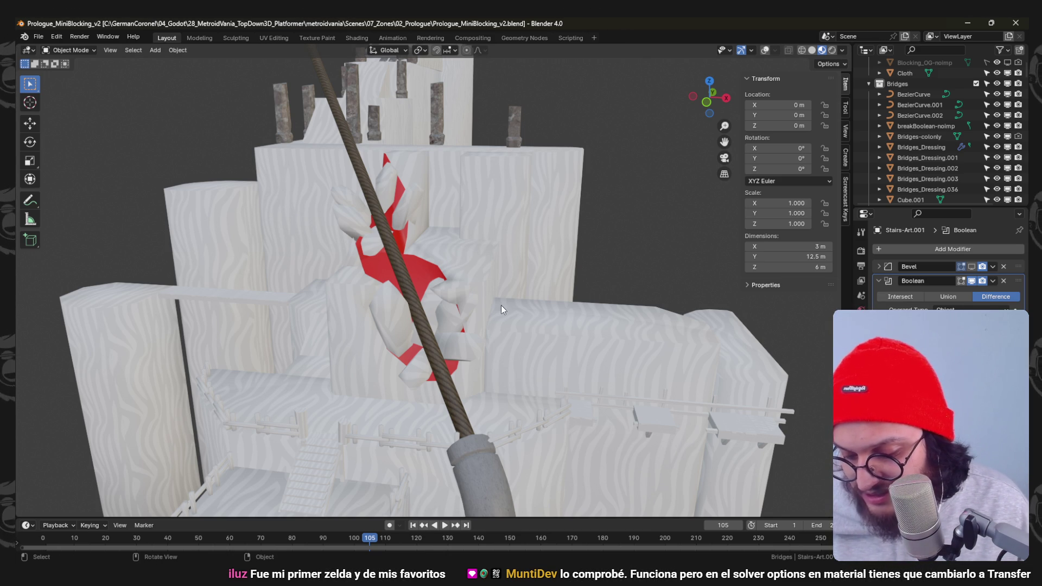
key(alt+Tab)
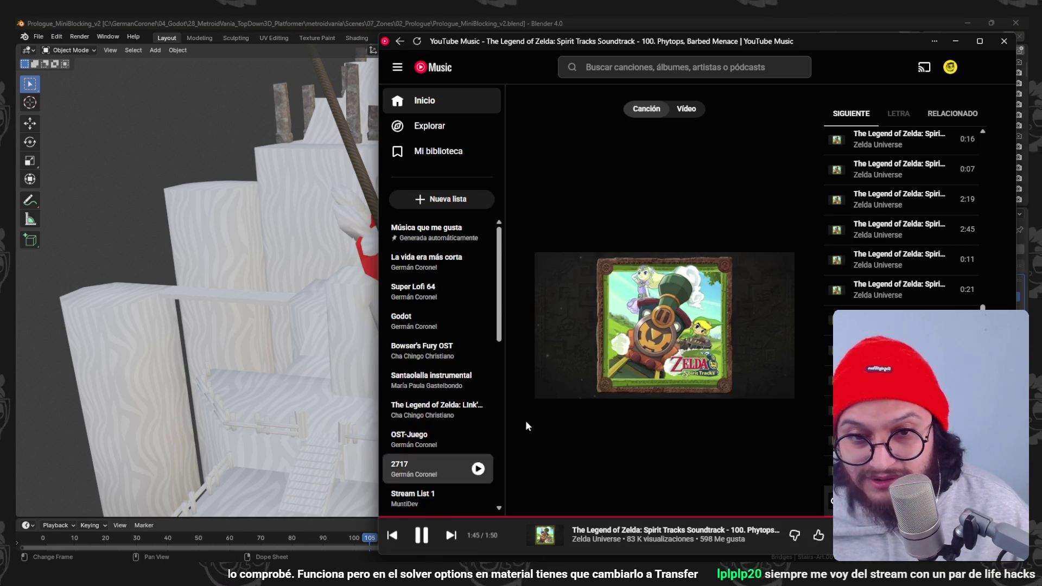
scroll(839, 288, down, 1)
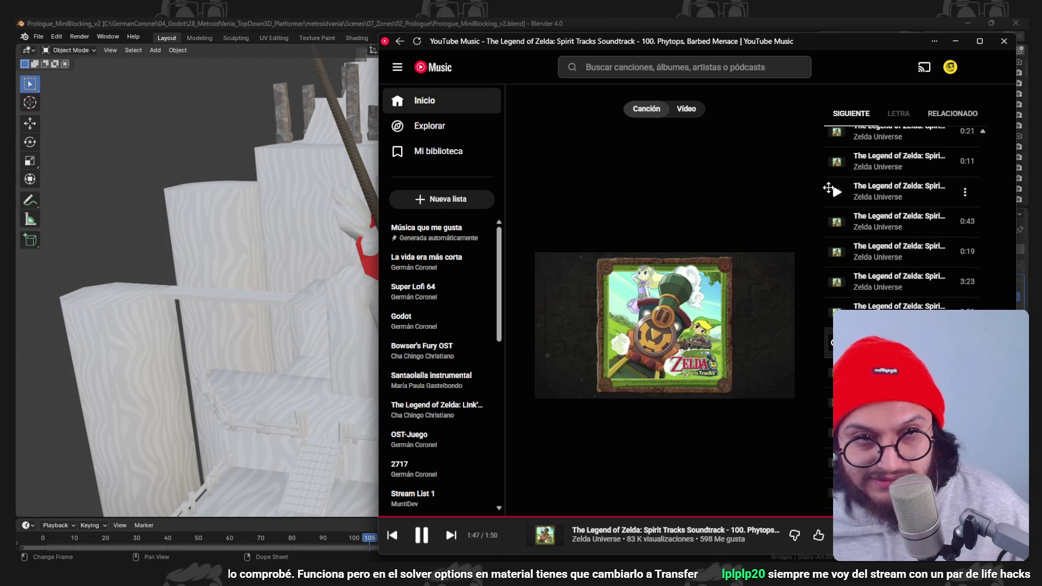
click(956, 42)
key(ctrl+s)
mouse_move(446, 282)
middle_down()
mouse_move(682, 288)
mouse_move(433, 226)
mouse_move(372, 260)
mouse_move(483, 241)
mouse_move(507, 308)
middle_up()
scroll(544, 395, up, 4)
Apply Shade Auto Smooth to the Cube.001 hook mesh and minimize Blender for Godot.
click(597, 431)
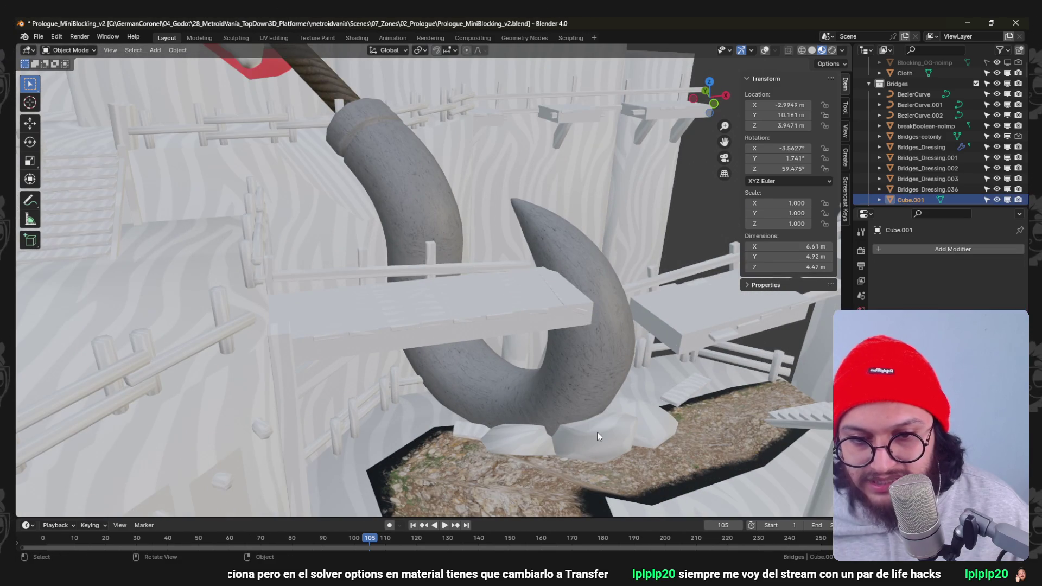
middle_drag(701, 272, 637, 286)
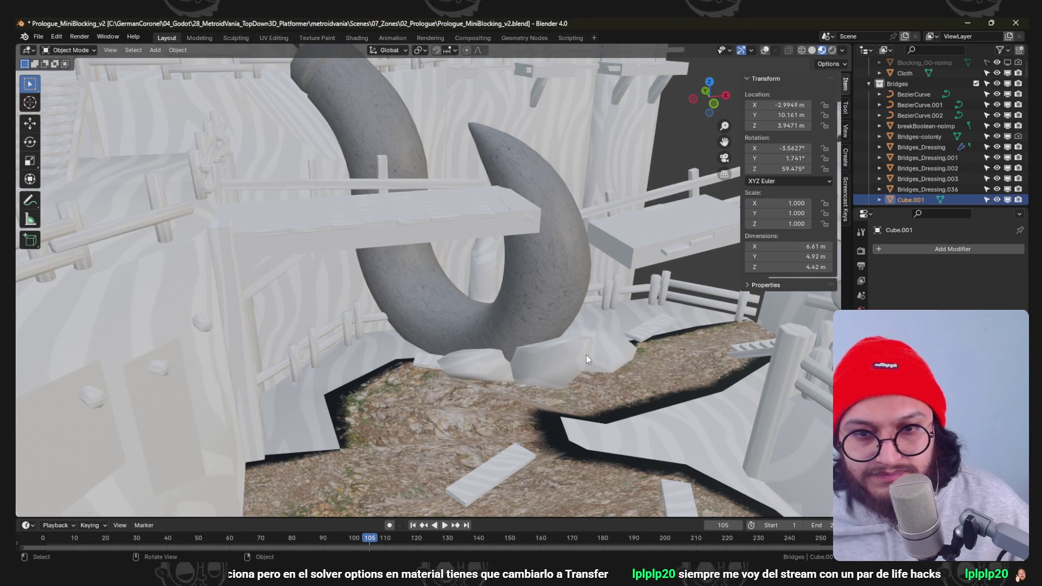
click(771, 57)
right_click(566, 351)
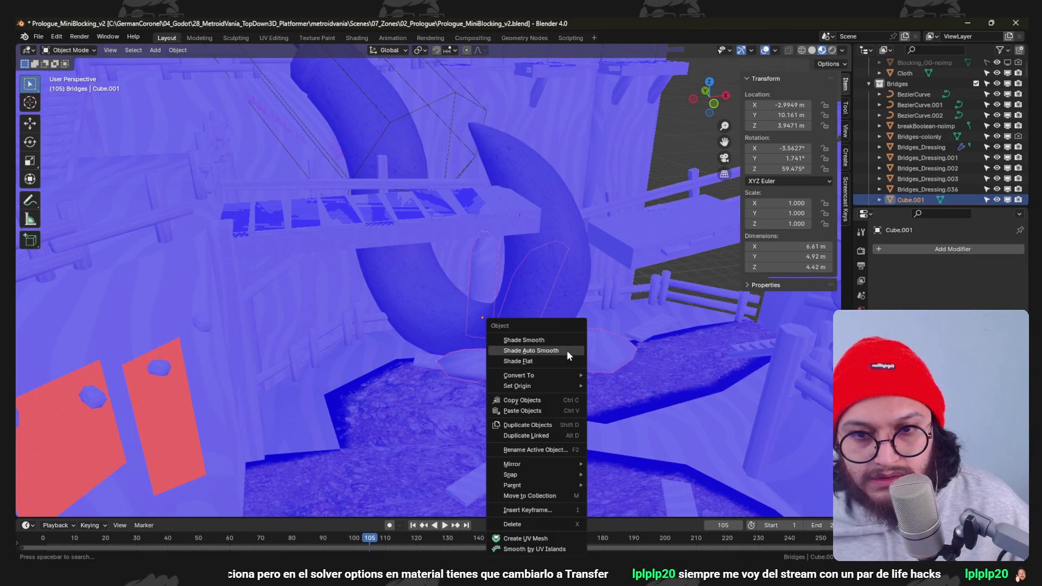
click(563, 351)
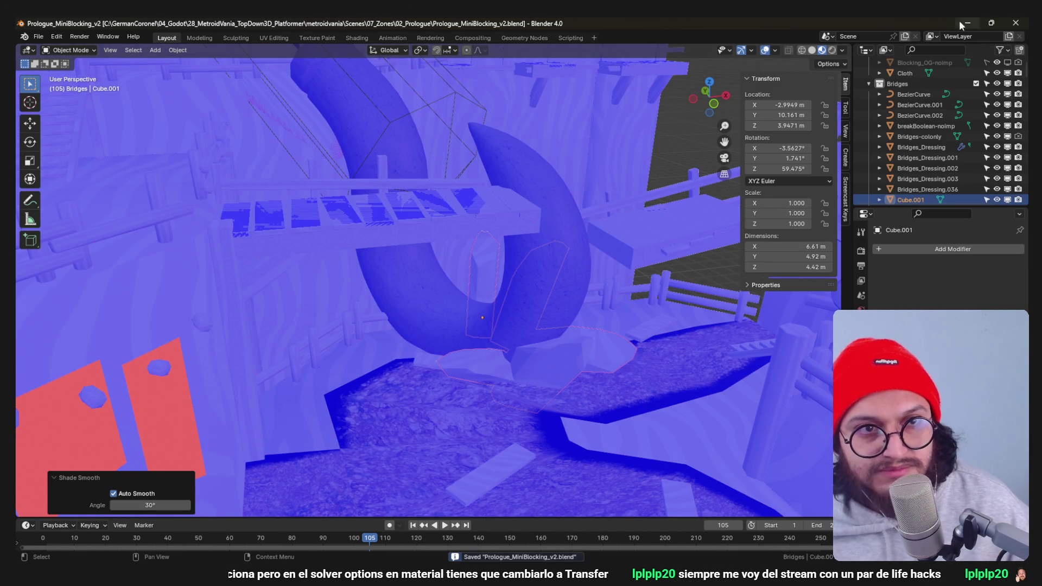
click(961, 22)
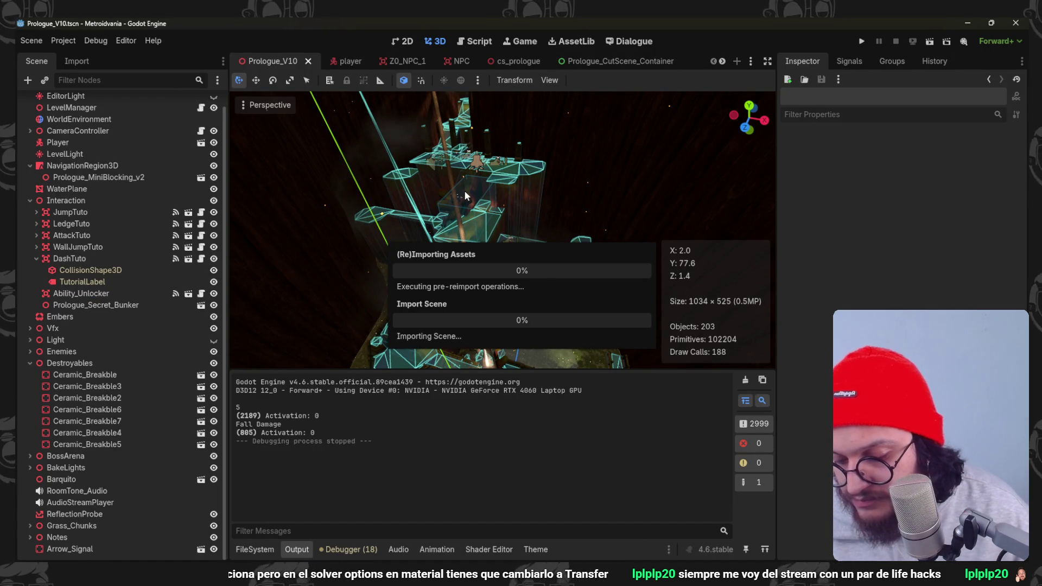
scroll(491, 184, up, 3)
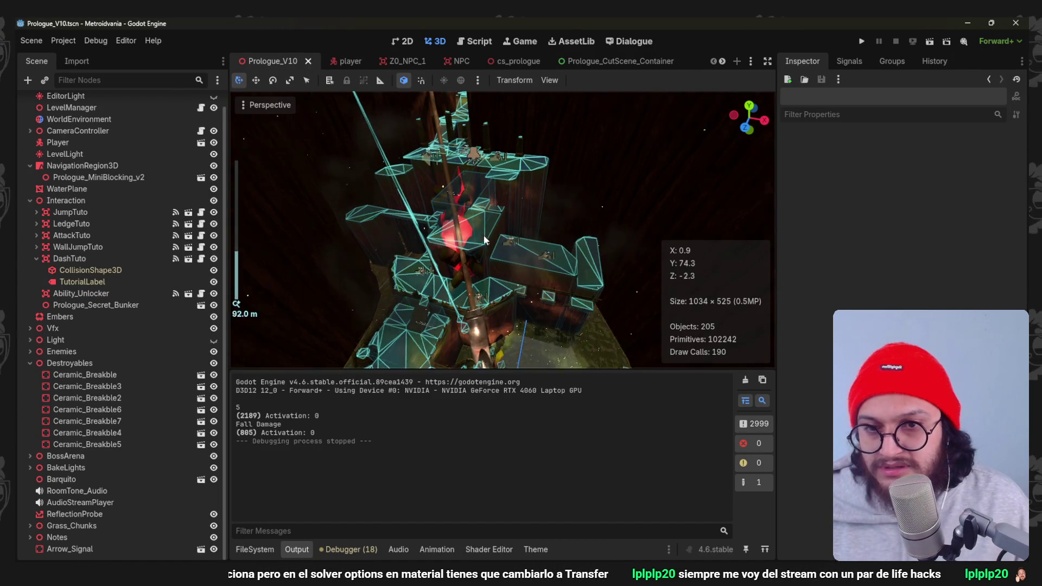
scroll(461, 257, up, 3)
scroll(469, 189, up, 3)
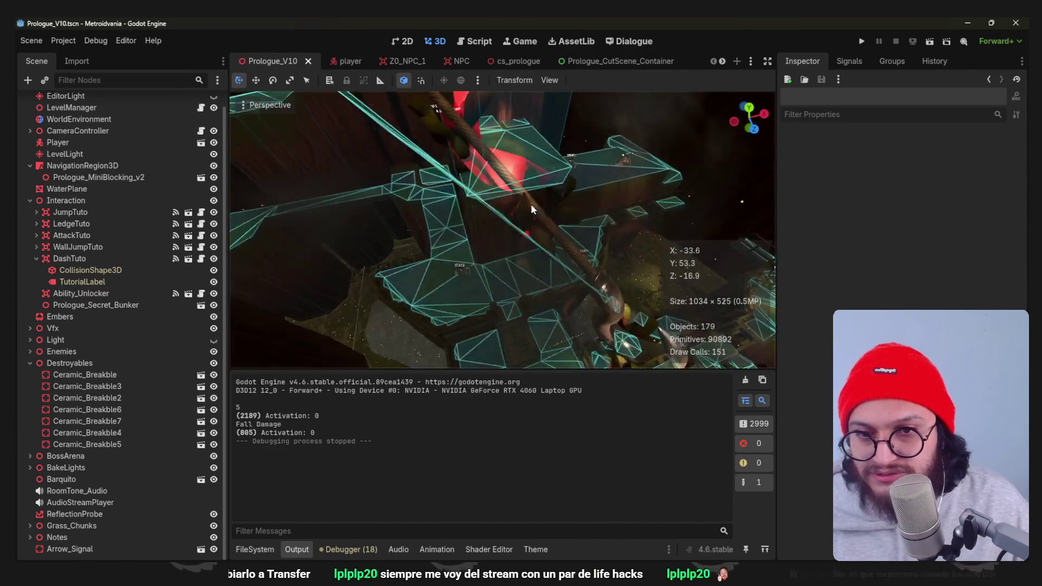
scroll(484, 194, up, 2)
scroll(509, 205, up, 2)
Inspect the reimported red break areas, then bring up the FileSystem dock.
middle_drag(509, 199, 580, 223)
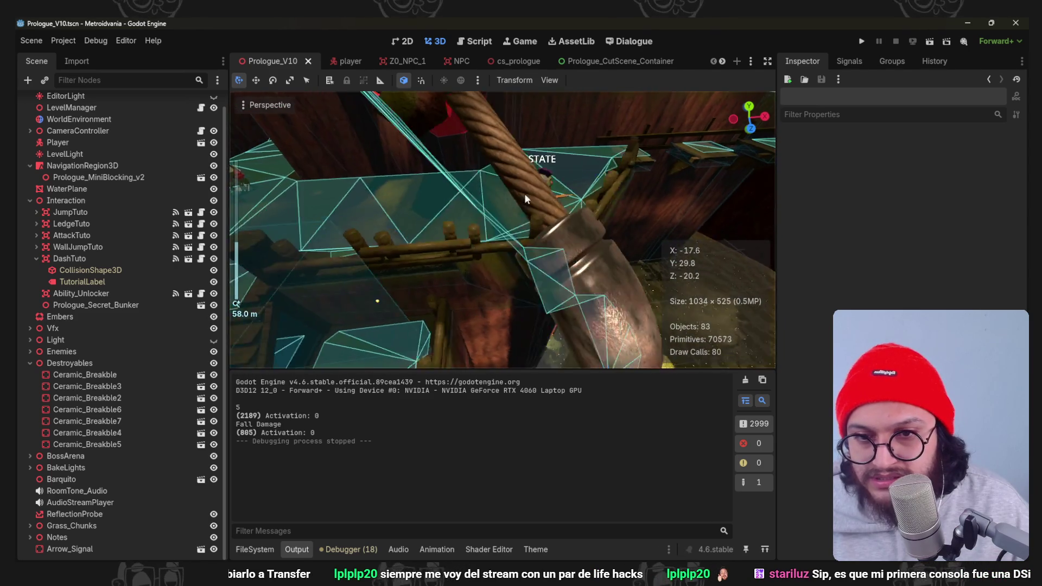
scroll(576, 259, down, 3)
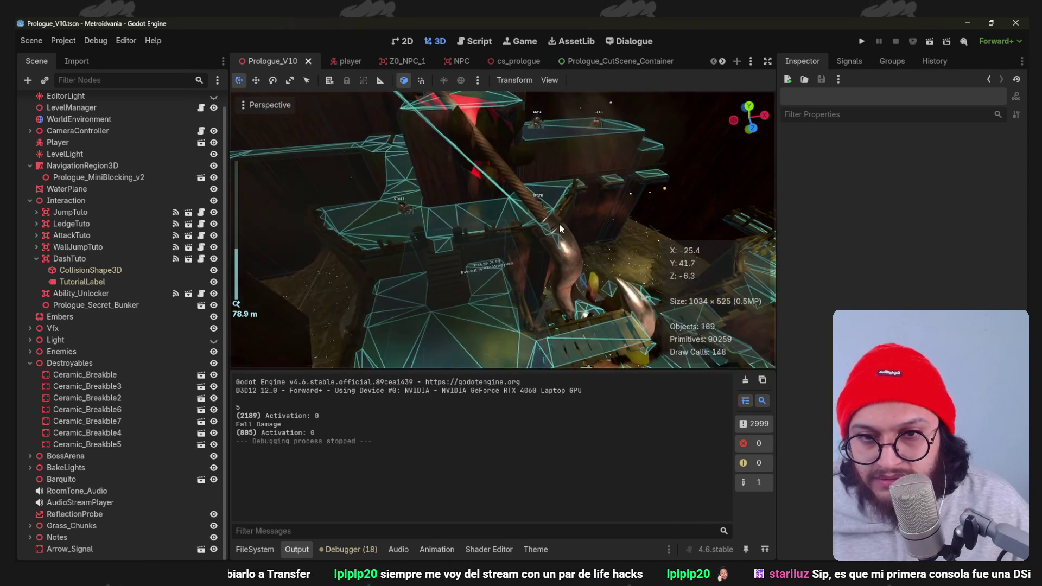
scroll(505, 228, down, 2)
mouse_move(517, 275)
middle_down()
mouse_move(486, 202)
mouse_move(511, 265)
mouse_move(470, 227)
mouse_move(487, 262)
mouse_move(461, 209)
mouse_move(506, 296)
mouse_move(449, 210)
mouse_move(486, 212)
mouse_move(504, 246)
mouse_move(468, 245)
mouse_move(453, 221)
mouse_move(468, 228)
mouse_move(461, 215)
mouse_move(438, 208)
mouse_move(447, 204)
mouse_move(464, 213)
mouse_move(429, 251)
mouse_move(439, 238)
mouse_move(472, 236)
mouse_move(442, 200)
mouse_move(459, 205)
mouse_move(464, 259)
mouse_move(457, 197)
mouse_move(525, 219)
mouse_move(497, 212)
mouse_move(506, 226)
mouse_move(487, 204)
mouse_move(442, 229)
mouse_move(456, 203)
mouse_move(453, 214)
middle_up()
scroll(505, 265, down, 2)
scroll(461, 210, down, 3)
scroll(498, 273, up, 2)
scroll(486, 210, down, 1)
click(255, 549)
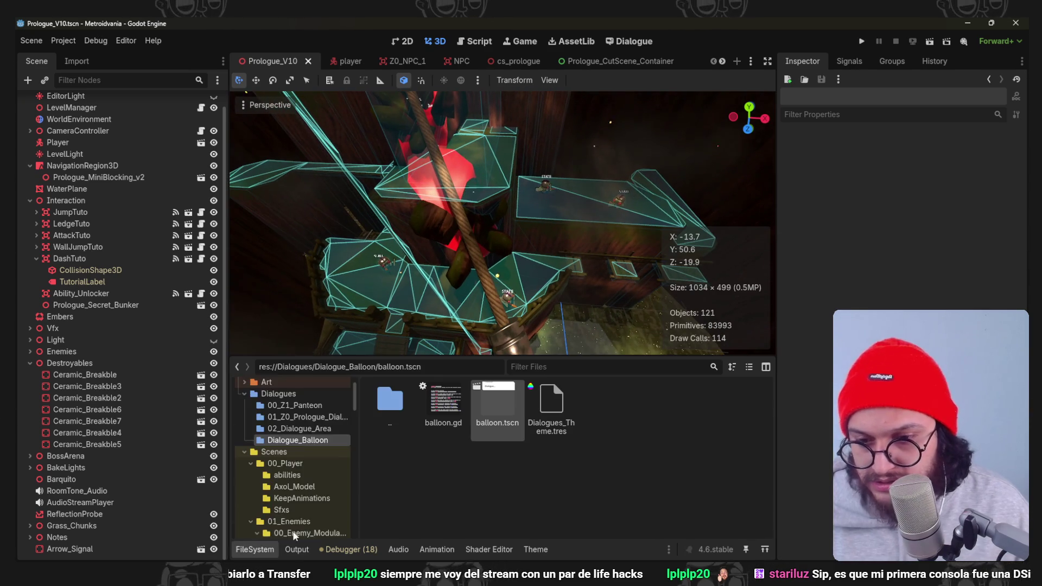
scroll(314, 470, down, 5)
scroll(314, 469, down, 5)
scroll(310, 496, down, 5)
scroll(311, 496, down, 2)
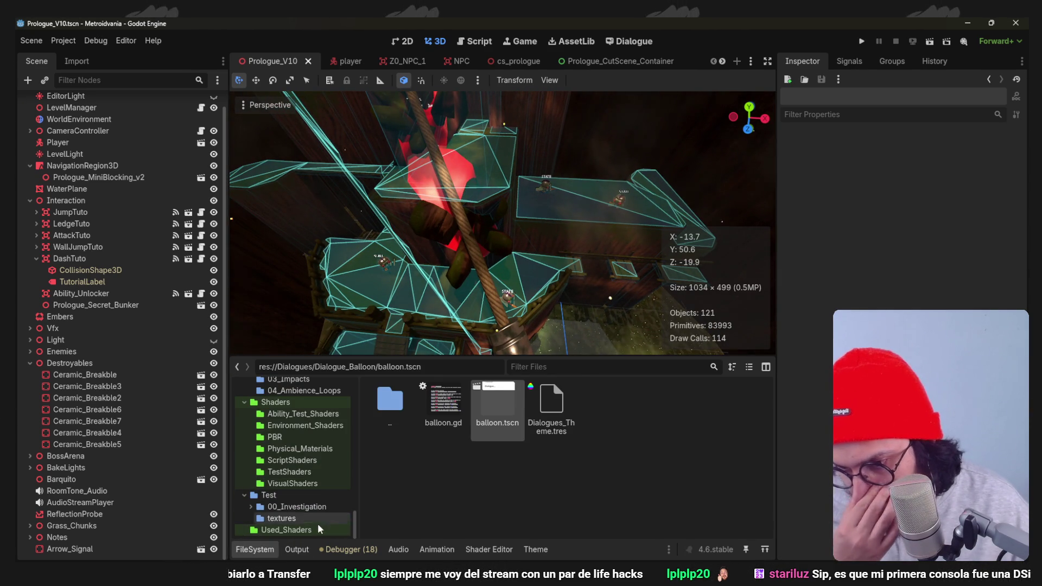
Duplicate Triplanar.tres in Used_Shaders as InternalWalls.tres and open it for editing.
click(317, 529)
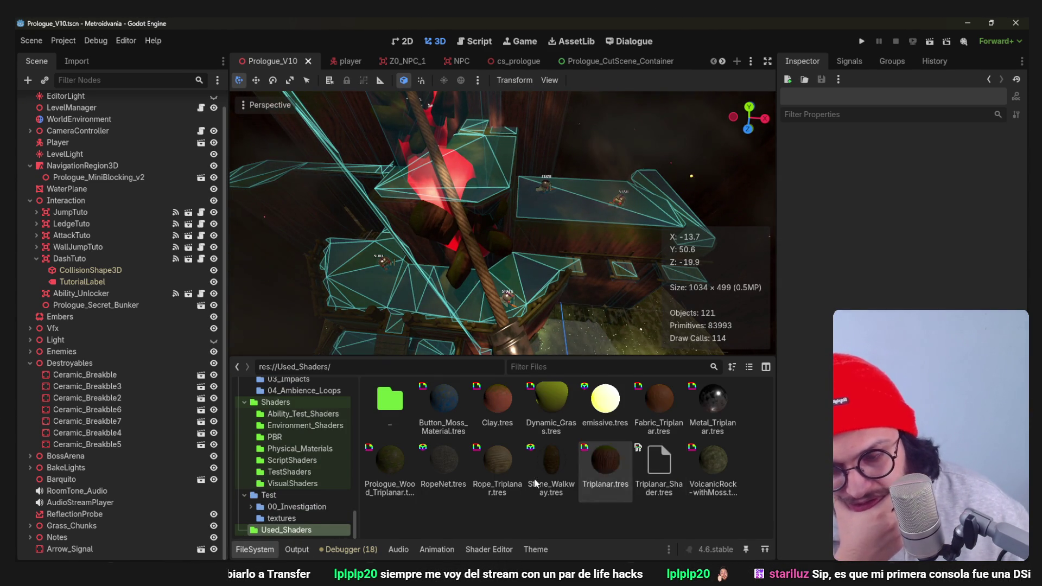
right_click(601, 474)
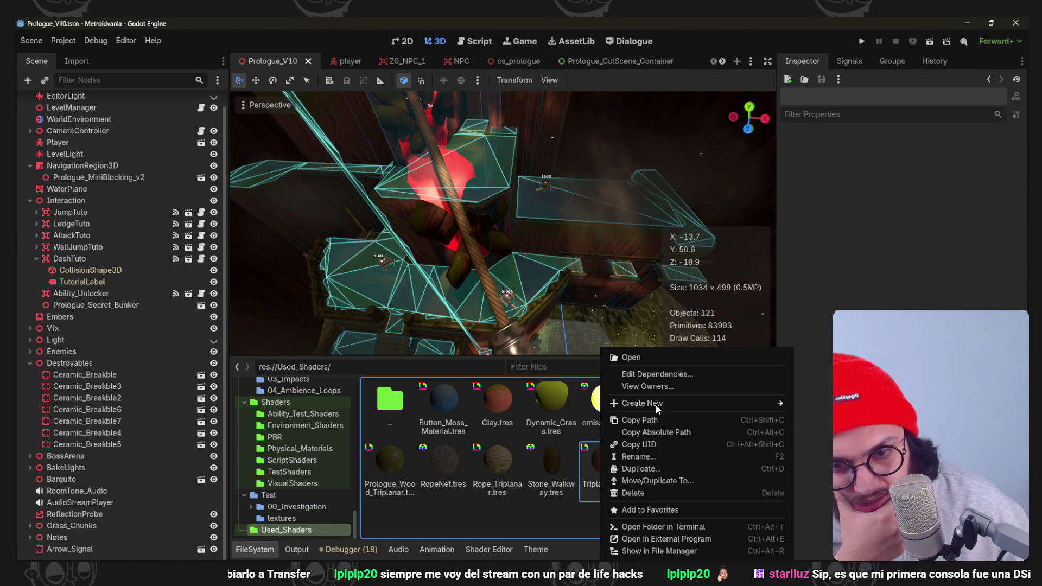
click(571, 509)
right_click(614, 476)
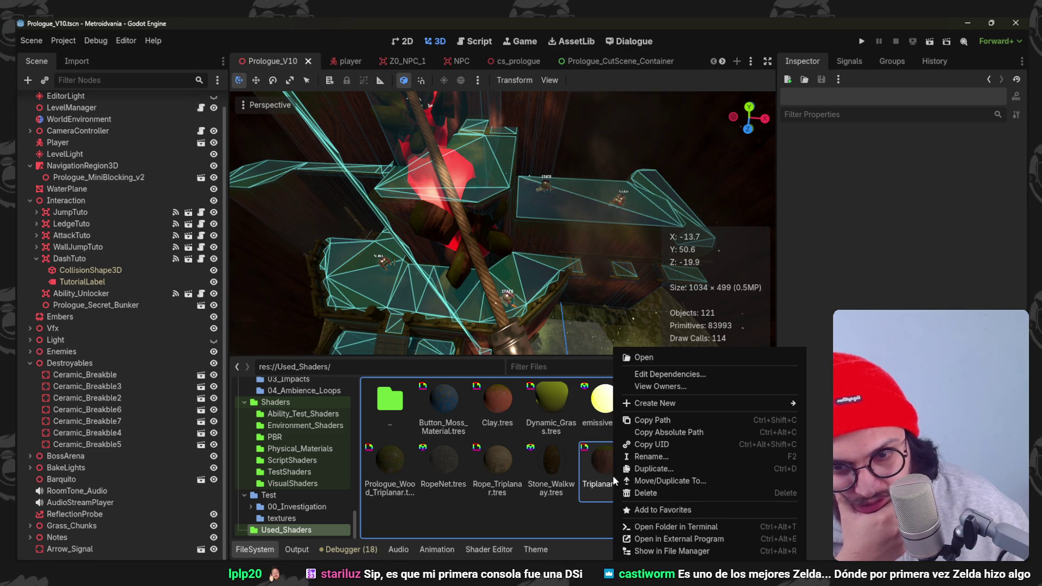
click(668, 465)
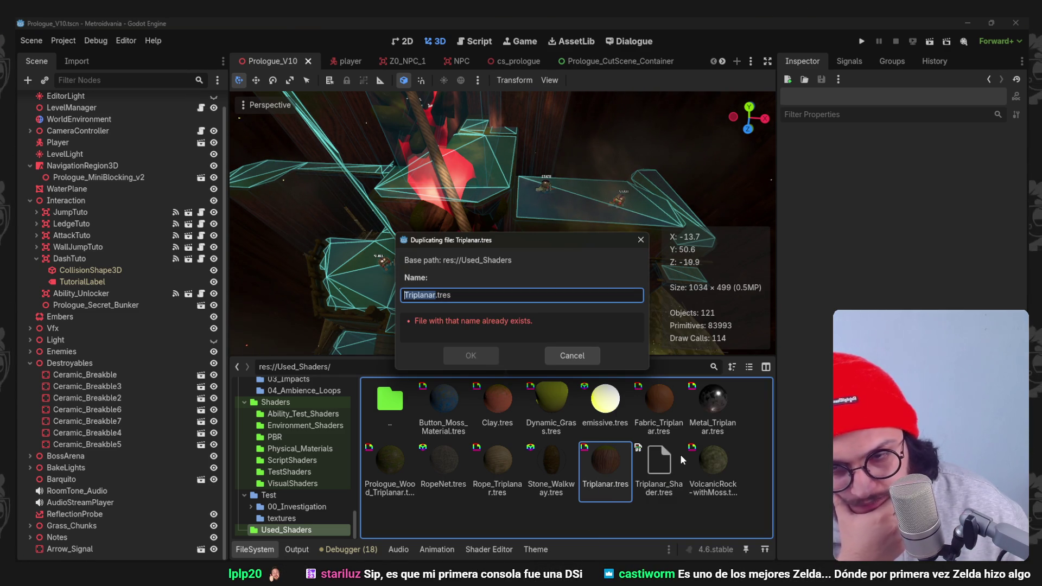
text(InternalWalls)
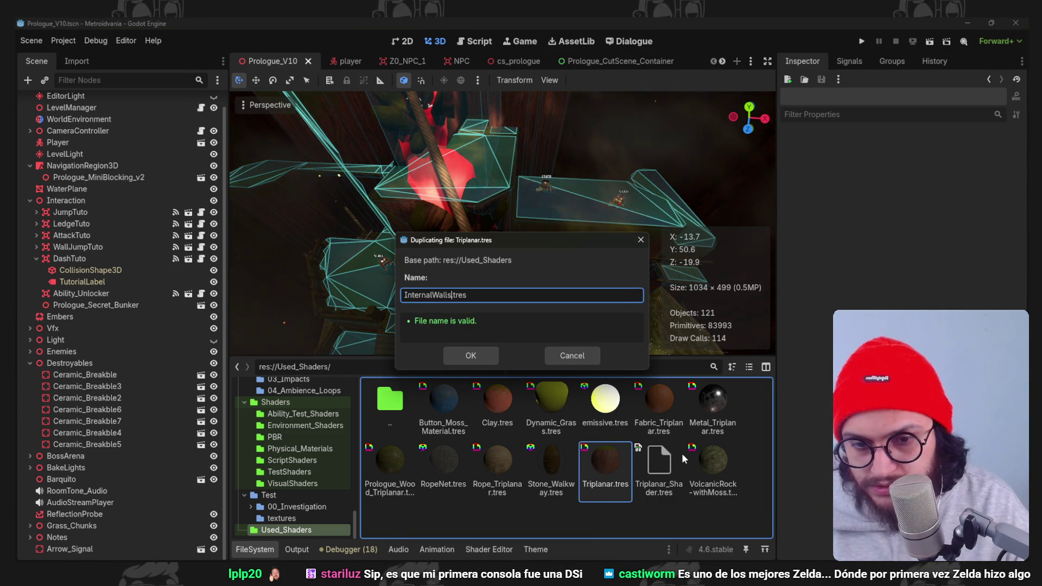
key(Return)
double_click(715, 395)
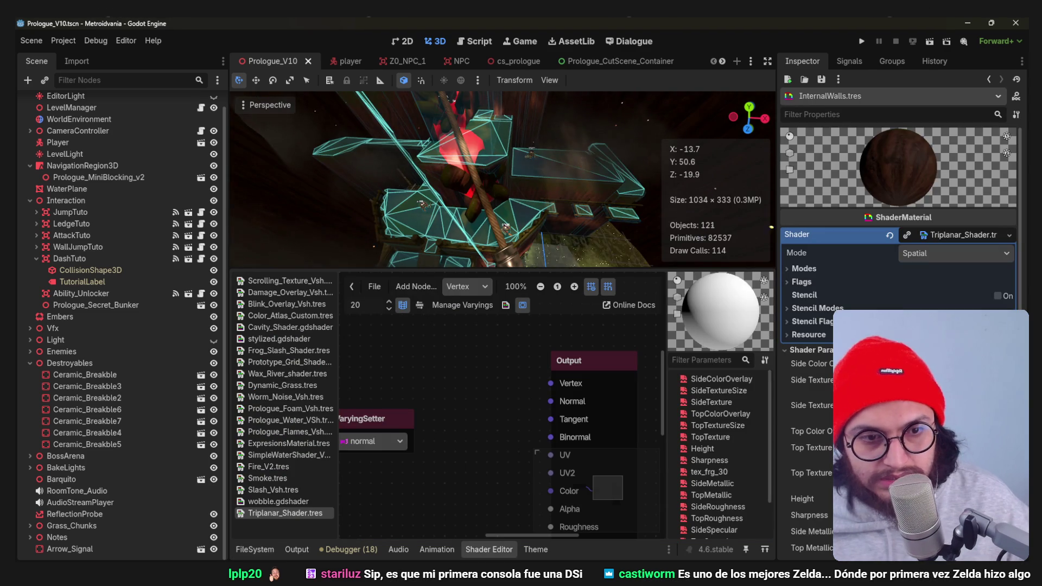
Assign the wood texture to Top Texture and a first Grass_Normal texture to Side Texture.
click(512, 548)
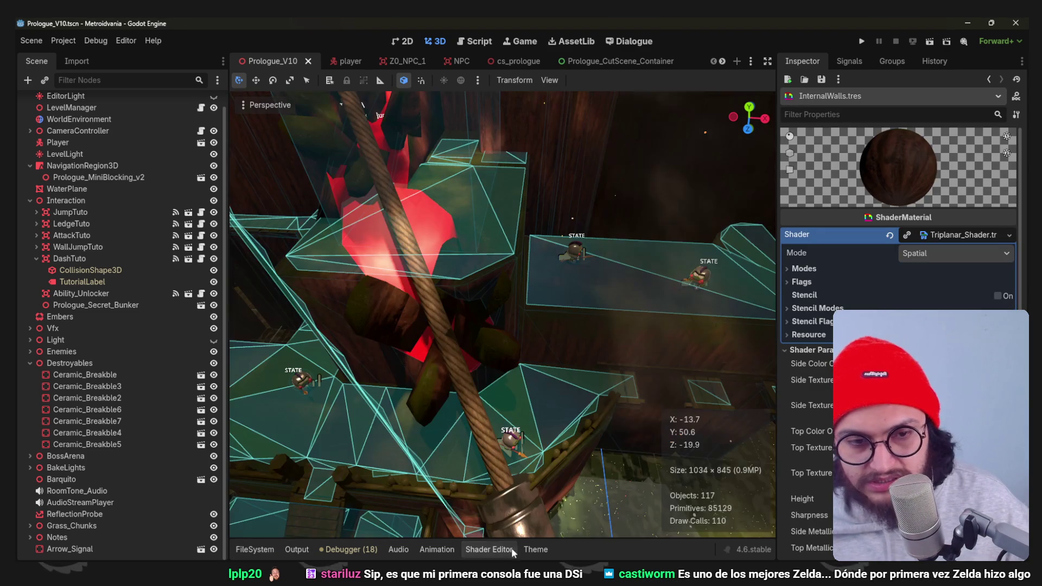
scroll(896, 326, down, 4)
drag(967, 246, 967, 302)
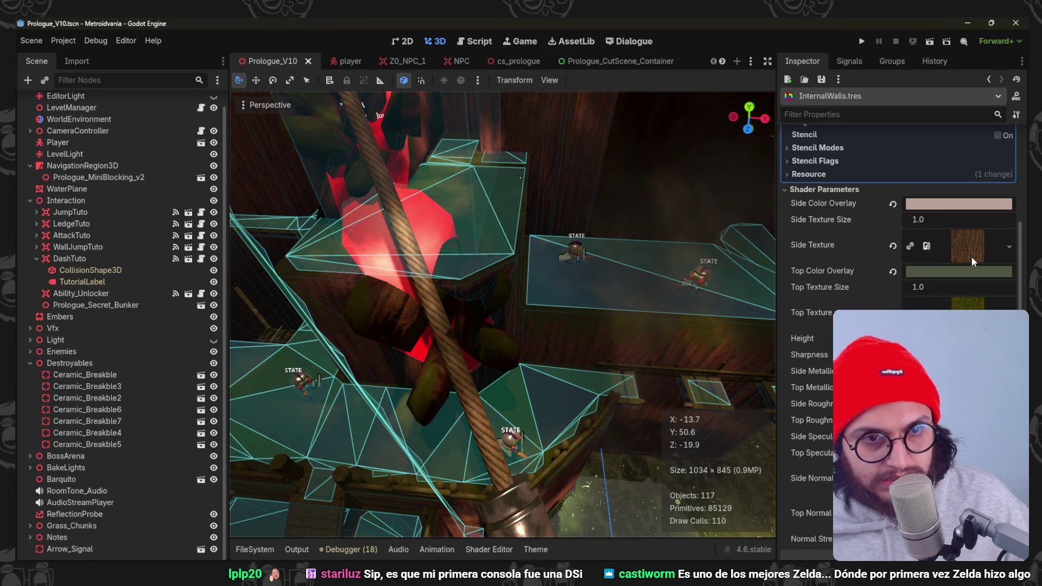
click(1009, 246)
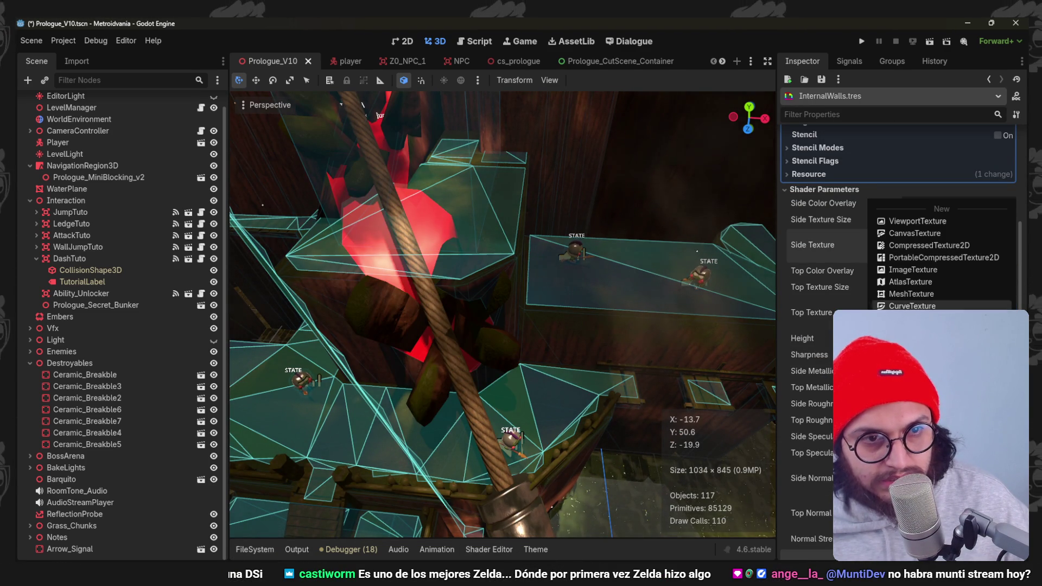
click(912, 415)
text(grass)
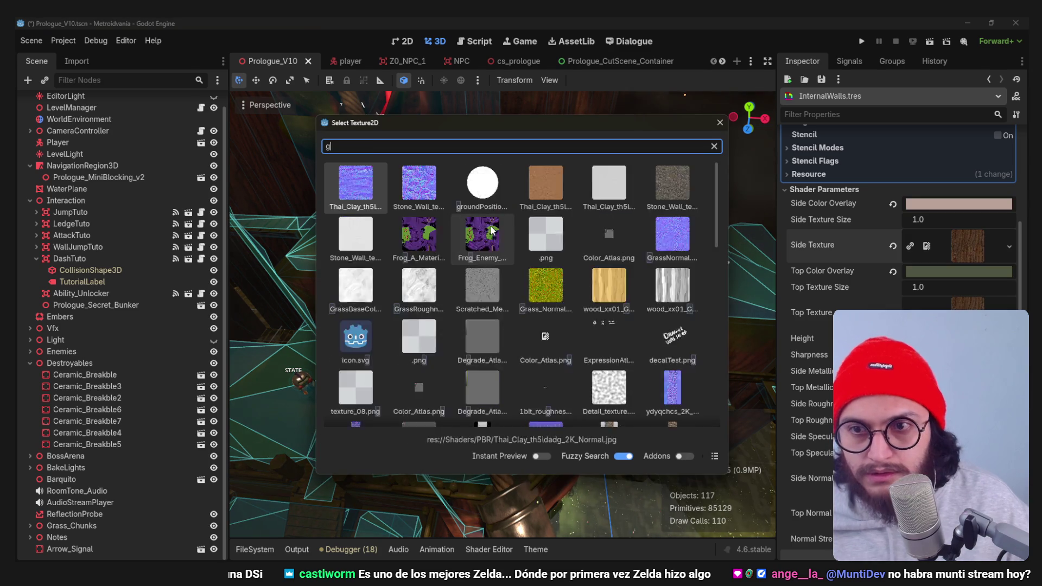
double_click(552, 180)
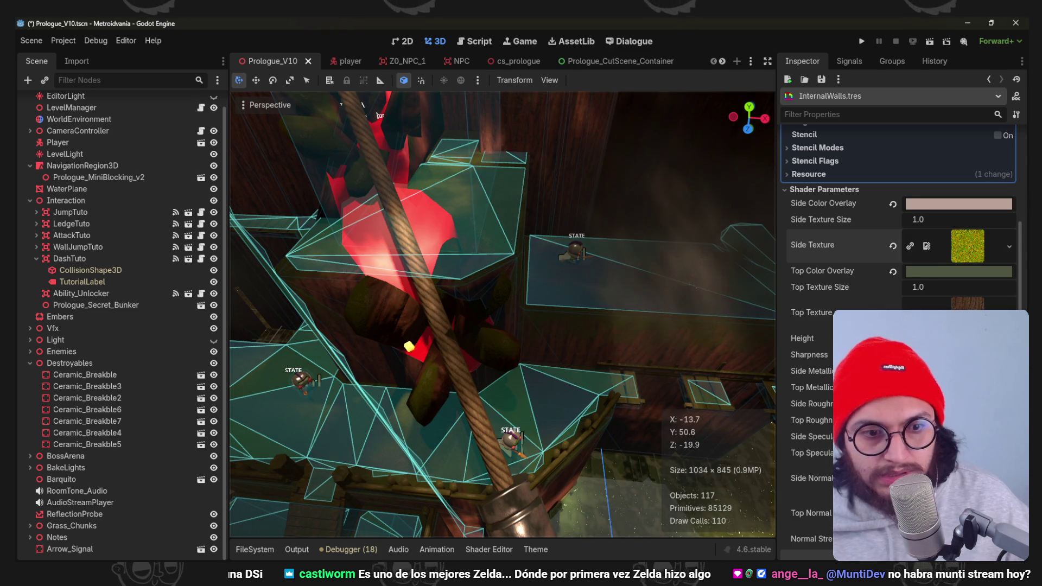
scroll(949, 269, down, 2)
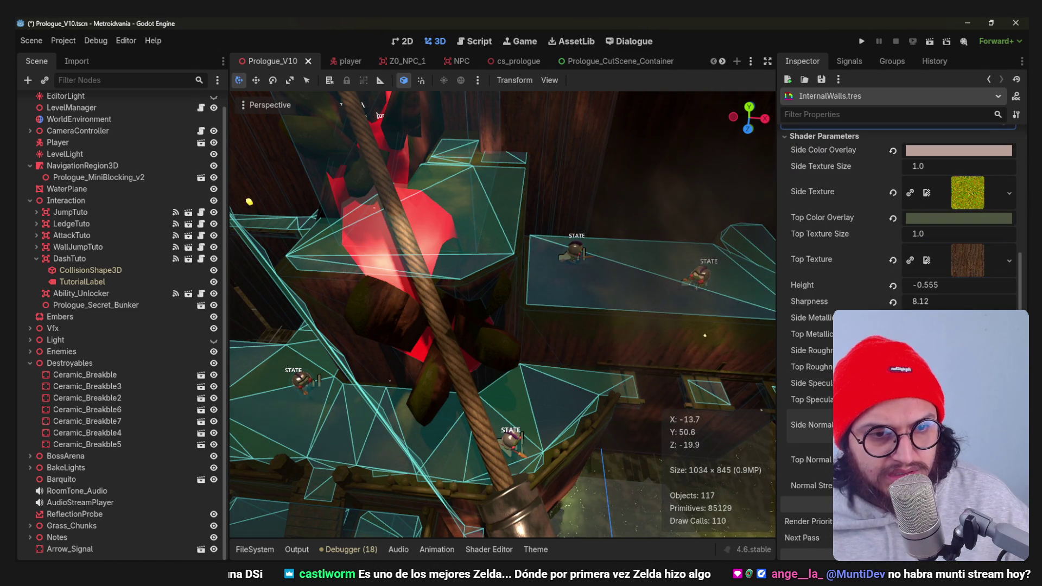
Try other grass textures for Side Texture via Quick Load, dismissing the picker twice.
click(1009, 193)
click(903, 433)
text(grass)
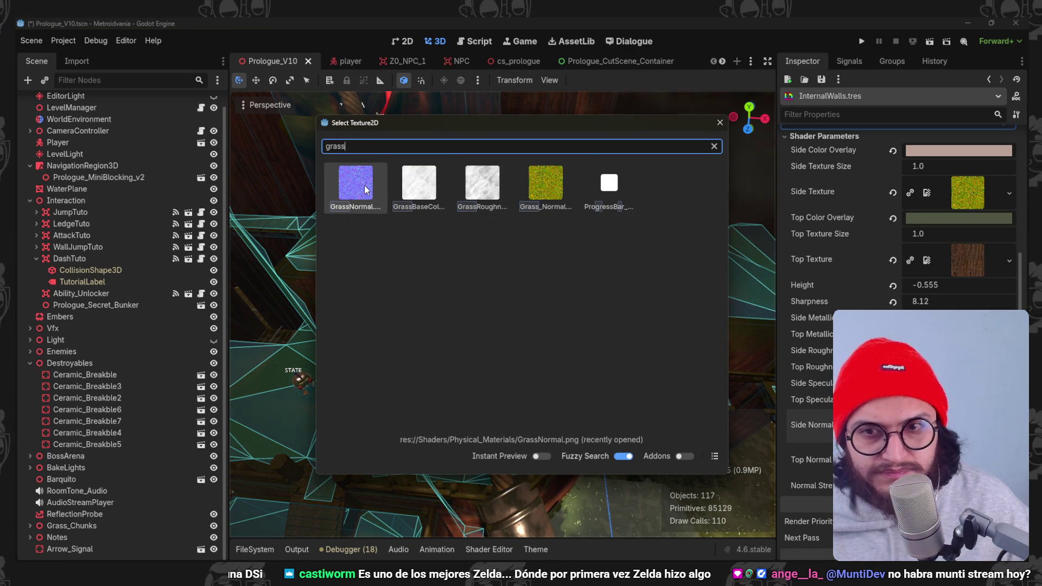
double_click(371, 181)
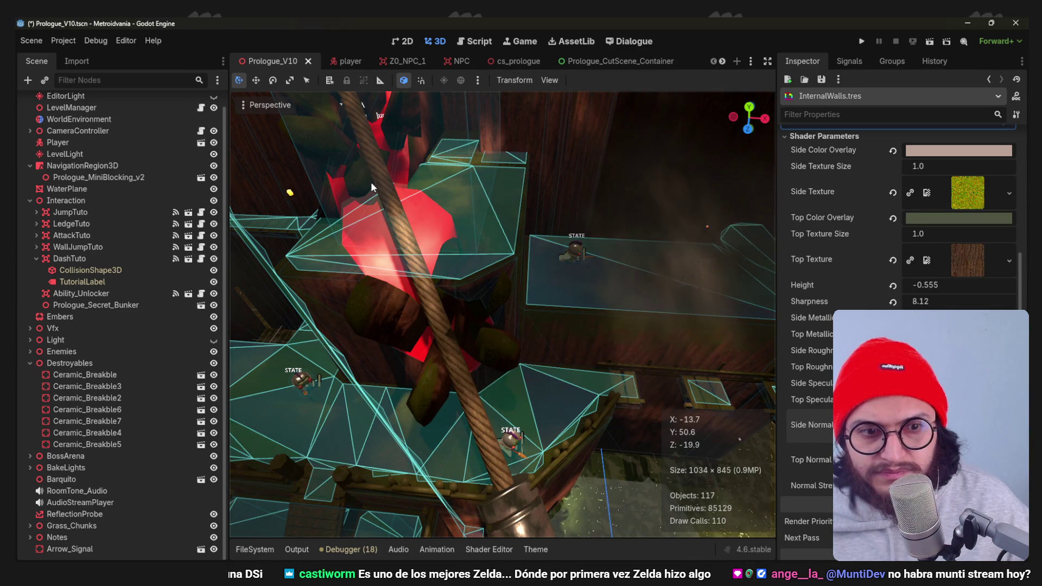
scroll(919, 302, up, 2)
click(1009, 249)
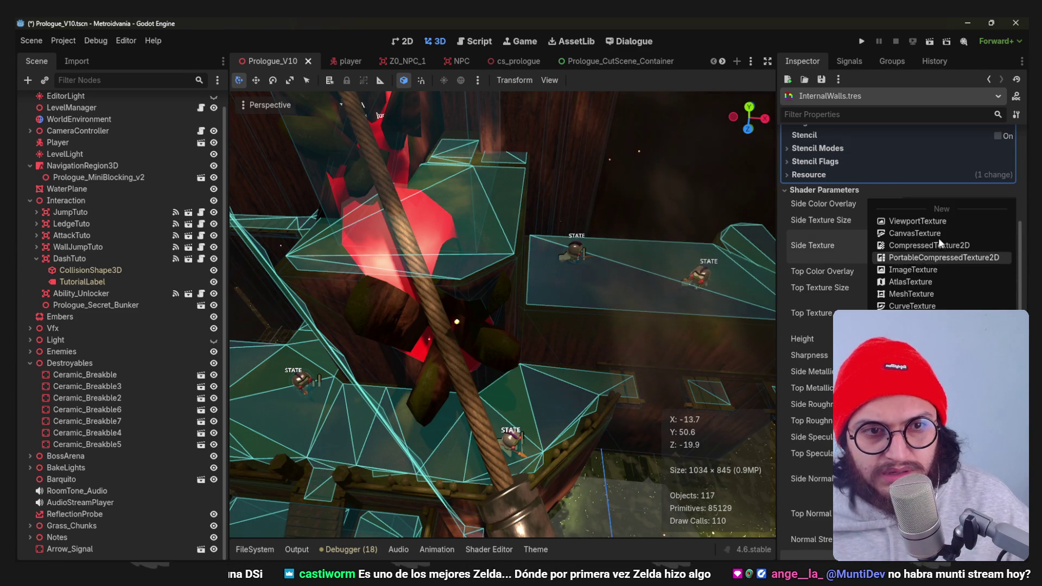
click(912, 325)
text(g)
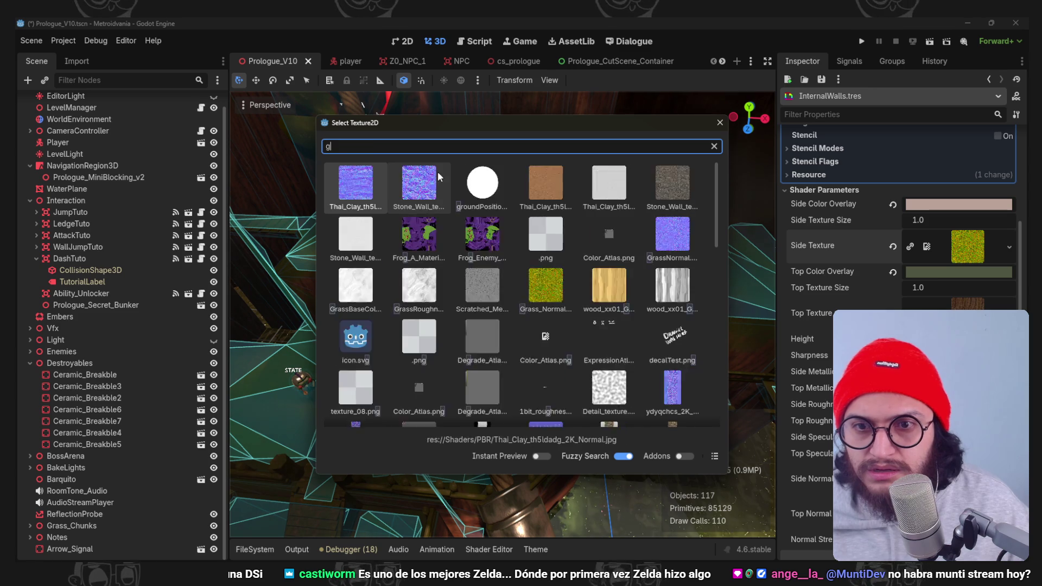
text(rass)
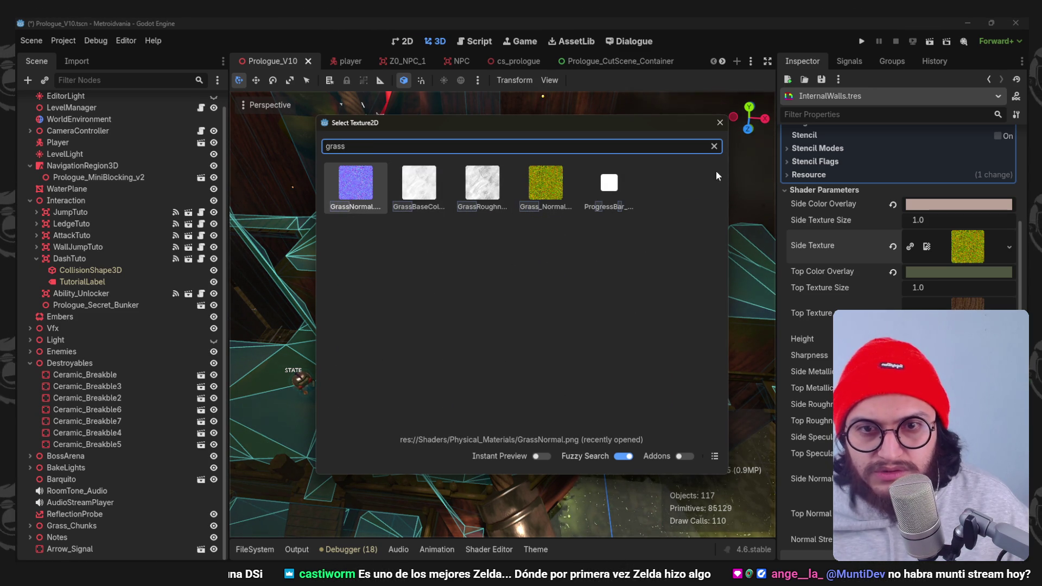
click(720, 122)
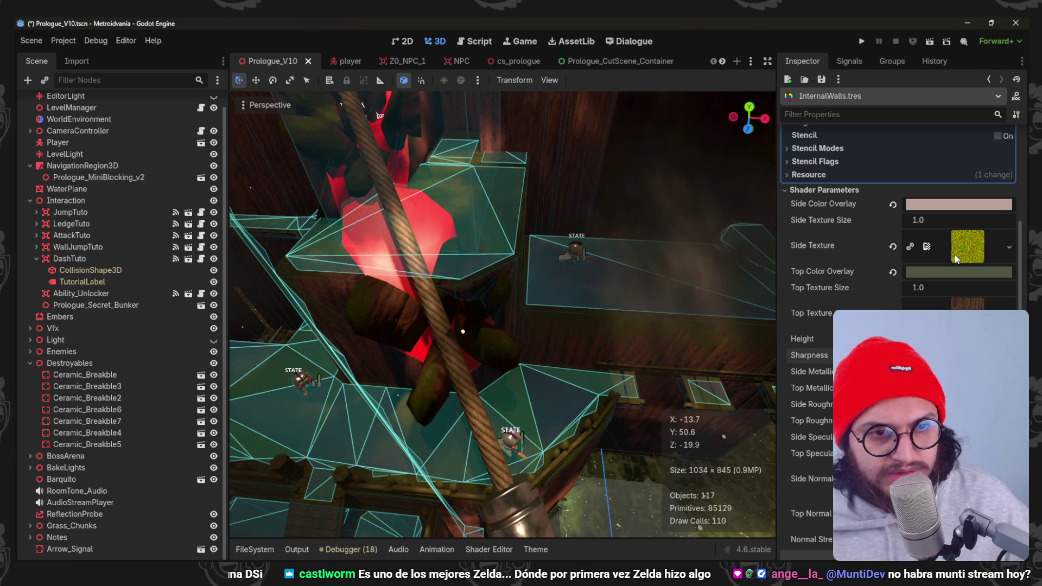
click(1010, 246)
click(937, 271)
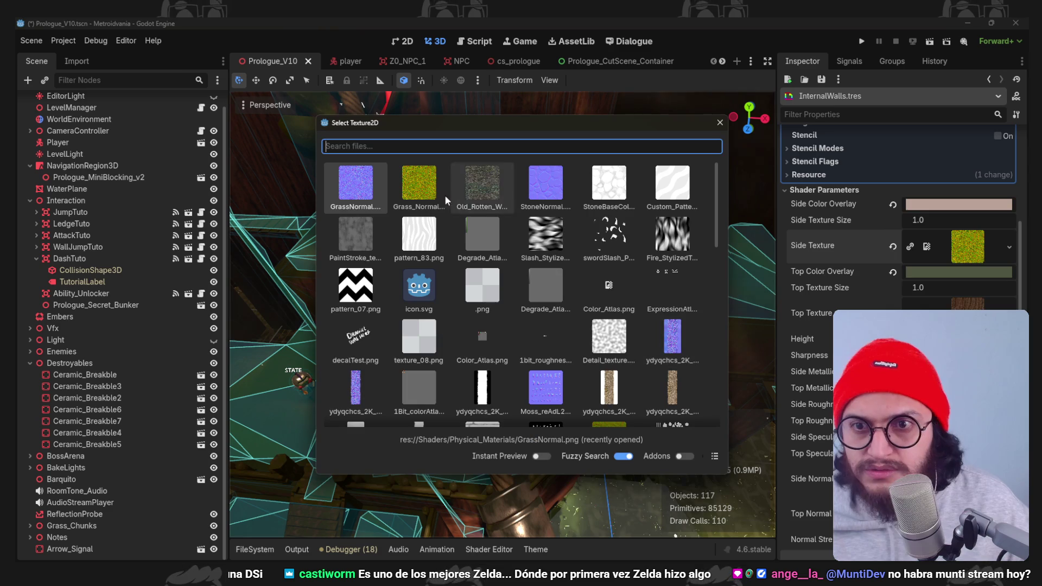
scroll(627, 310, down, 3)
scroll(657, 350, down, 3)
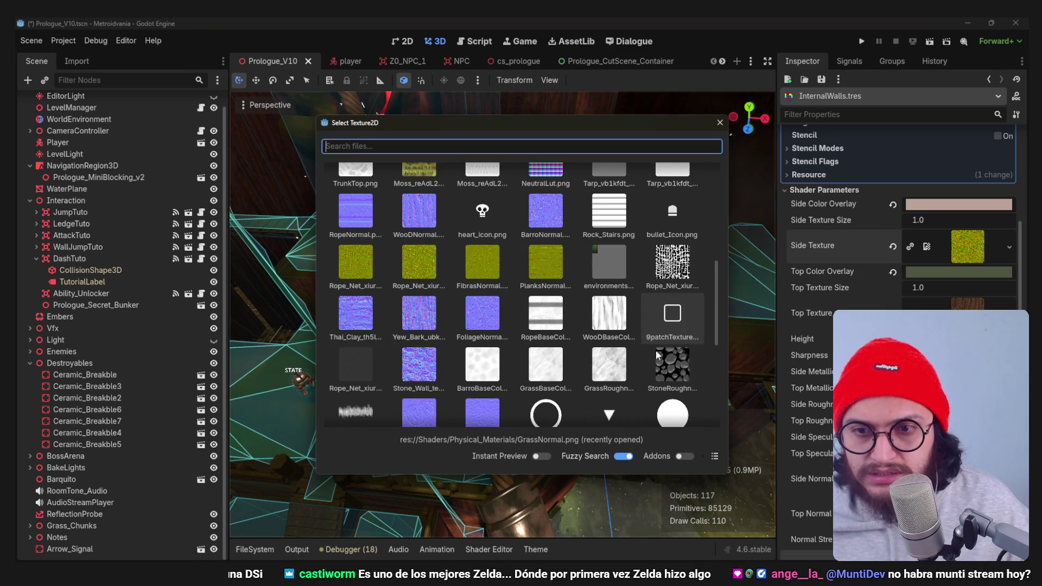
scroll(511, 274, down, 2)
scroll(616, 348, down, 2)
scroll(617, 352, down, 2)
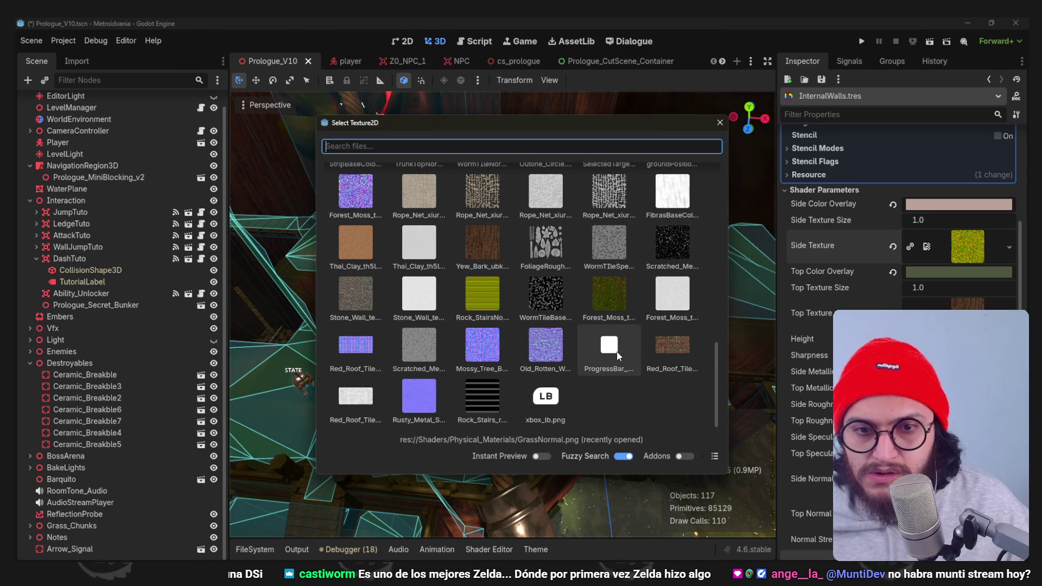
key(Escape)
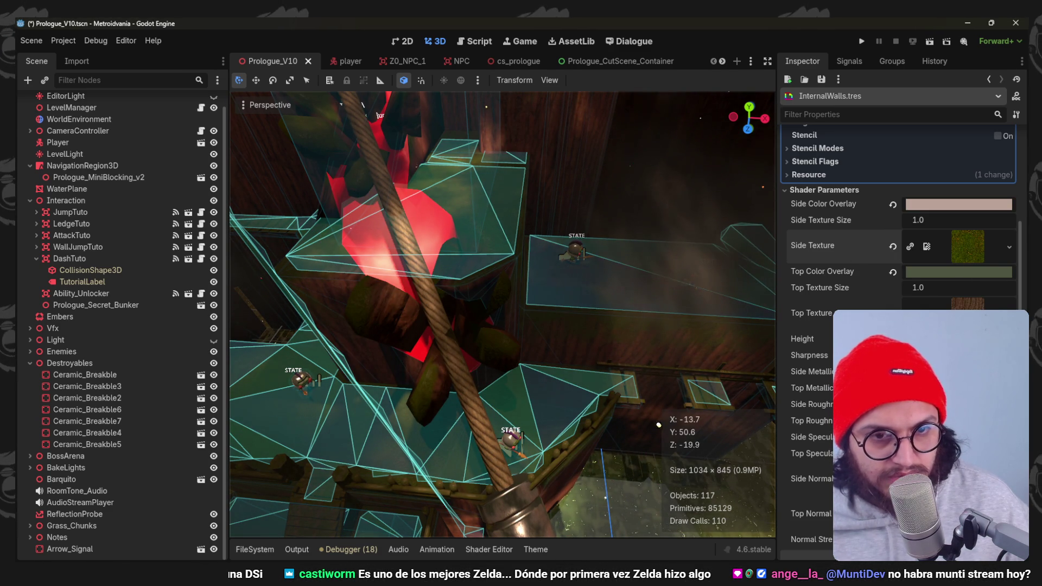
Apply a Forest_Moss texture to Side Texture and save the scene.
right_click(968, 262)
click(912, 464)
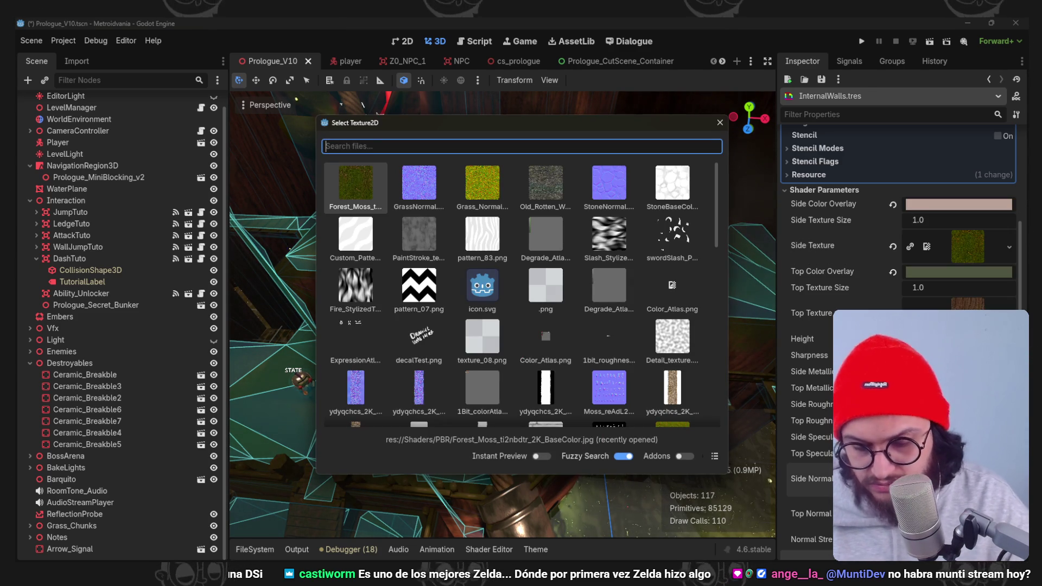
text(forest)
double_click(338, 193)
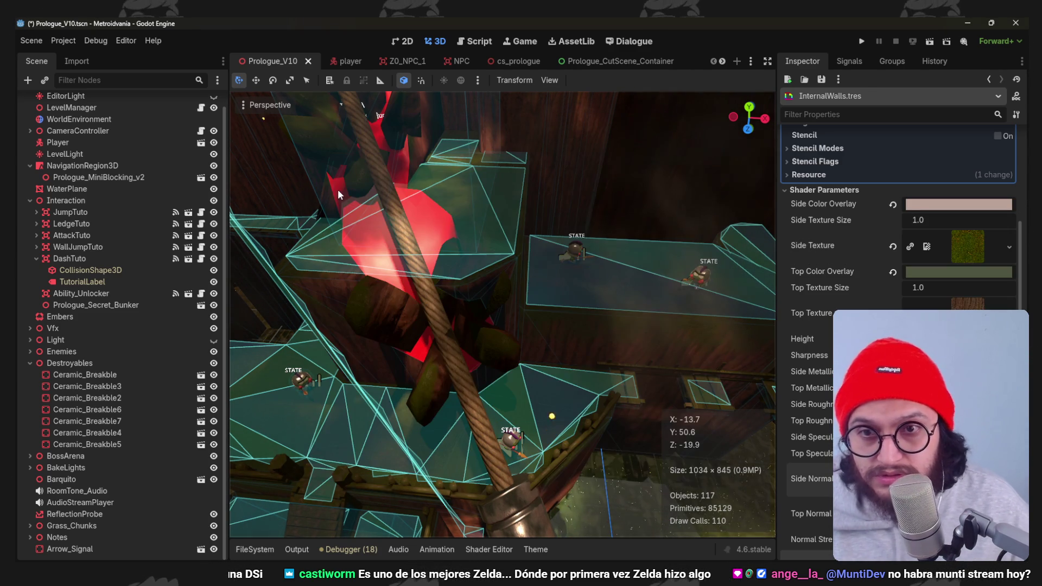
scroll(779, 458, down, 2)
scroll(780, 458, up, 2)
scroll(779, 457, up, 2)
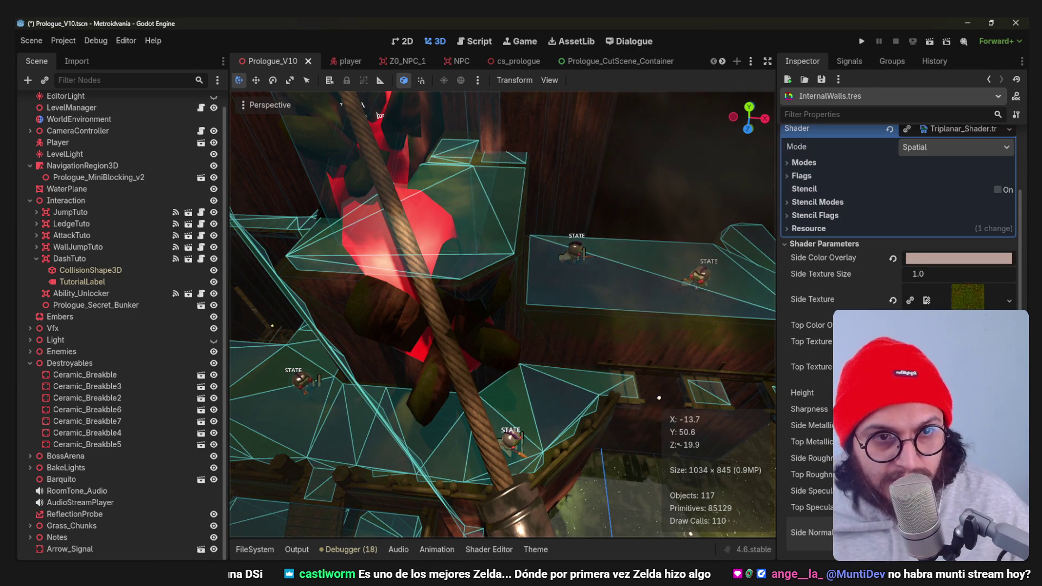
scroll(779, 458, up, 1)
key(ctrl+s)
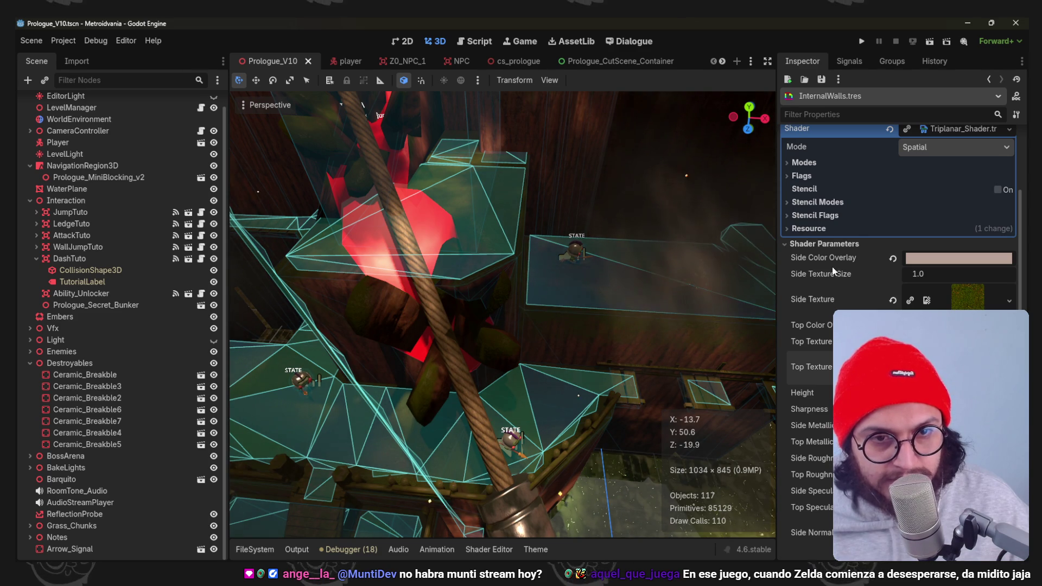
scroll(413, 209, down, 3)
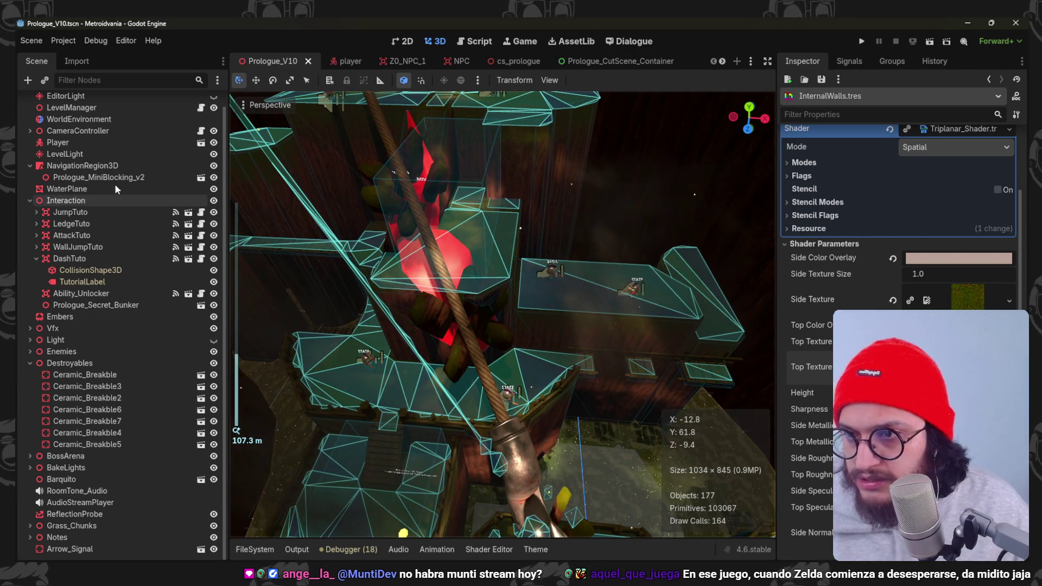
Show the node's blend file in FileSystem and uncheck View Gizmos in the viewport.
right_click(115, 179)
click(199, 458)
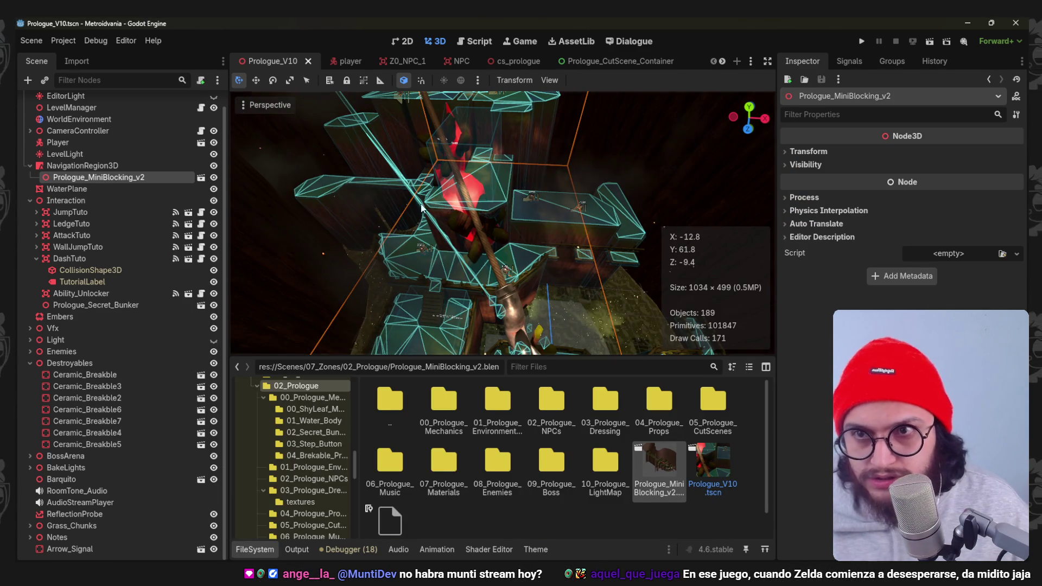
click(275, 107)
click(303, 362)
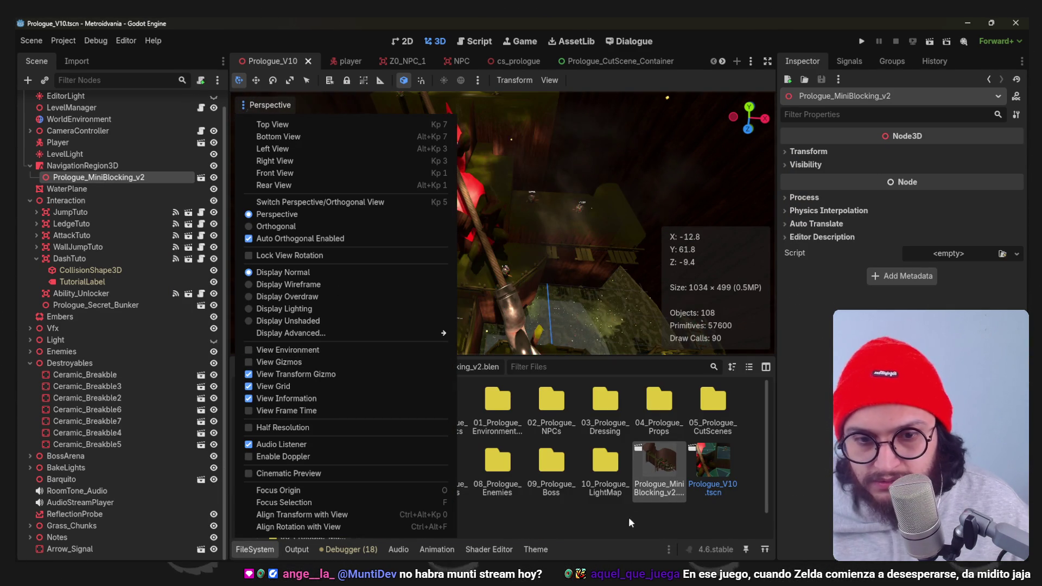
click(640, 501)
scroll(395, 212, up, 3)
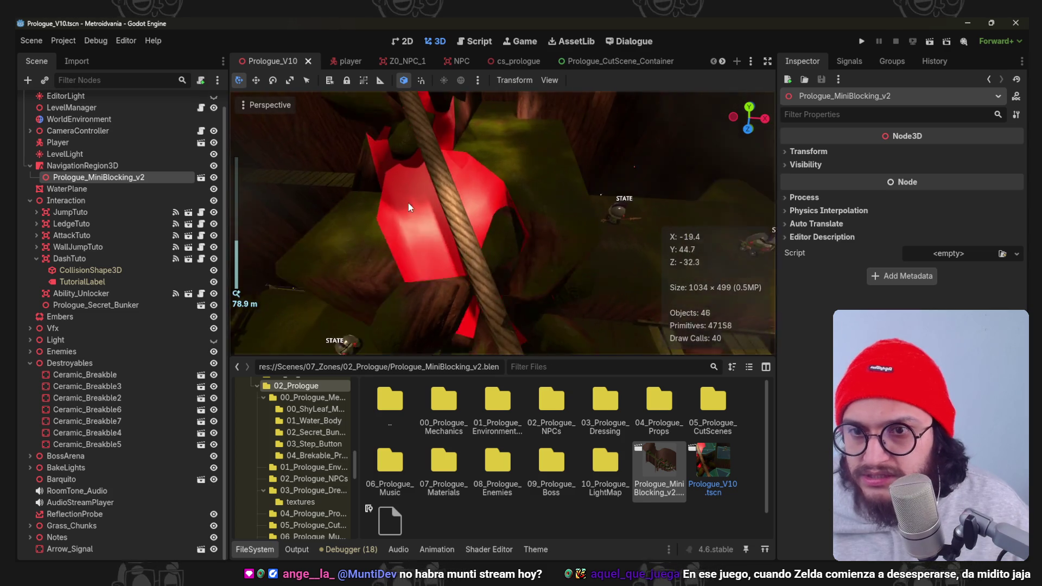
scroll(394, 212, down, 2)
Reimport Prologue_MiniBlocking_v2.blend from the Import dock.
click(77, 61)
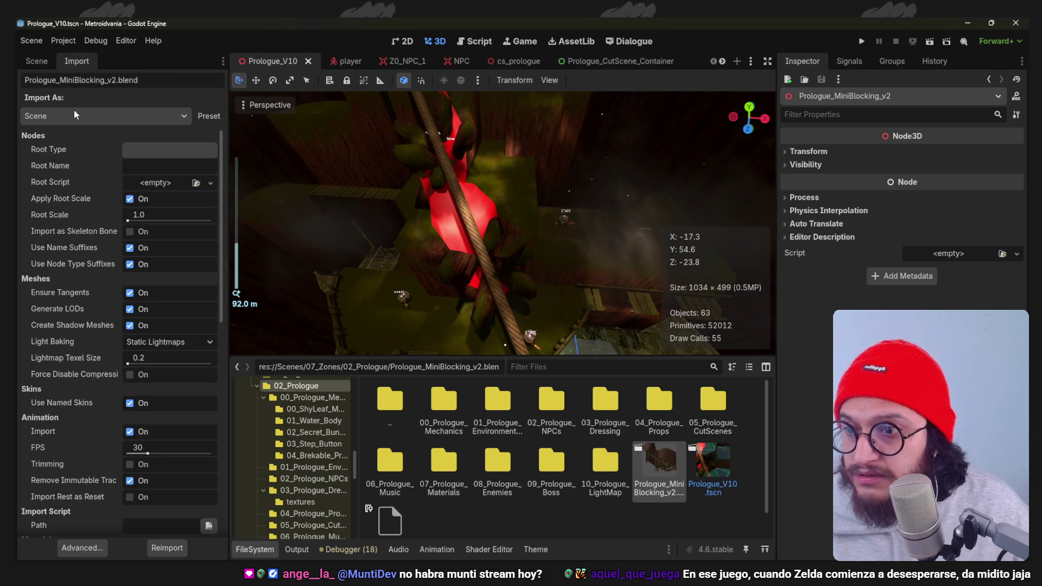
click(167, 547)
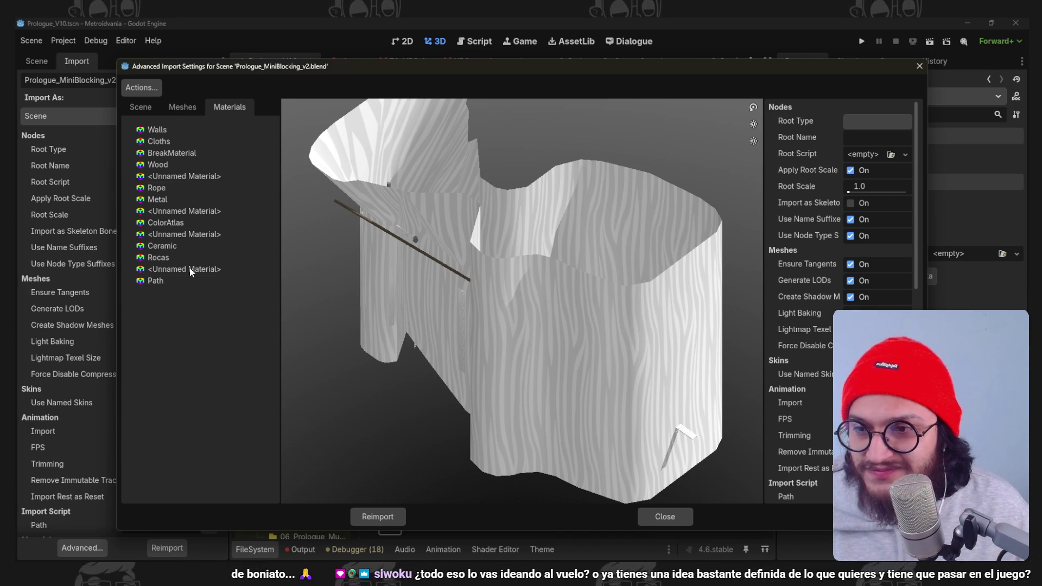
Enable Use External for BreakMaterial with a .tres from Used_Shaders and reimport.
click(185, 156)
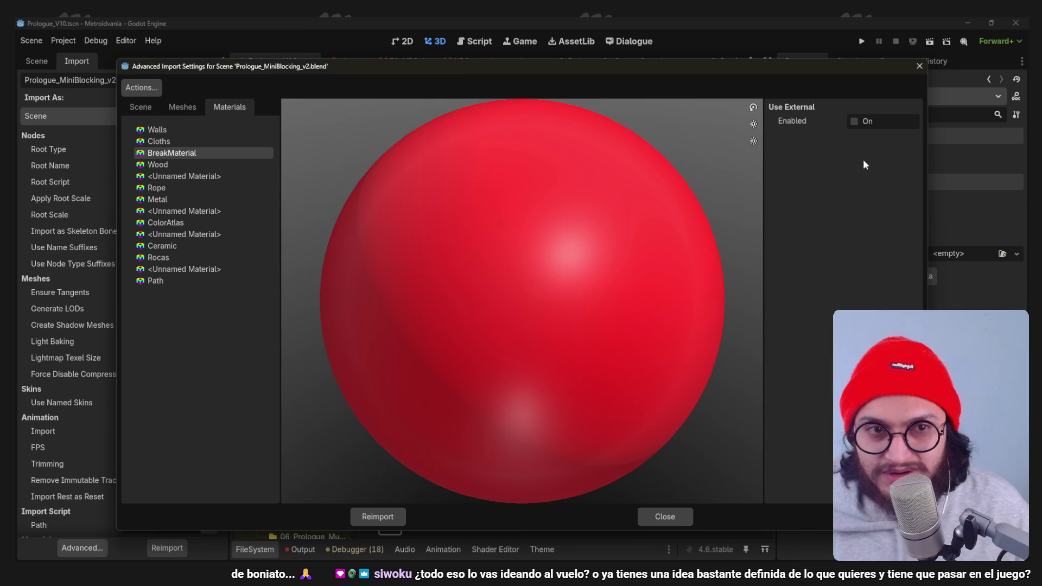
click(911, 137)
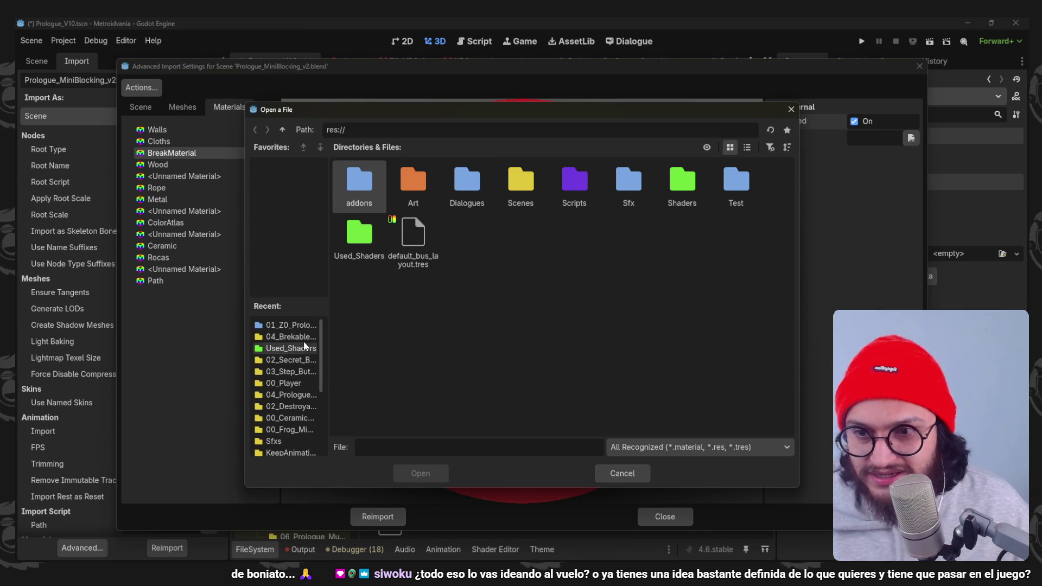
click(290, 347)
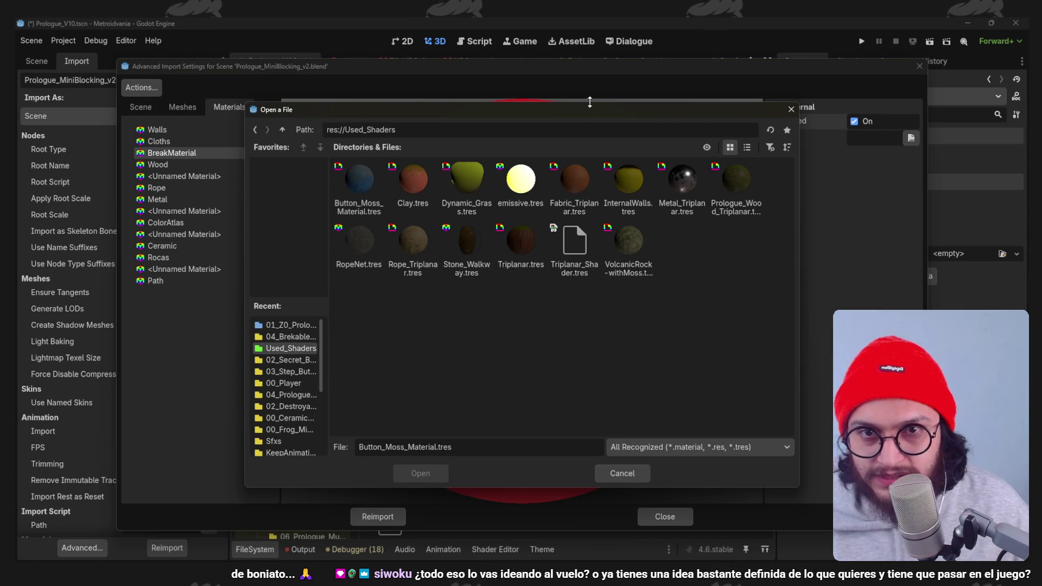
drag(591, 102, 588, 81)
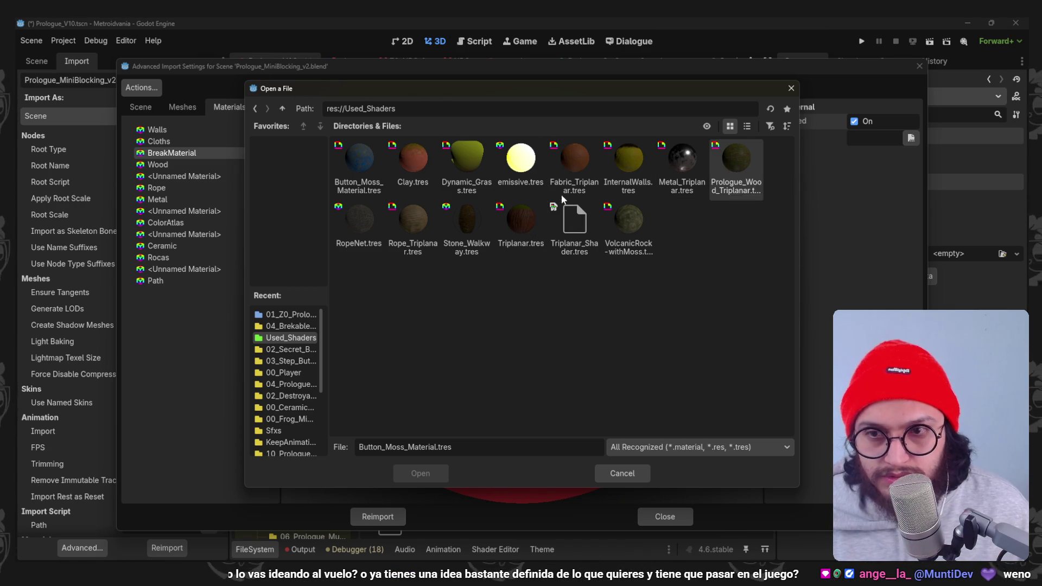
double_click(617, 169)
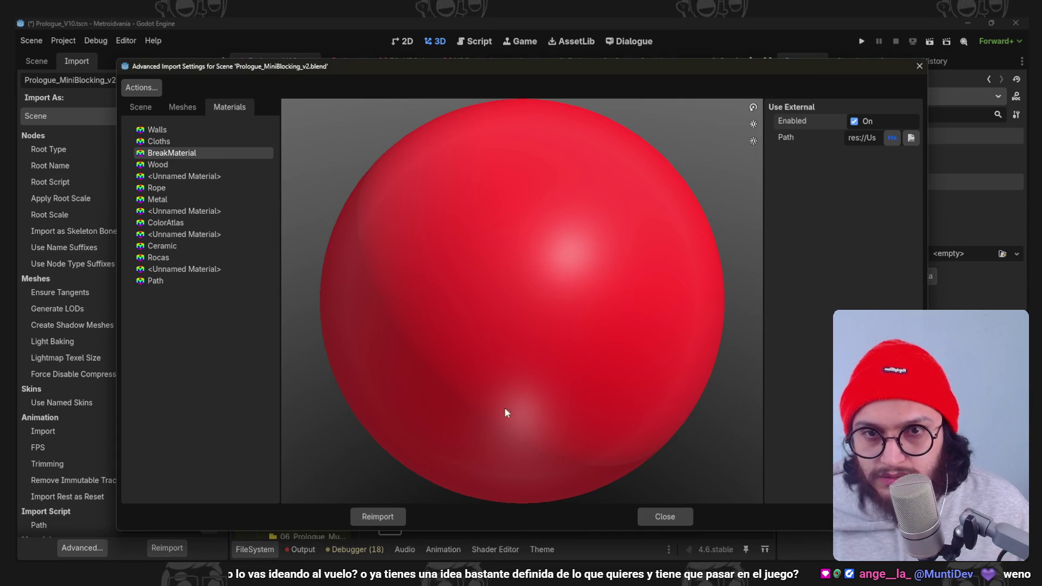
click(375, 516)
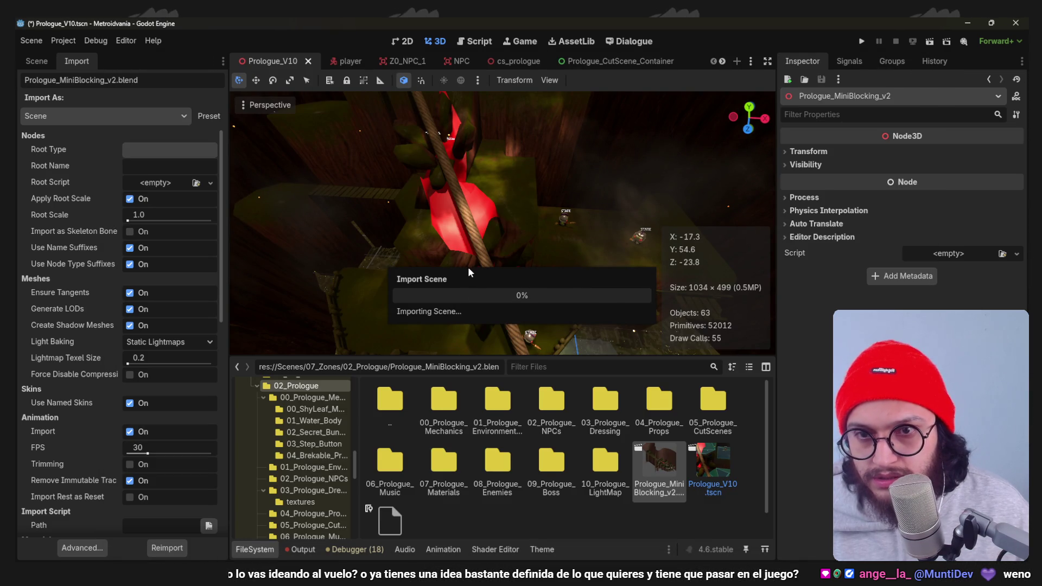
mouse_move(468, 234)
middle_down()
mouse_move(465, 224)
mouse_move(506, 255)
mouse_move(456, 245)
middle_up()
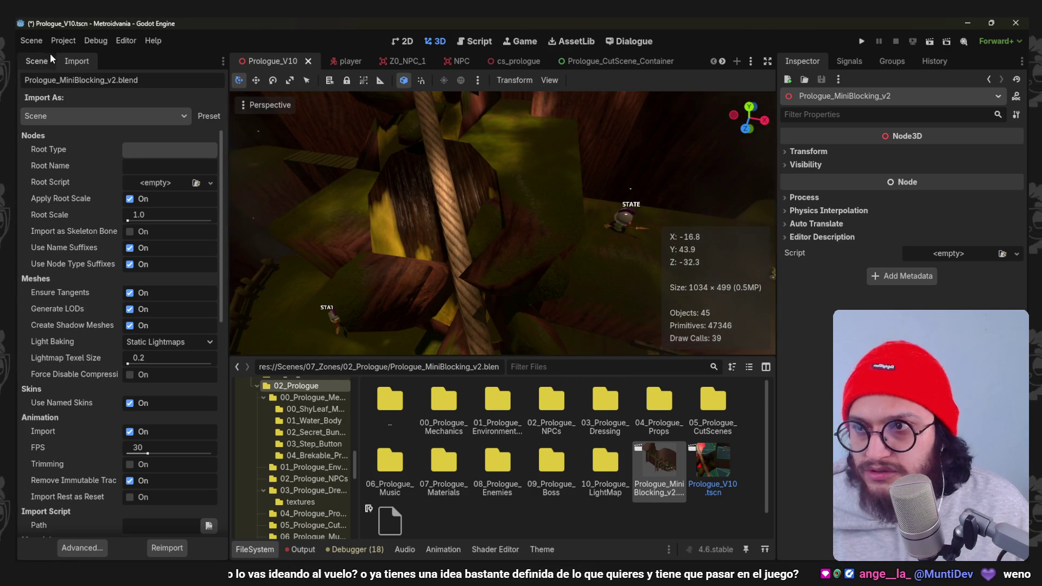
Open Used_Shaders/InternalWalls.tres for editing from the FileSystem dock.
click(37, 60)
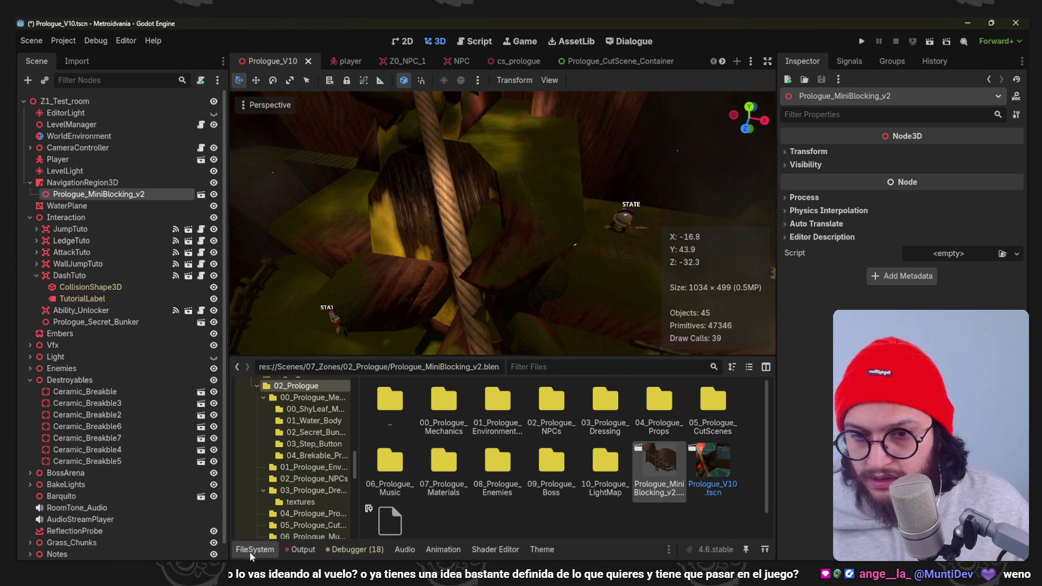
click(253, 550)
scroll(333, 488, down, 5)
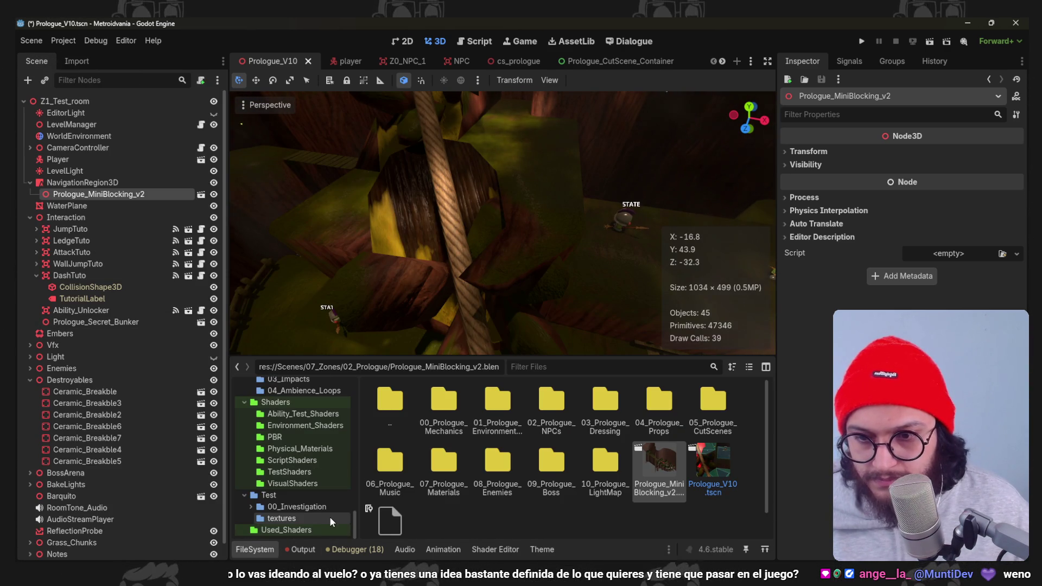
click(314, 530)
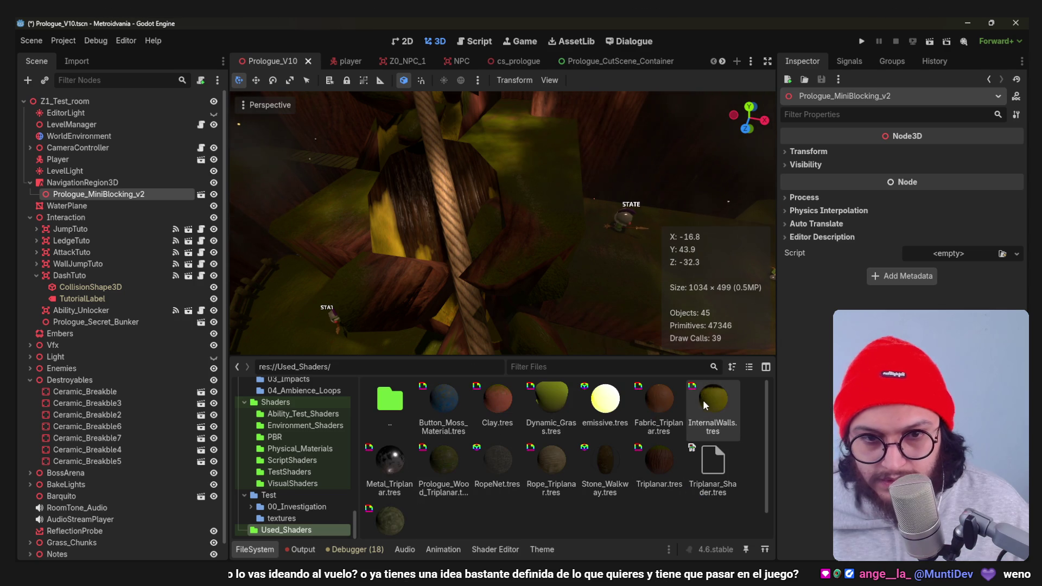
double_click(704, 399)
click(254, 549)
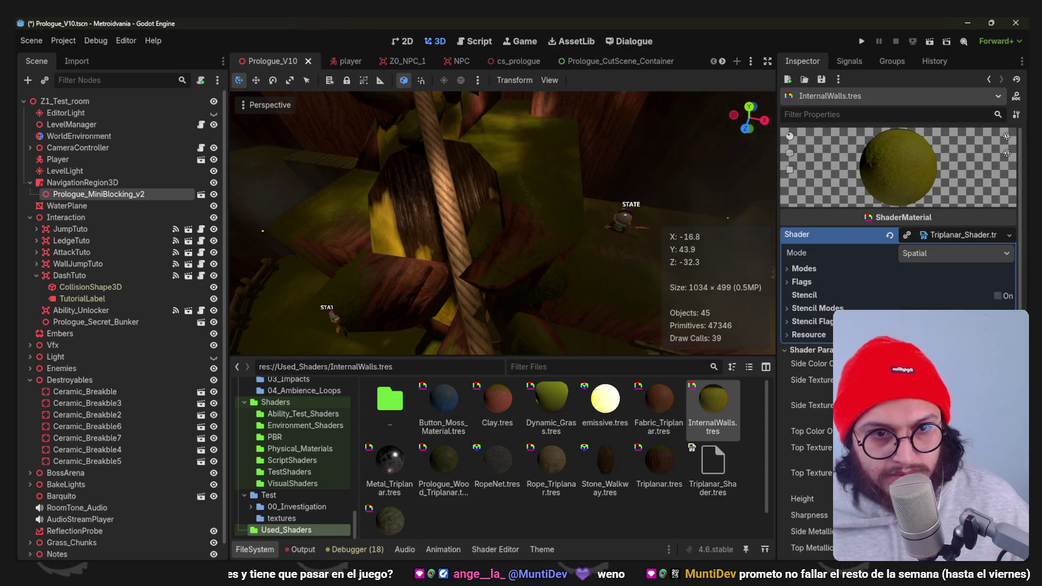
Set Side Color Overlay to hex 4f5542 and fine-tune a second colour toward warm brown.
click(936, 431)
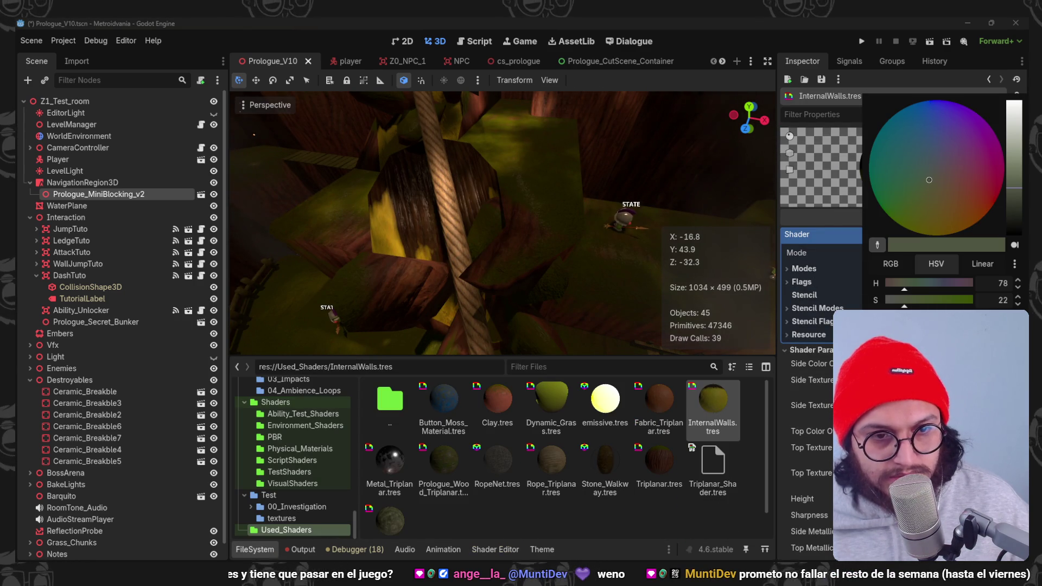
click(825, 451)
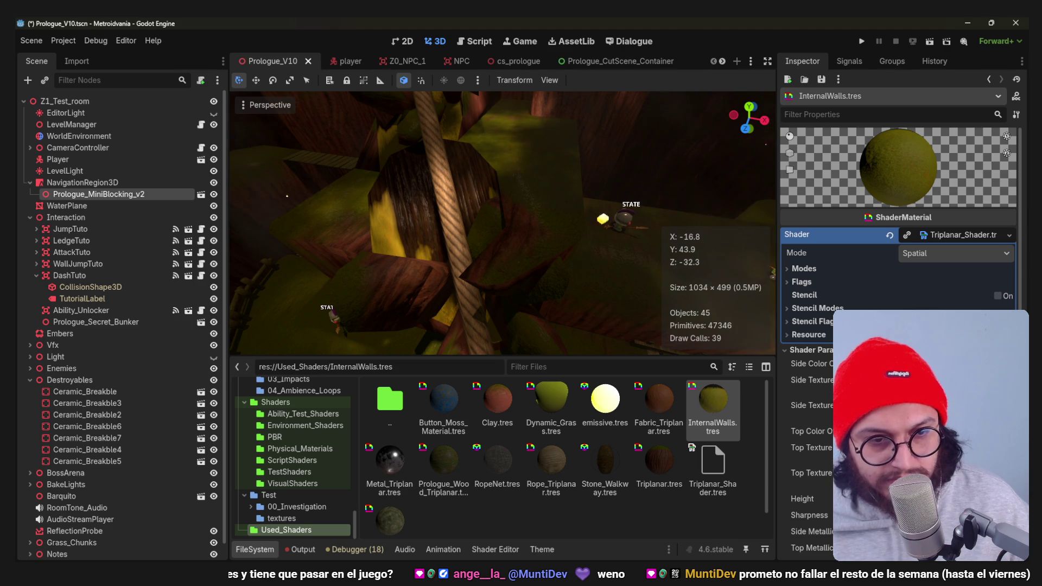
click(937, 363)
key(Return)
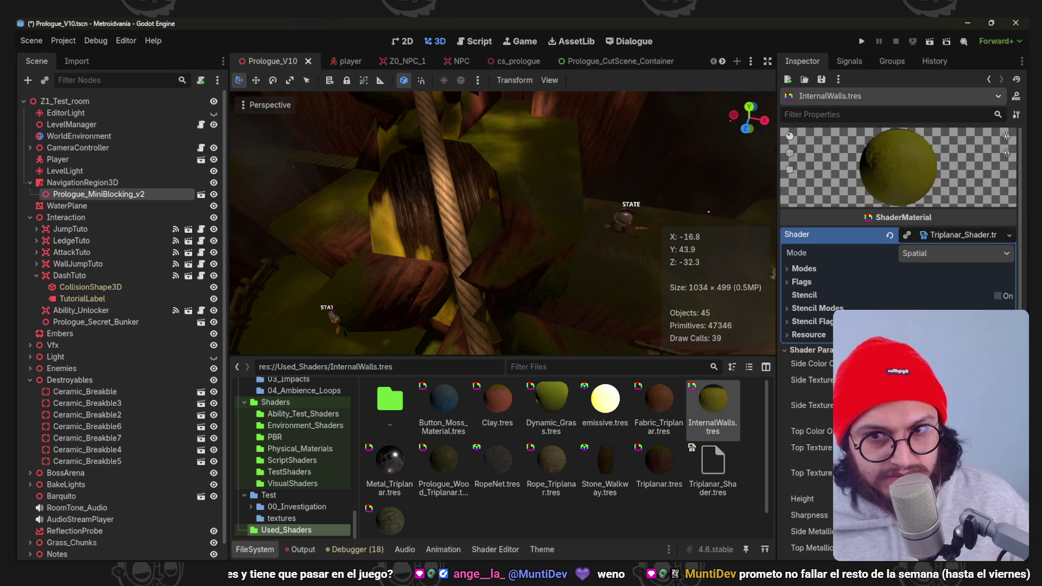
click(937, 431)
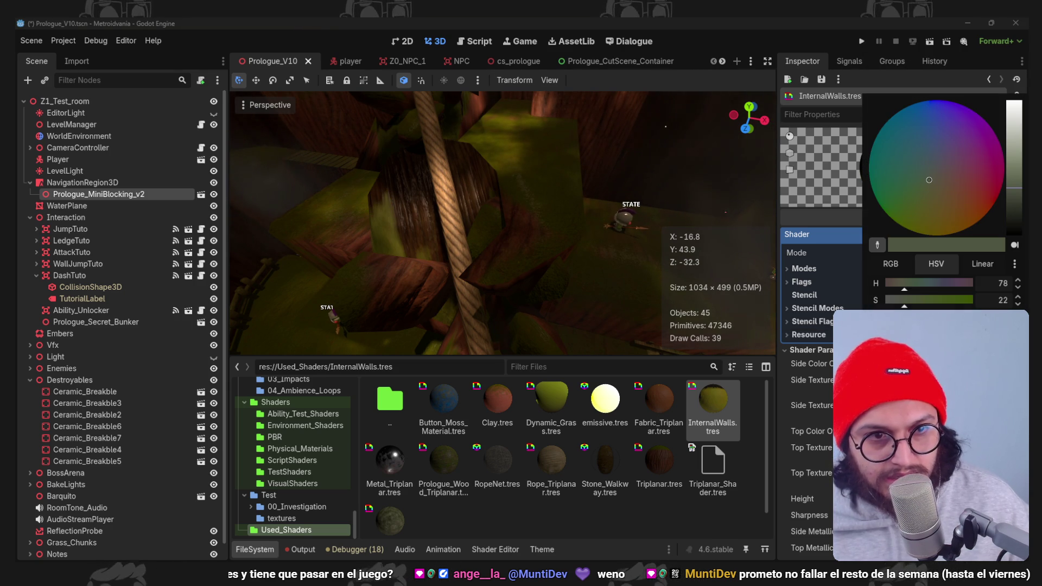
click(942, 174)
drag(1009, 174, 1009, 161)
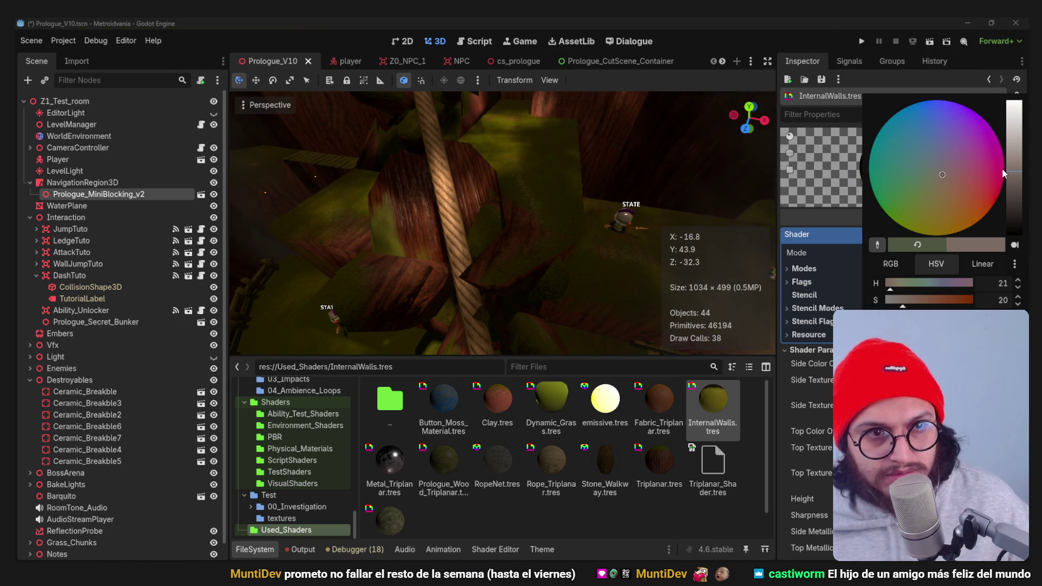
click(941, 185)
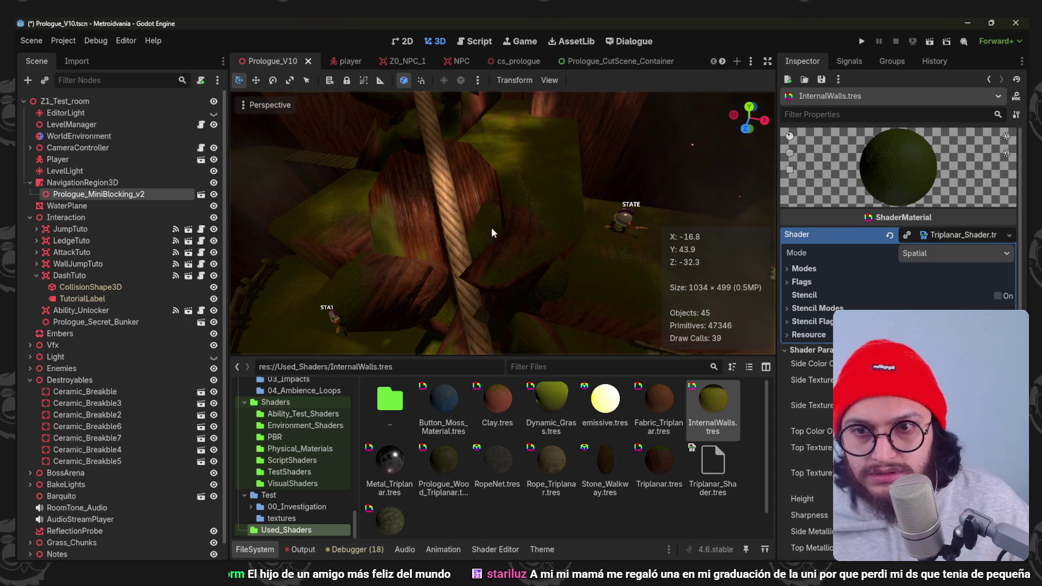
Orbit the level to compare the new wall tint, then switch over to Blender.
middle_drag(492, 228, 480, 217)
scroll(480, 215, up, 3)
scroll(465, 212, down, 5)
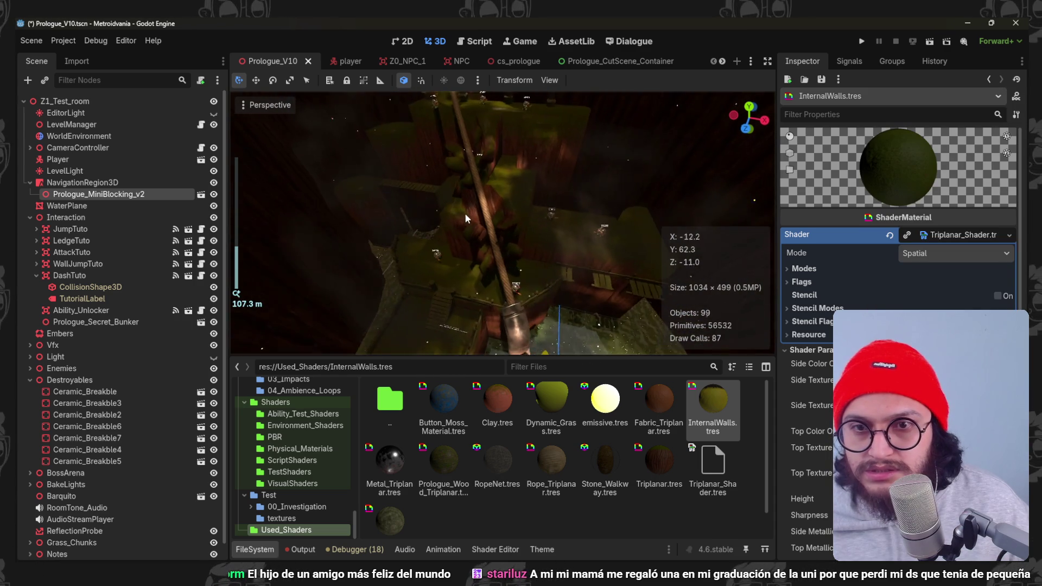
scroll(470, 192, up, 4)
scroll(487, 214, up, 1)
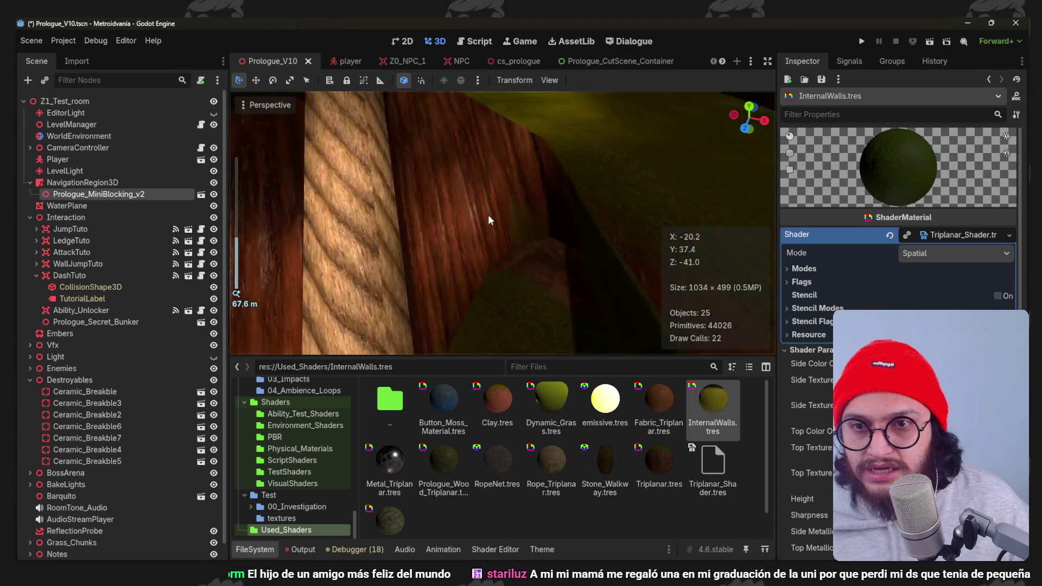
scroll(490, 221, down, 1)
scroll(489, 220, down, 1)
mouse_move(486, 220)
middle_down()
mouse_move(459, 215)
mouse_move(469, 197)
mouse_move(475, 224)
mouse_move(459, 218)
mouse_move(464, 212)
middle_up()
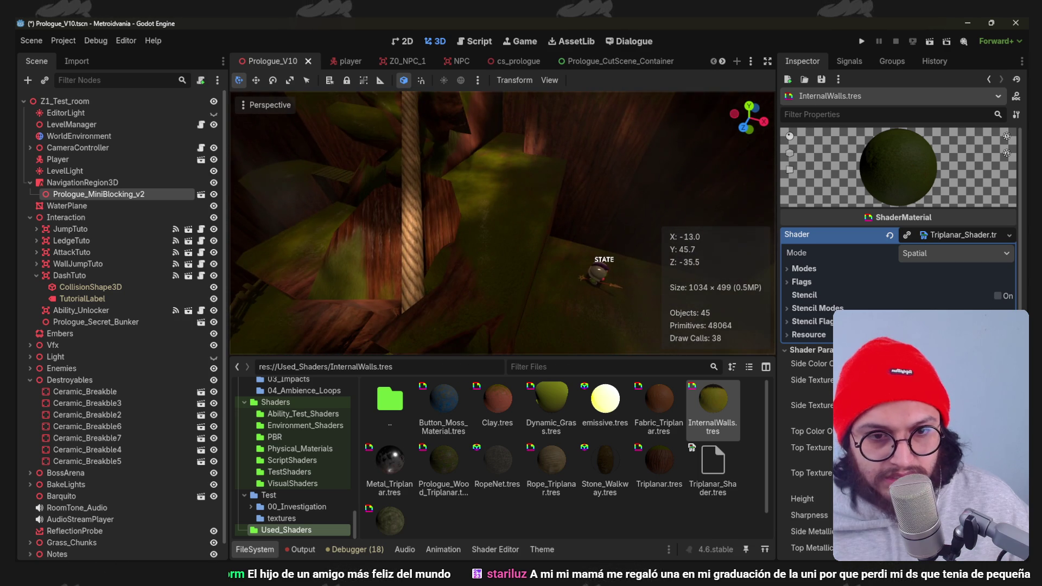
scroll(896, 244, down, 2)
scroll(896, 244, down, 2)
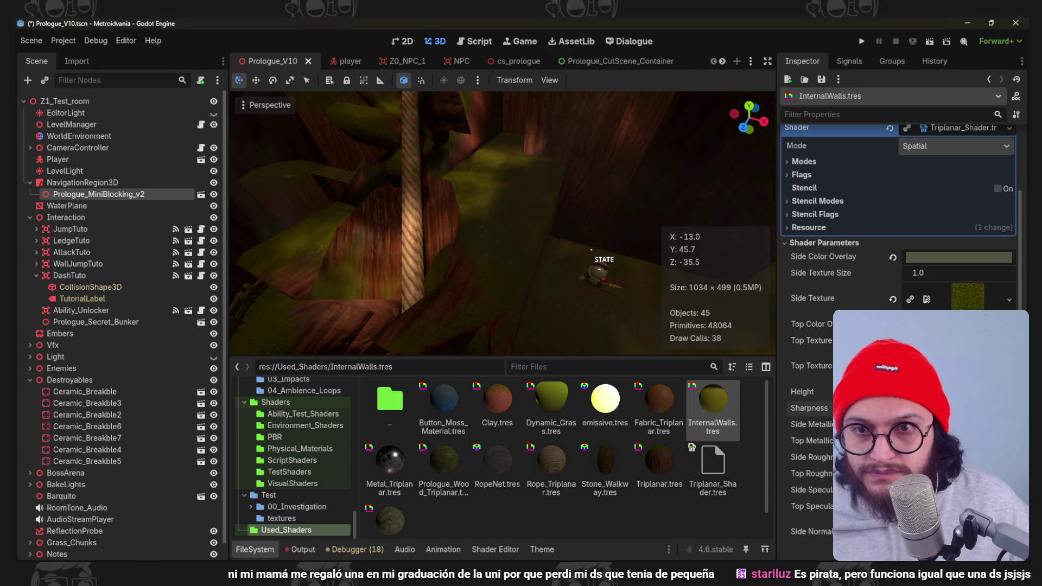
middle_drag(461, 257, 452, 270)
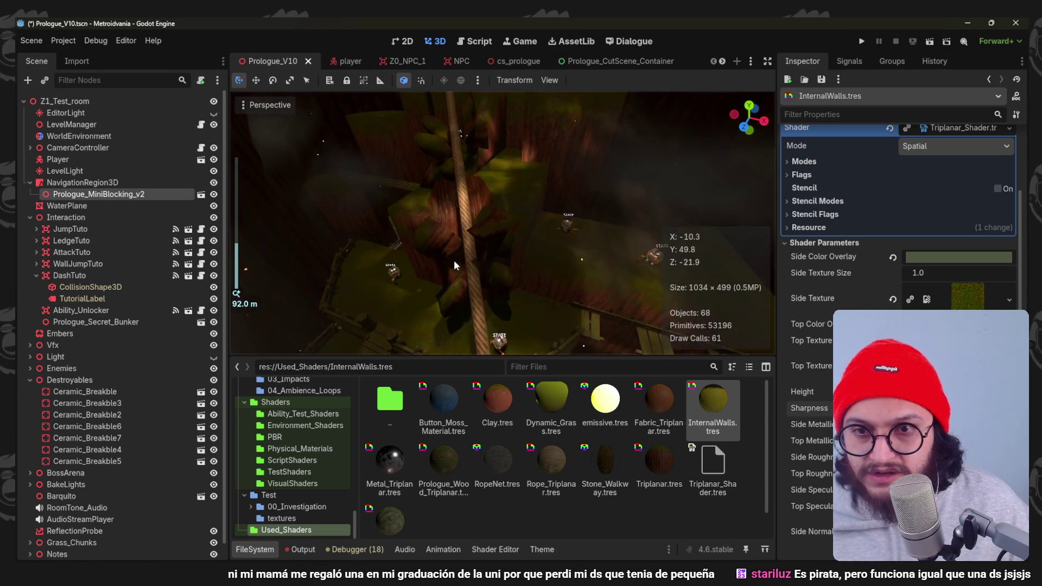
scroll(460, 266, up, 3)
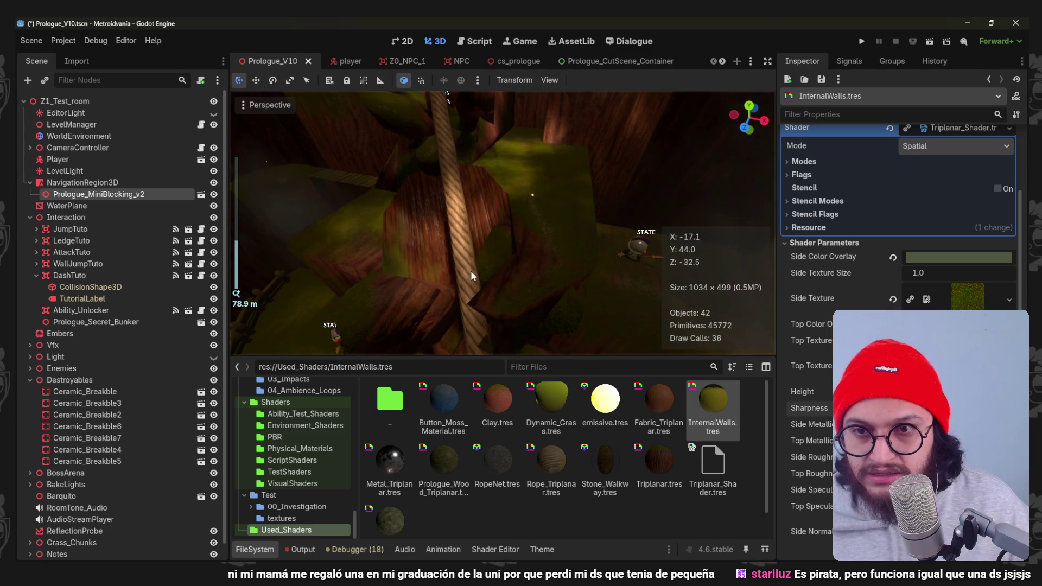
key(alt+Tab)
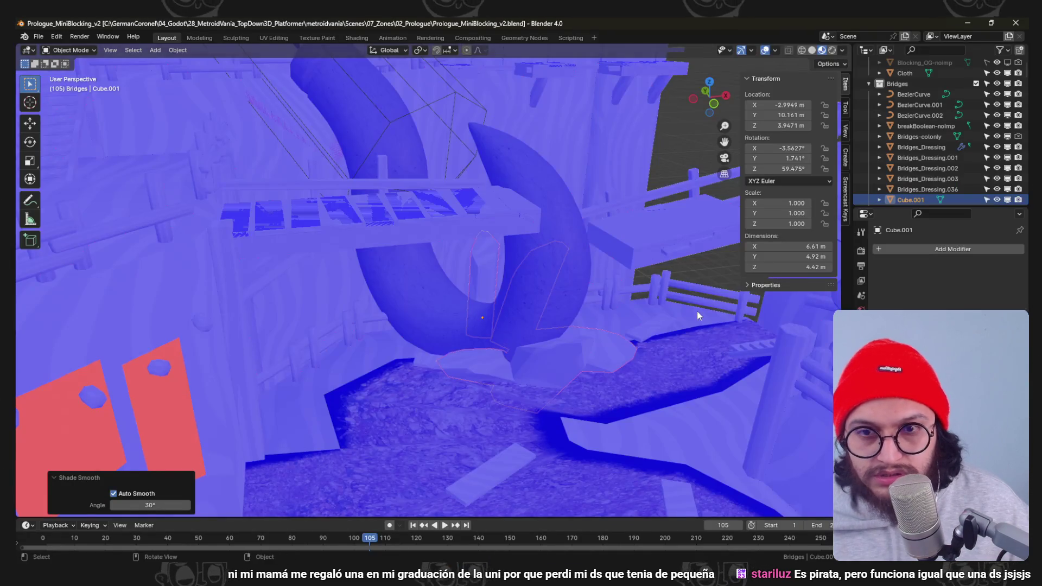
Apply Shade Auto Smooth to breakBoolean-noimp, save the blend with Ctrl+S, and return to Godot.
middle_drag(697, 311, 453, 261)
right_click(452, 260)
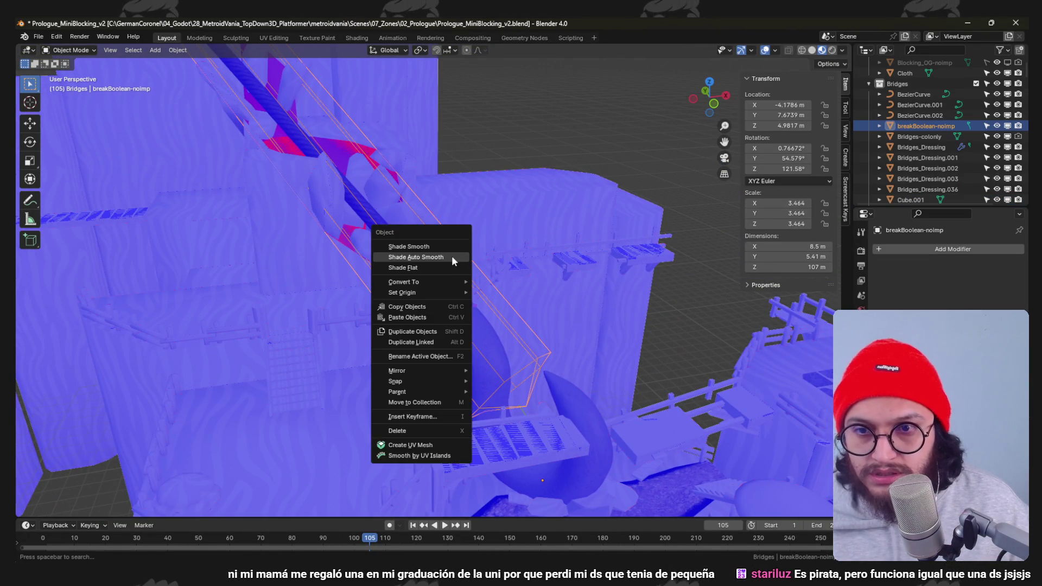
click(452, 257)
key(ctrl+s)
click(969, 23)
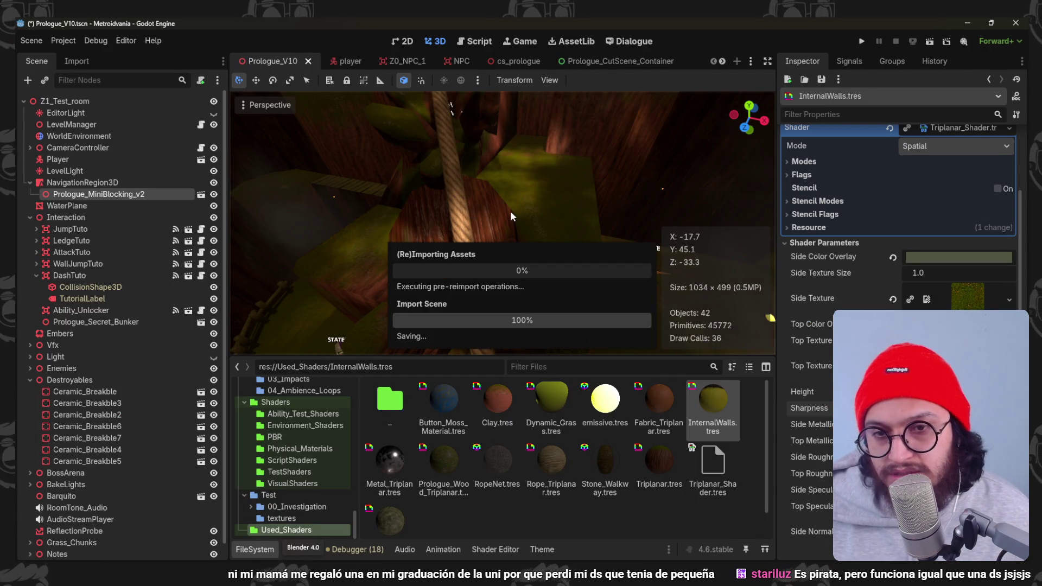
scroll(511, 211, down, 3)
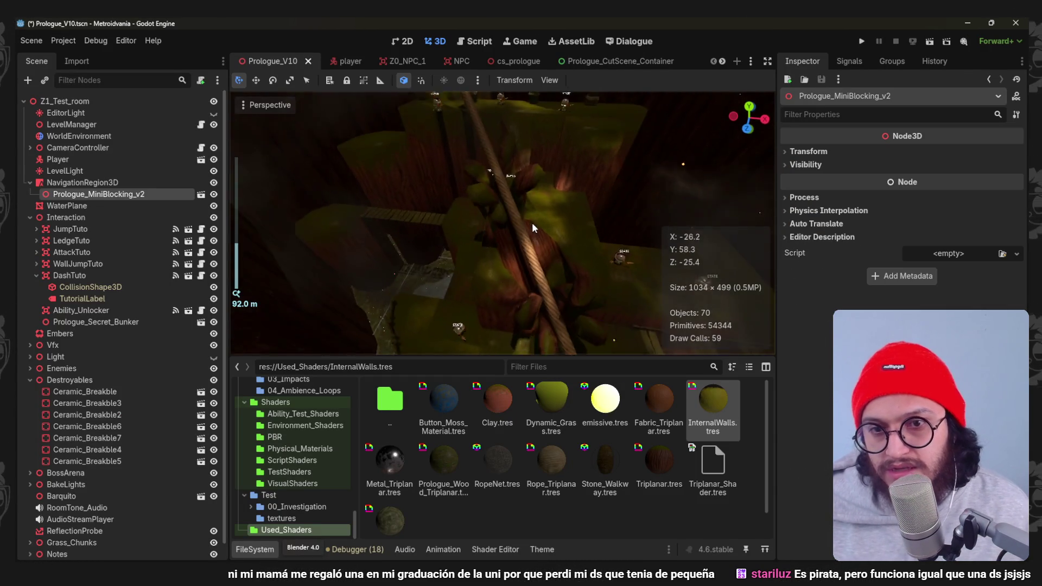
Orbit the 3D viewport to inspect the reimported Prologue level geometry.
mouse_move(526, 223)
middle_down()
mouse_move(530, 244)
mouse_move(491, 206)
mouse_move(511, 217)
mouse_move(505, 198)
middle_up()
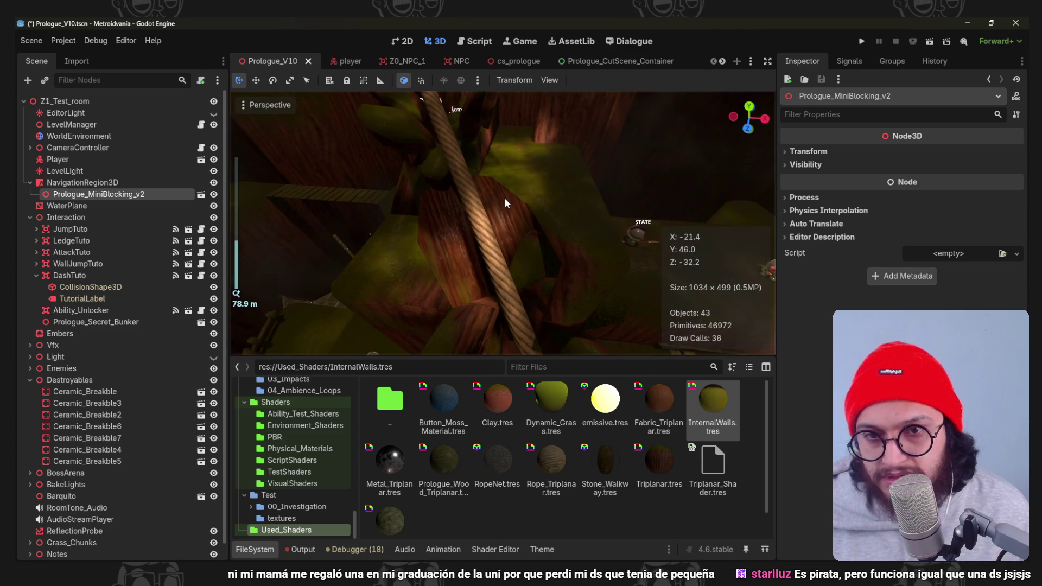
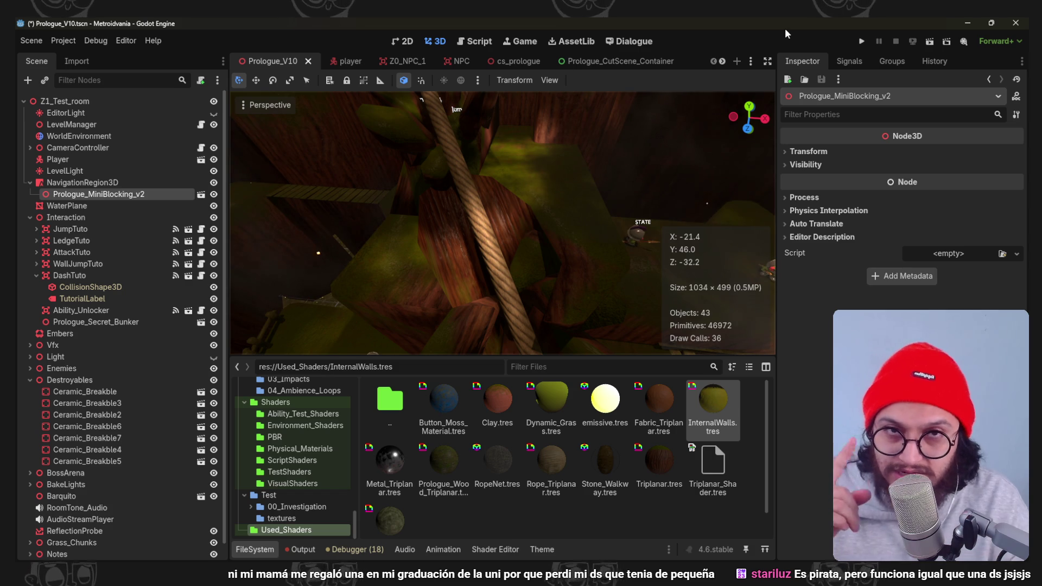
scroll(530, 241, down, 5)
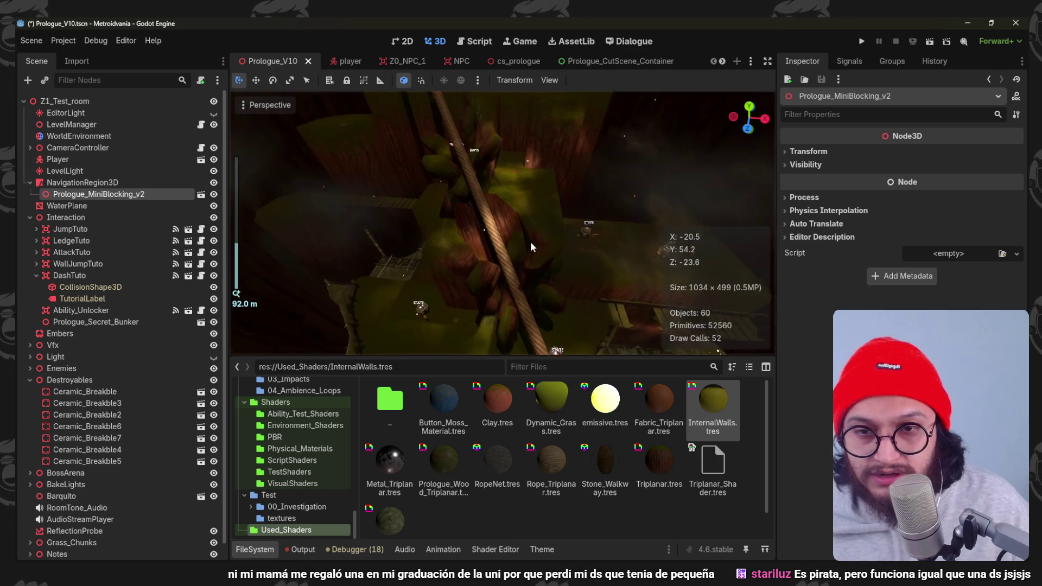
scroll(513, 255, up, 2)
Expand BakeLights, select SpotLight3D2 and focus the view on it, bringing up the Perspective menu.
mouse_move(548, 281)
middle_down()
mouse_move(506, 233)
mouse_move(494, 172)
mouse_move(450, 153)
mouse_move(399, 173)
middle_up()
scroll(506, 233, down, 3)
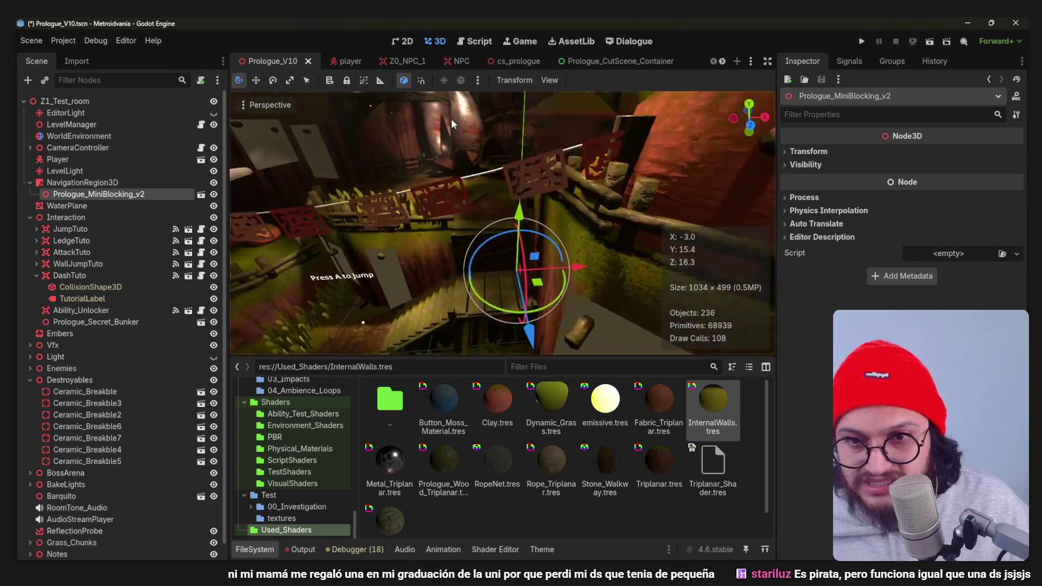
mouse_move(397, 173)
middle_down()
mouse_move(530, 210)
mouse_move(432, 264)
middle_up()
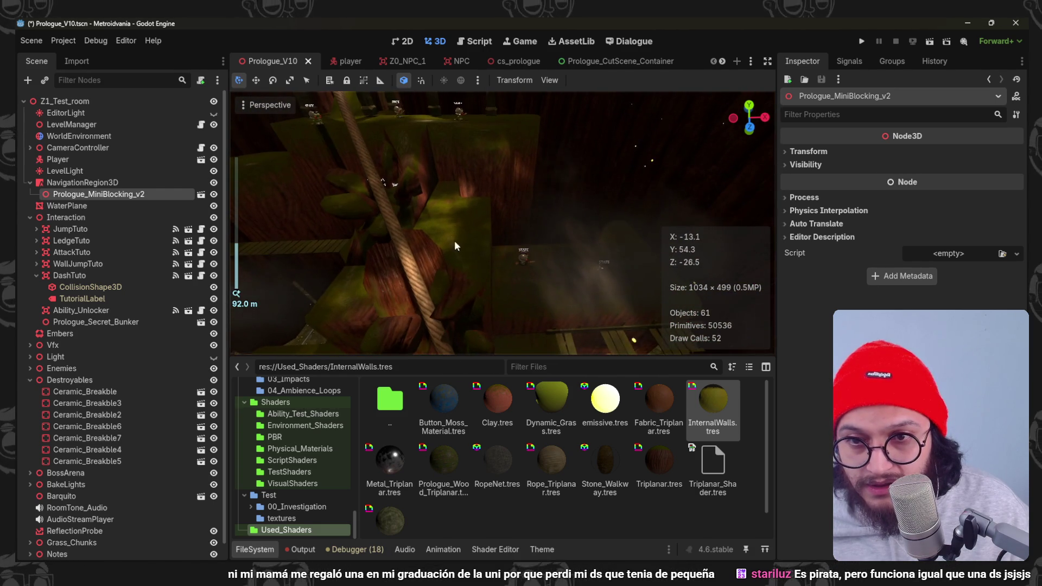
scroll(432, 264, down, 3)
mouse_move(431, 211)
middle_down()
mouse_move(443, 172)
mouse_move(441, 228)
middle_up()
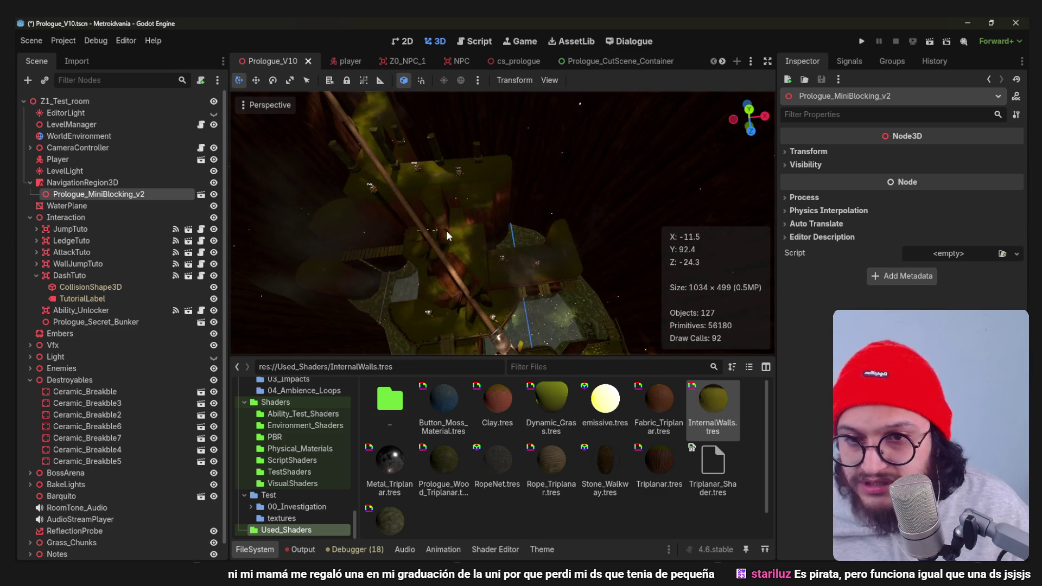
scroll(446, 231, up, 2)
scroll(480, 227, up, 2)
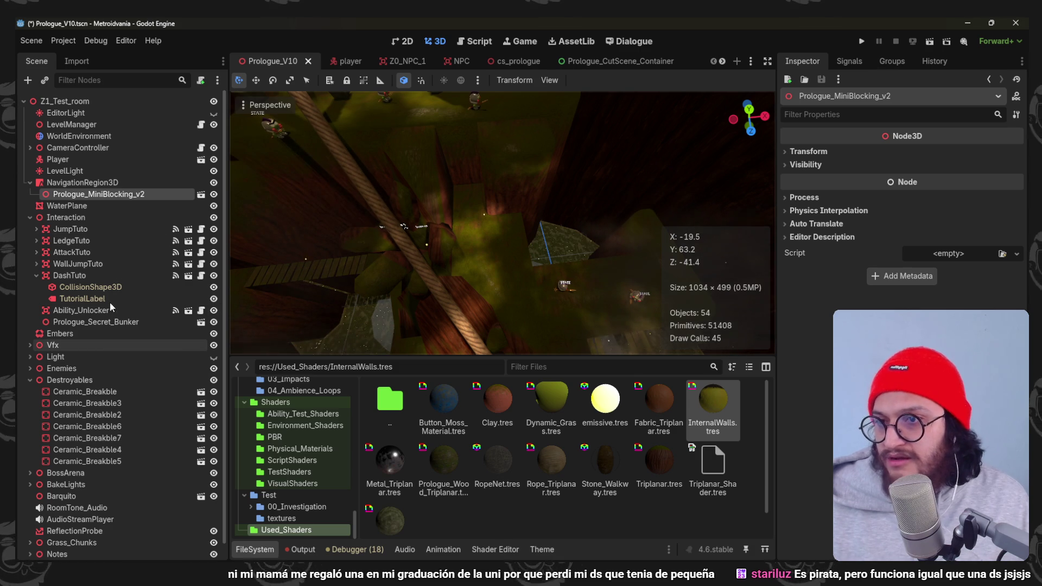
scroll(131, 397, down, 1)
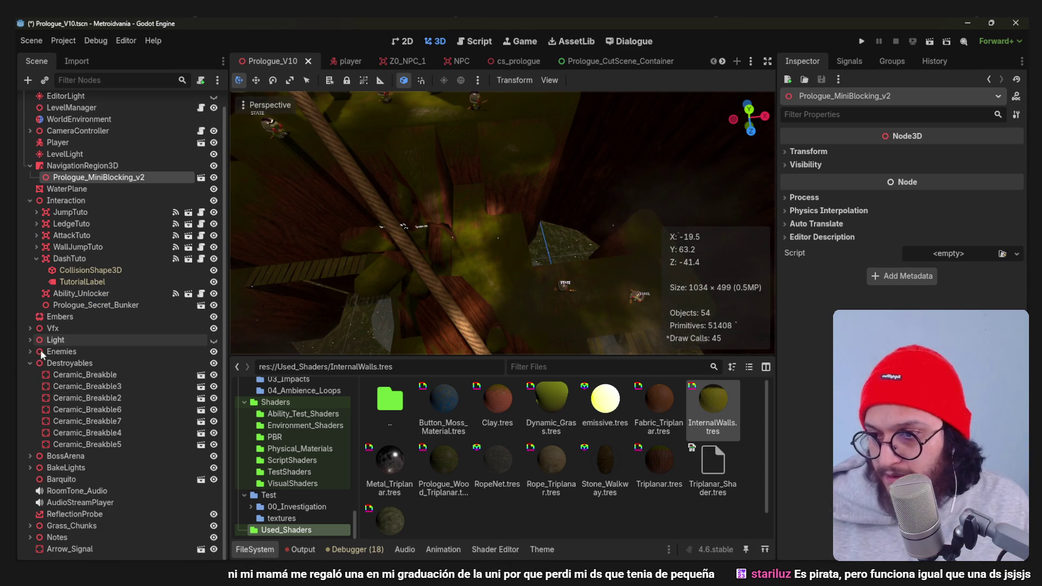
click(29, 468)
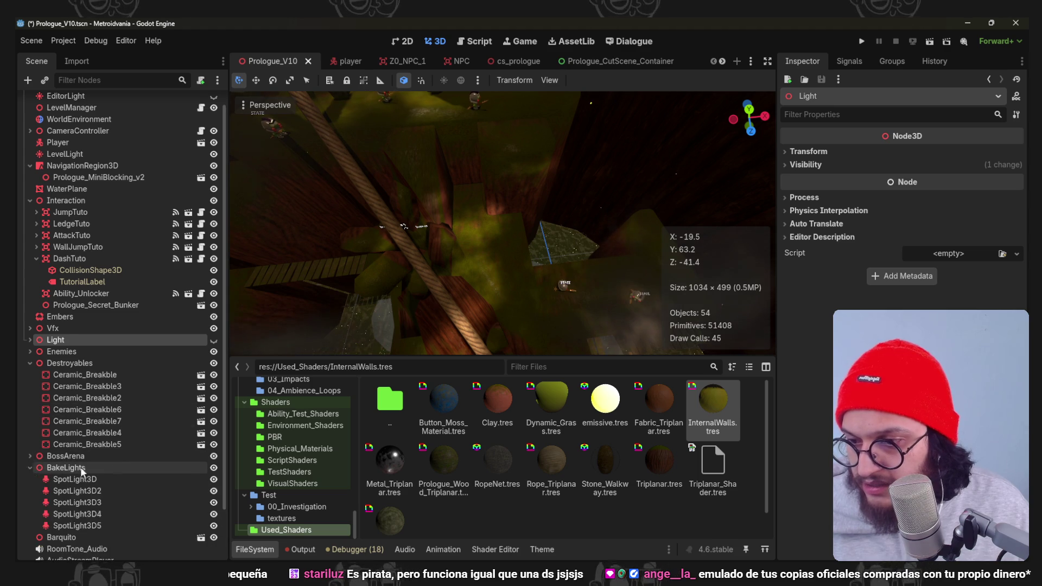
scroll(98, 464, down, 3)
click(98, 433)
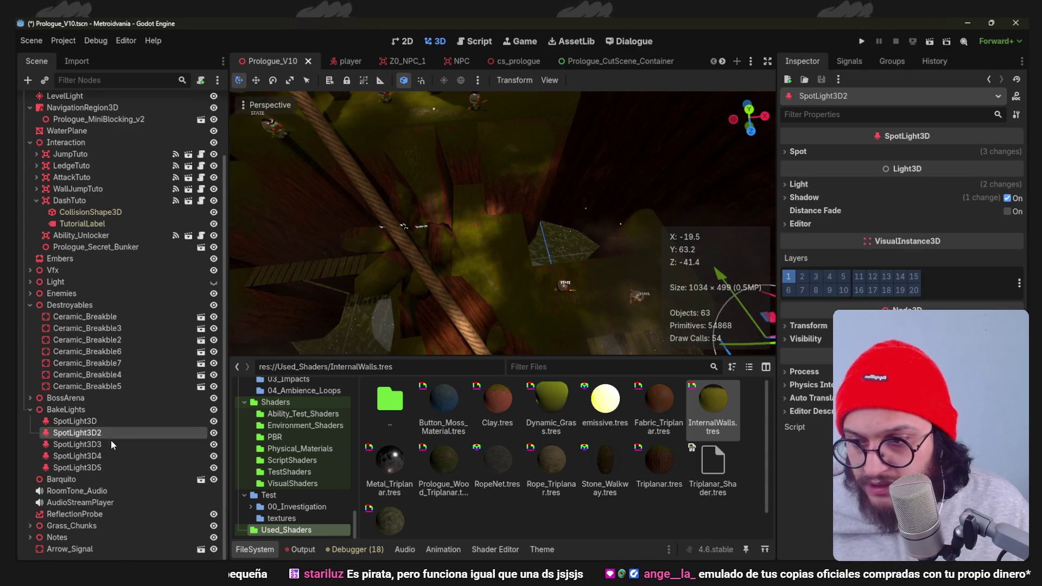
click(112, 455)
click(105, 432)
key(f)
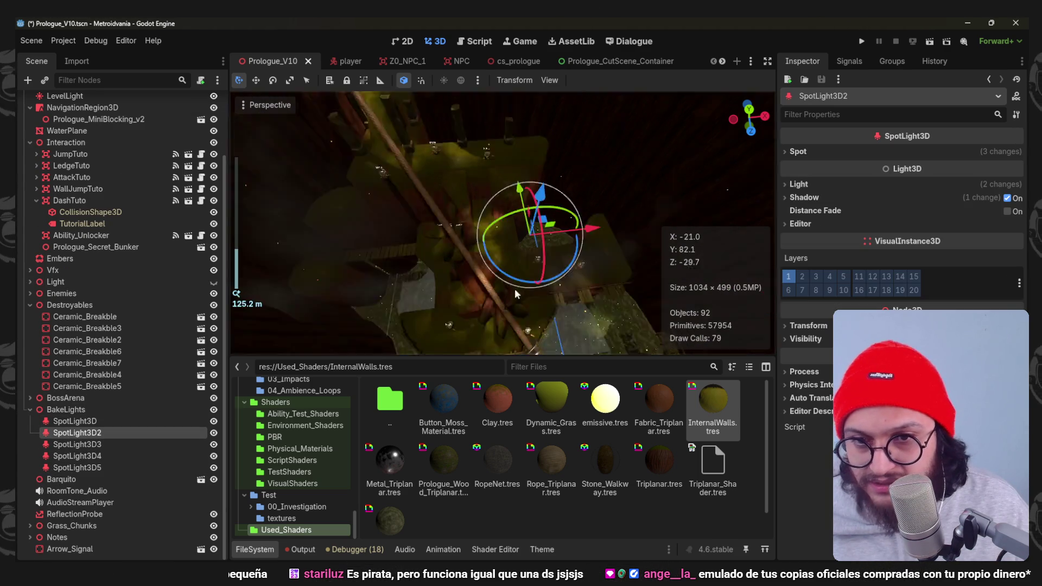
click(270, 104)
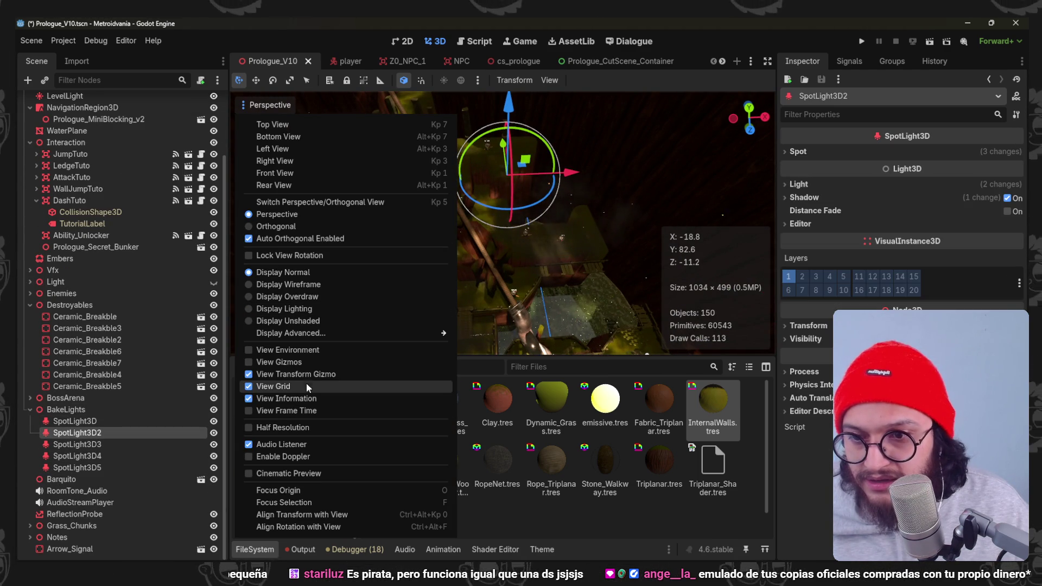
Turn on View Gizmos and centre the view on SpotLight3D2.
click(278, 361)
click(66, 445)
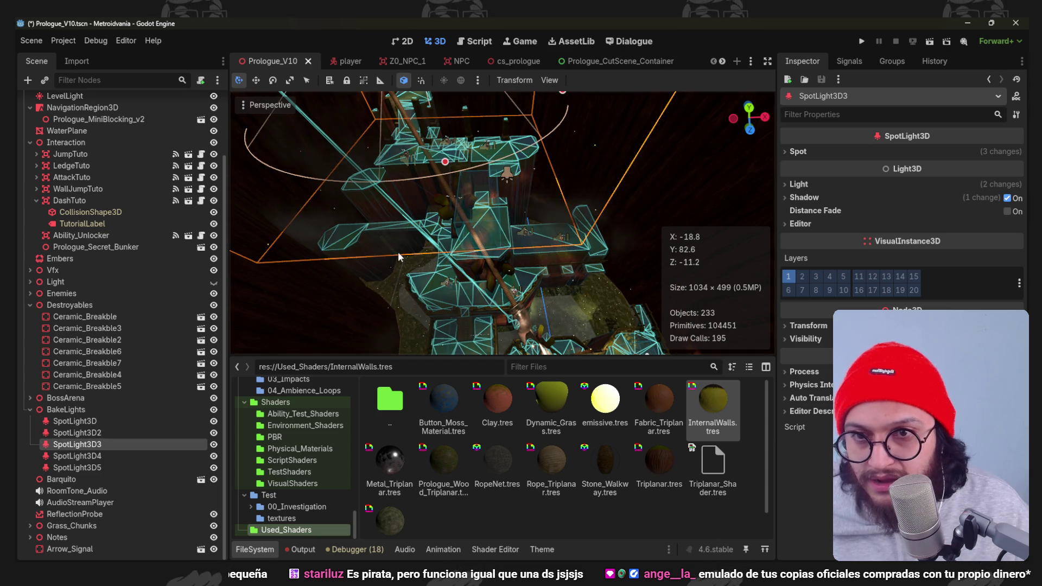
scroll(400, 258, down, 3)
middle_drag(399, 257, 457, 284)
scroll(456, 284, up, 5)
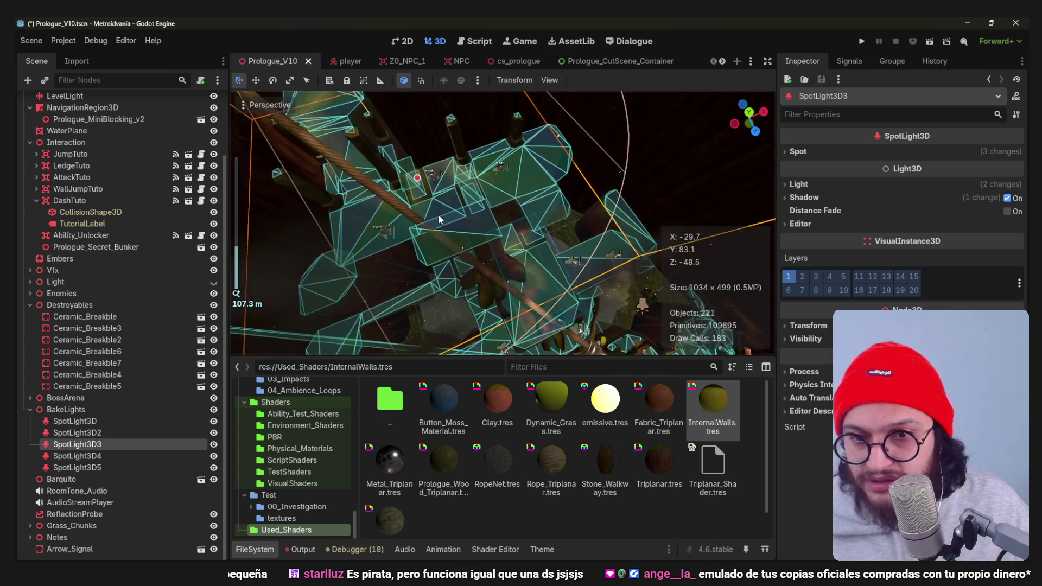
scroll(438, 215, down, 2)
scroll(588, 229, down, 3)
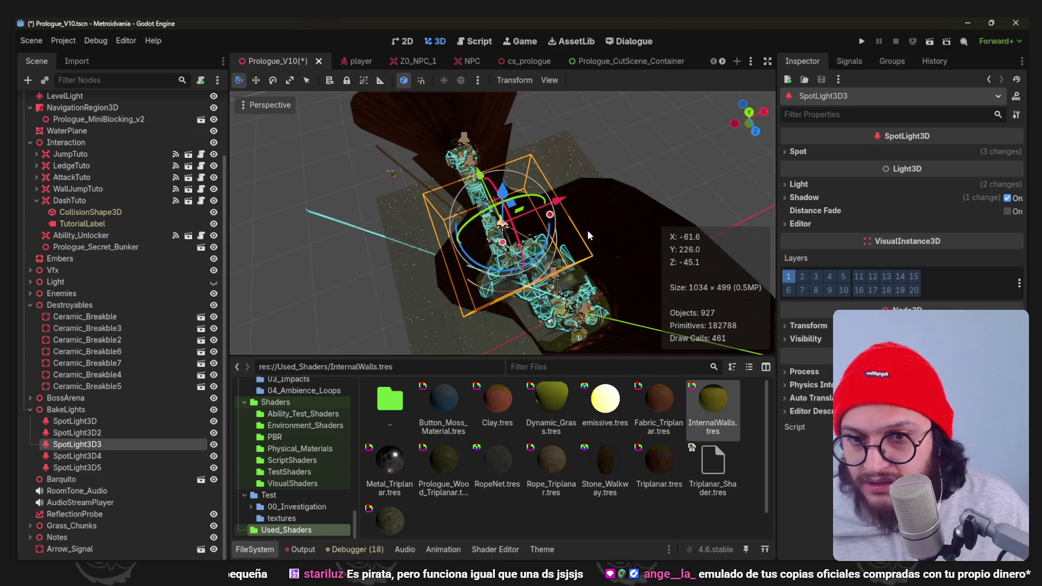
scroll(587, 230, up, 5)
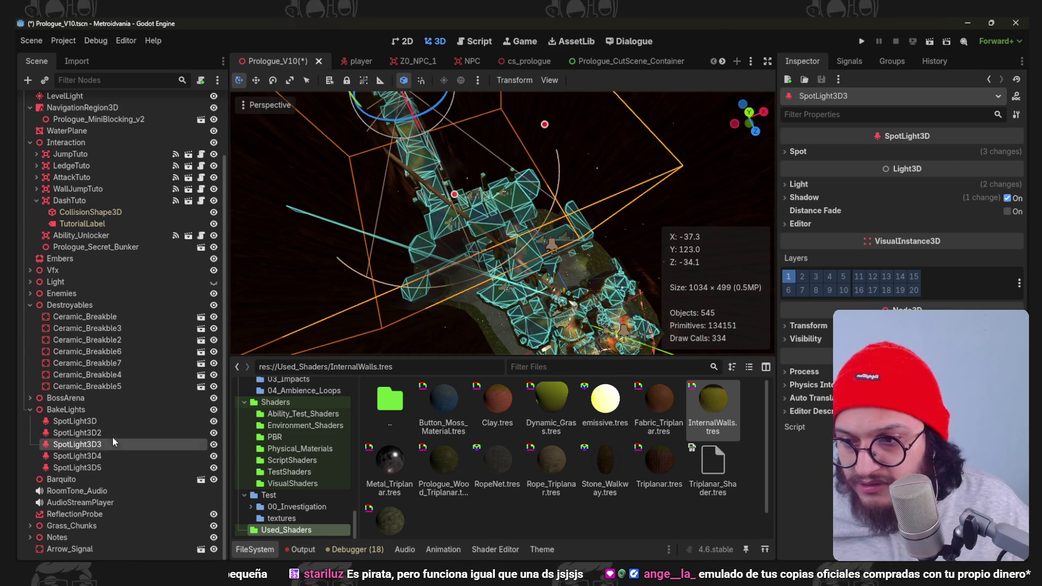
double_click(112, 434)
Drag SpotLight3D2 with its translate gizmo to a new spot above the platforms.
mouse_move(549, 223)
middle_down()
mouse_move(521, 307)
mouse_move(480, 233)
middle_up()
scroll(521, 307, down, 2)
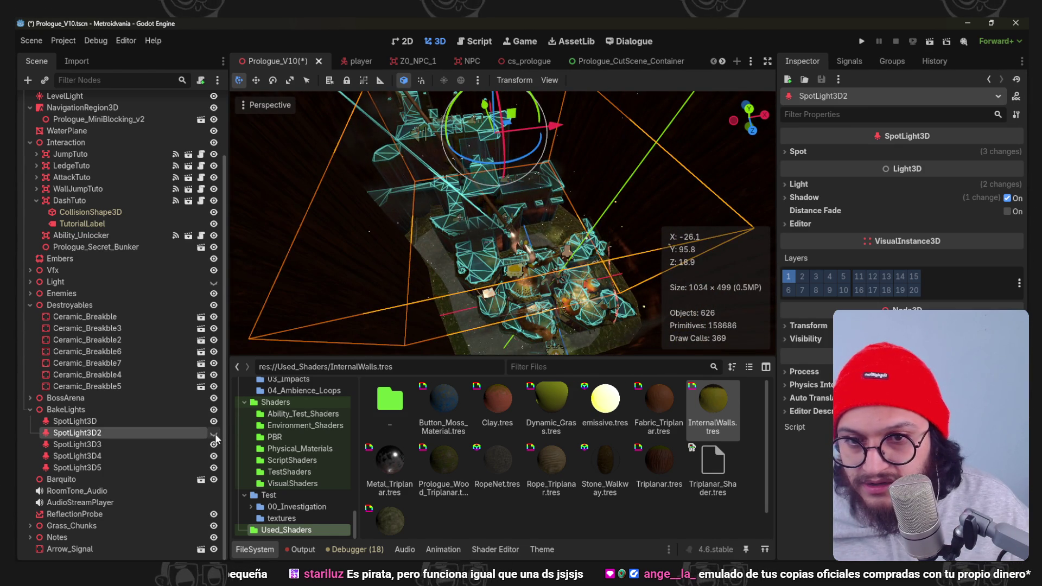
scroll(498, 170, up, 3)
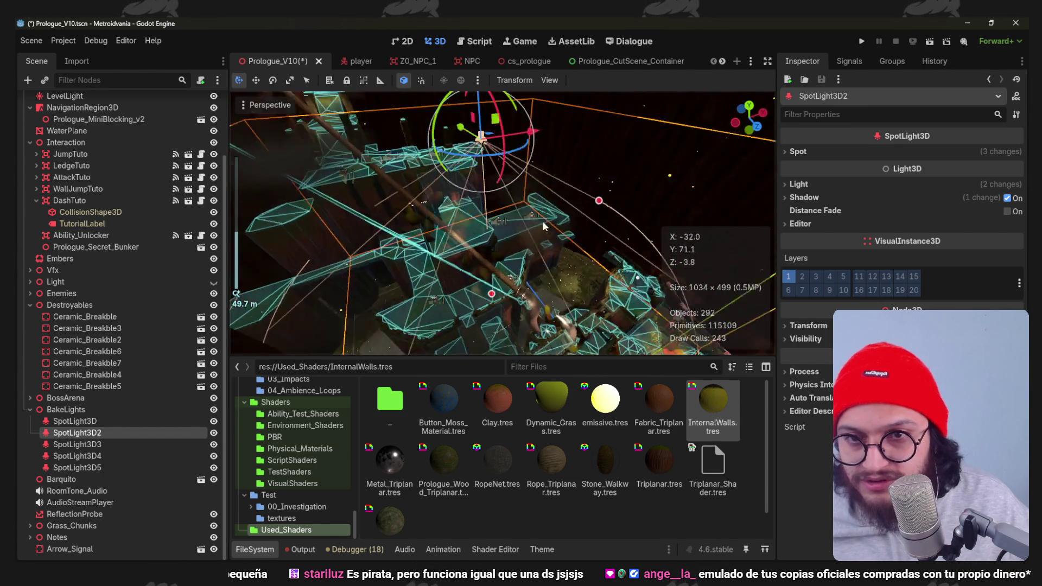
middle_drag(499, 170, 560, 174)
scroll(559, 173, up, 2)
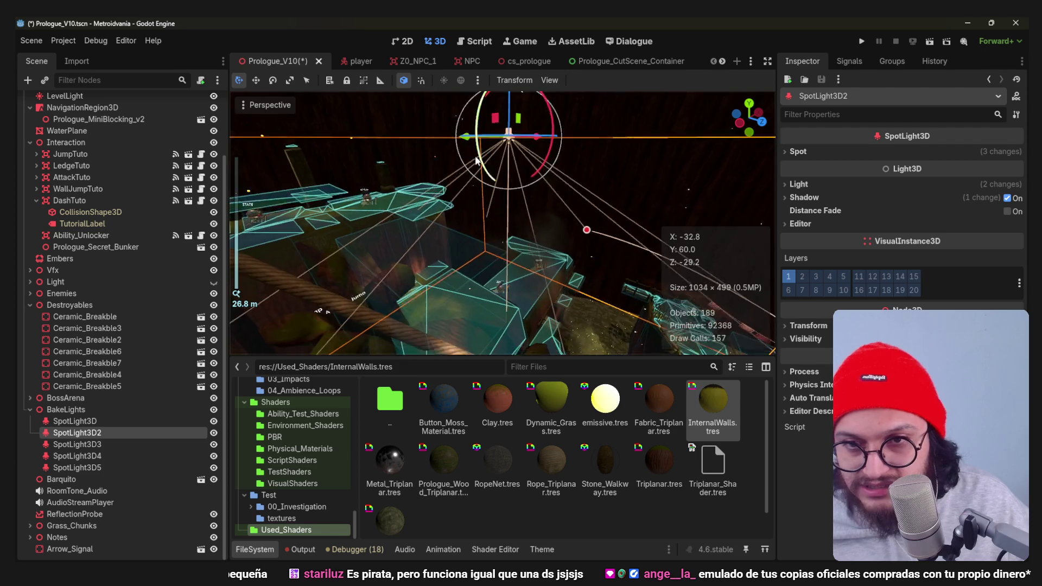
middle_drag(508, 197, 462, 160)
drag(462, 161, 462, 160)
mouse_move(461, 161)
middle_down()
mouse_move(517, 181)
mouse_move(475, 206)
middle_up()
scroll(516, 182, up, 2)
mouse_move(476, 207)
mouse_down()
mouse_move(467, 142)
mouse_move(455, 136)
mouse_up()
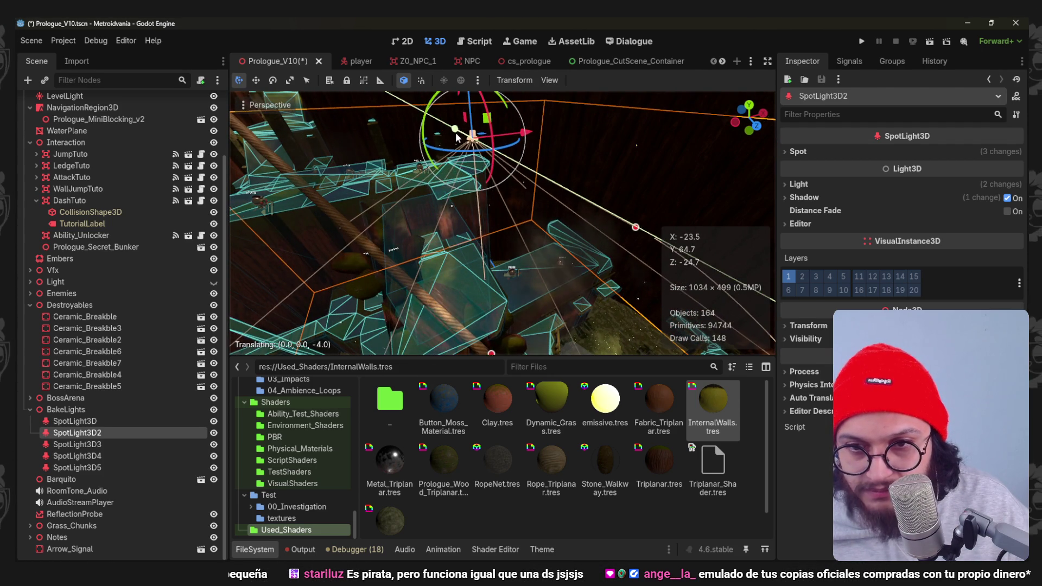
mouse_move(454, 136)
middle_down()
mouse_move(392, 142)
mouse_move(439, 240)
middle_up()
scroll(393, 141, up, 2)
drag(439, 241, 476, 189)
scroll(476, 189, down, 2)
middle_drag(476, 189, 536, 349)
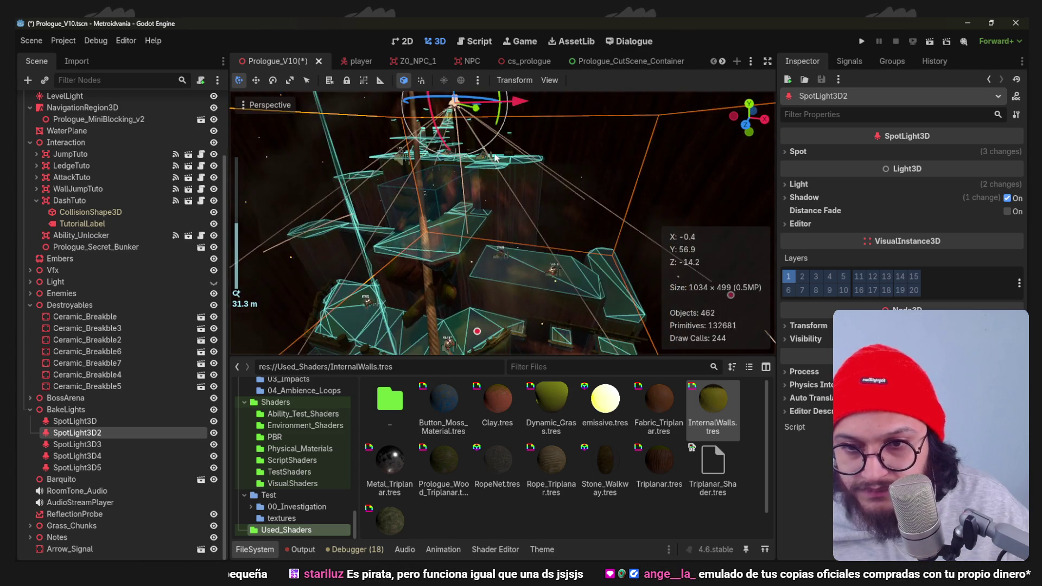
Widen SpotLight3D2's range radius and fine-tune its position along the X axis.
middle_drag(555, 194, 486, 296)
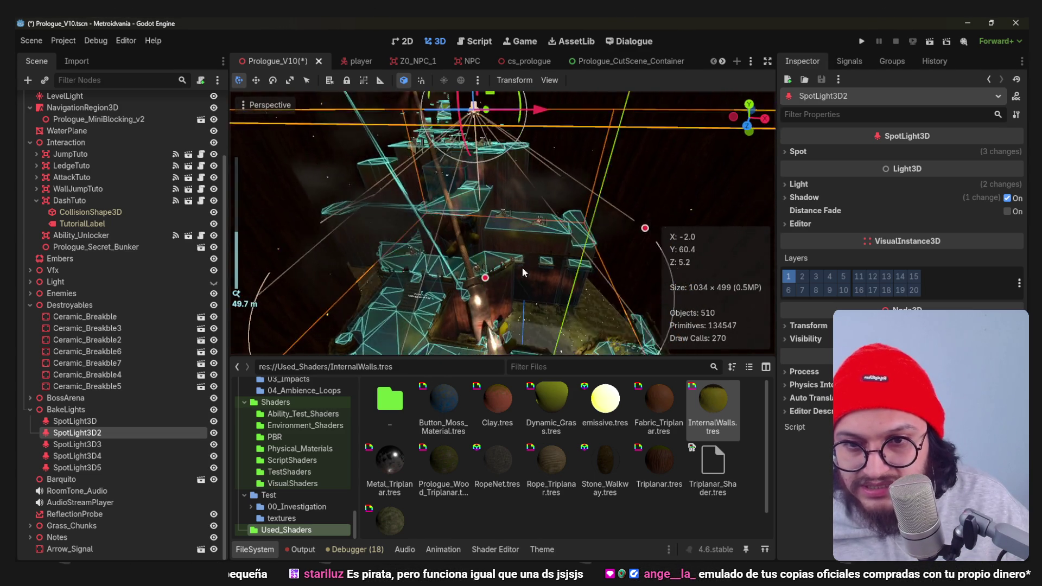
drag(486, 293, 497, 147)
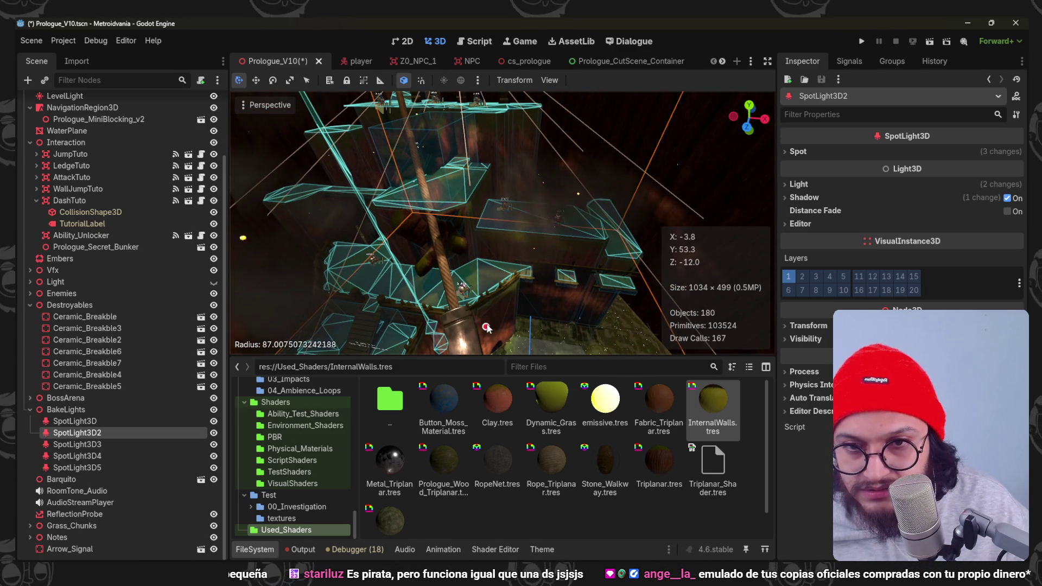
scroll(497, 147, down, 2)
middle_drag(496, 147, 542, 220)
drag(554, 193, 574, 203)
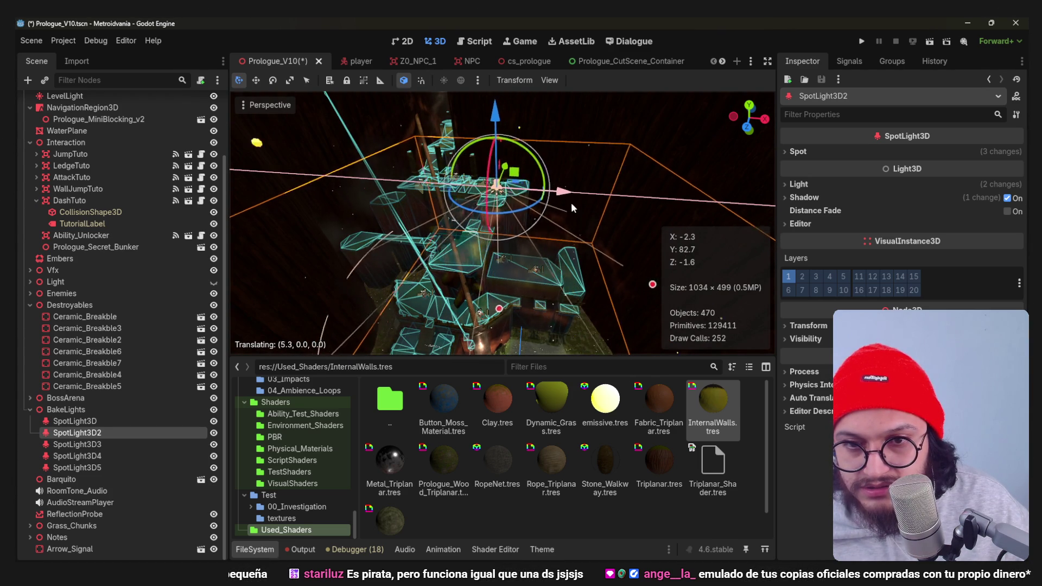
drag(573, 203, 568, 206)
mouse_move(568, 206)
middle_down()
mouse_move(476, 238)
mouse_move(537, 191)
middle_up()
drag(559, 174, 529, 198)
middle_drag(528, 198, 541, 199)
drag(541, 200, 546, 207)
mouse_move(545, 208)
middle_down()
mouse_move(497, 206)
mouse_move(535, 209)
middle_up()
scroll(498, 206, down, 5)
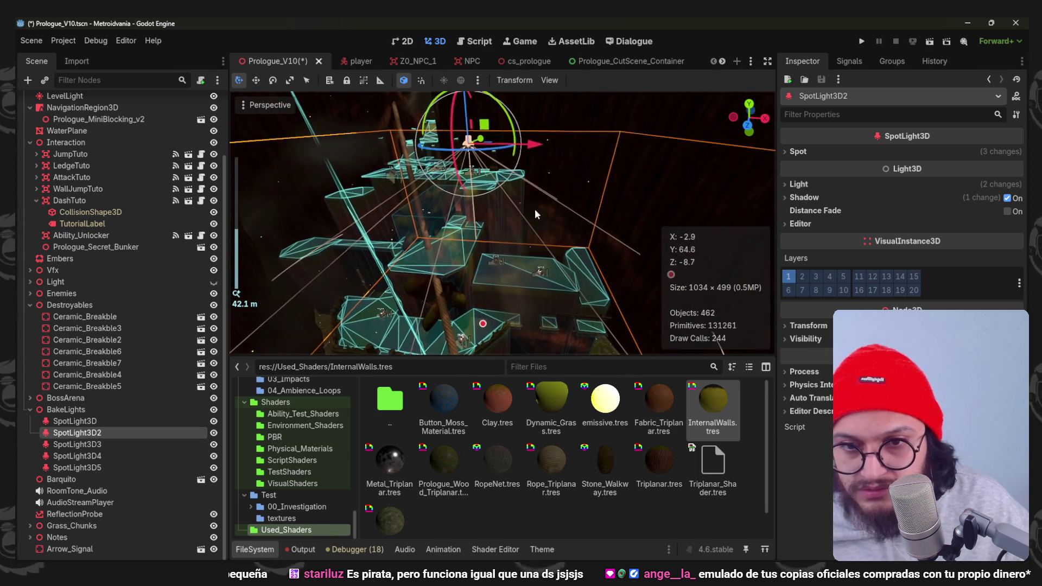
click(871, 184)
Set SpotLight3D2's light energy to 2.0 and save the Prologue_V10 scene.
click(951, 215)
text(2)
key(Return)
scroll(540, 236, up, 5)
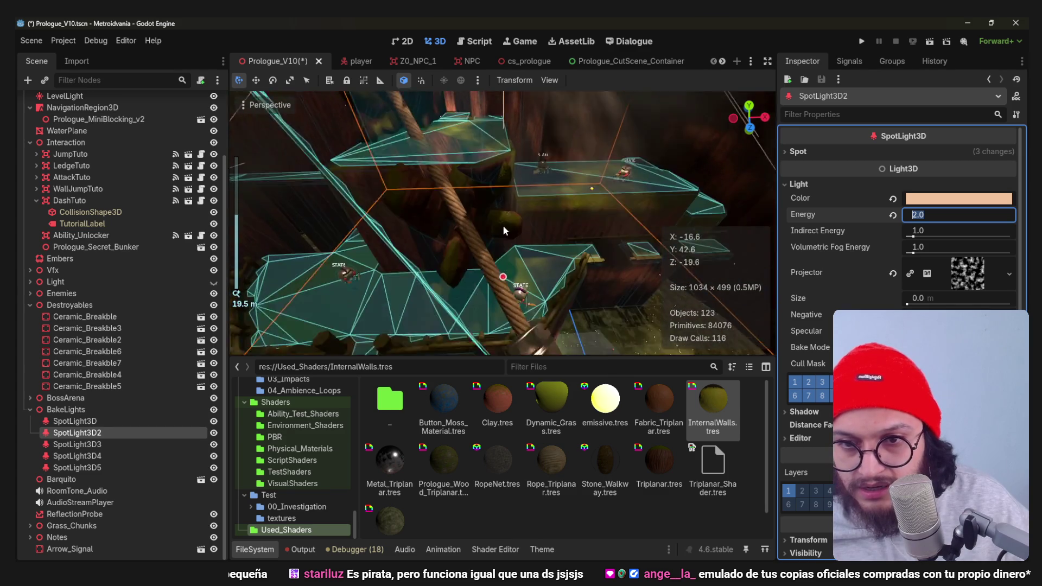
middle_drag(458, 263, 566, 190)
scroll(436, 312, down, 3)
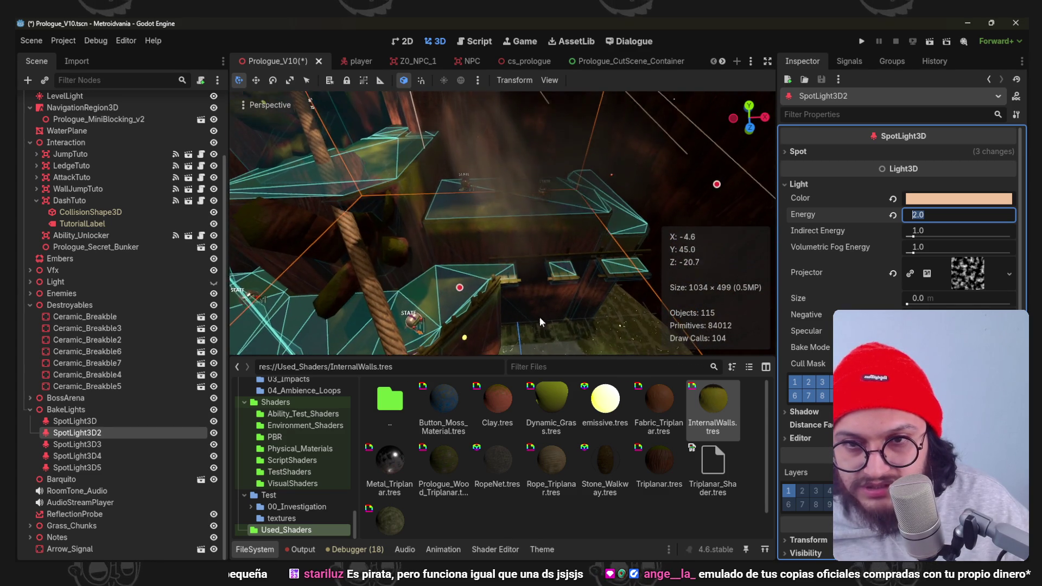
middle_drag(540, 317, 486, 105)
mouse_move(500, 248)
middle_down()
mouse_move(552, 316)
mouse_move(441, 202)
mouse_move(463, 245)
mouse_move(502, 215)
middle_up()
scroll(447, 208, up, 3)
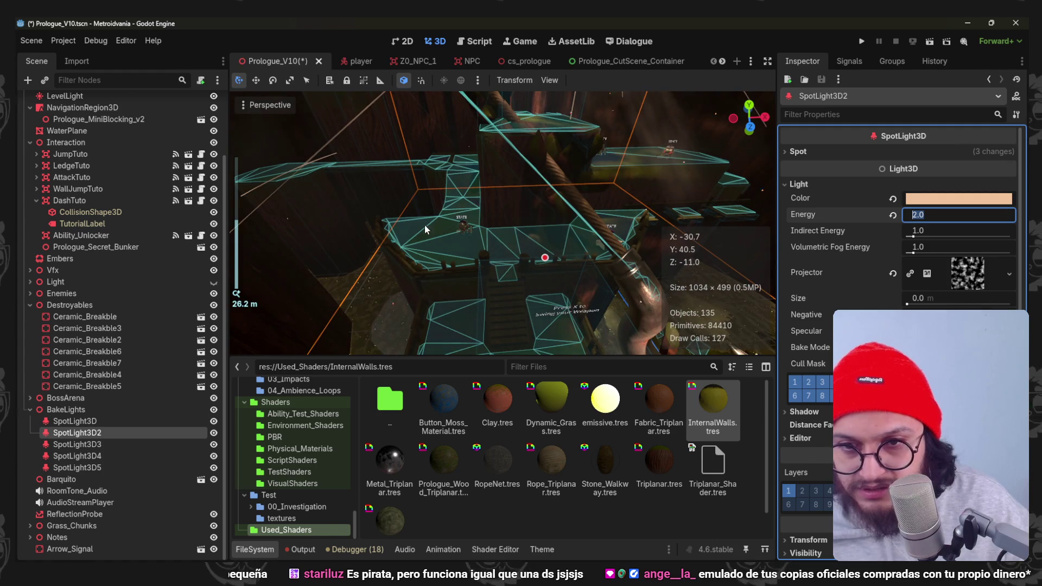
key(ctrl+s)
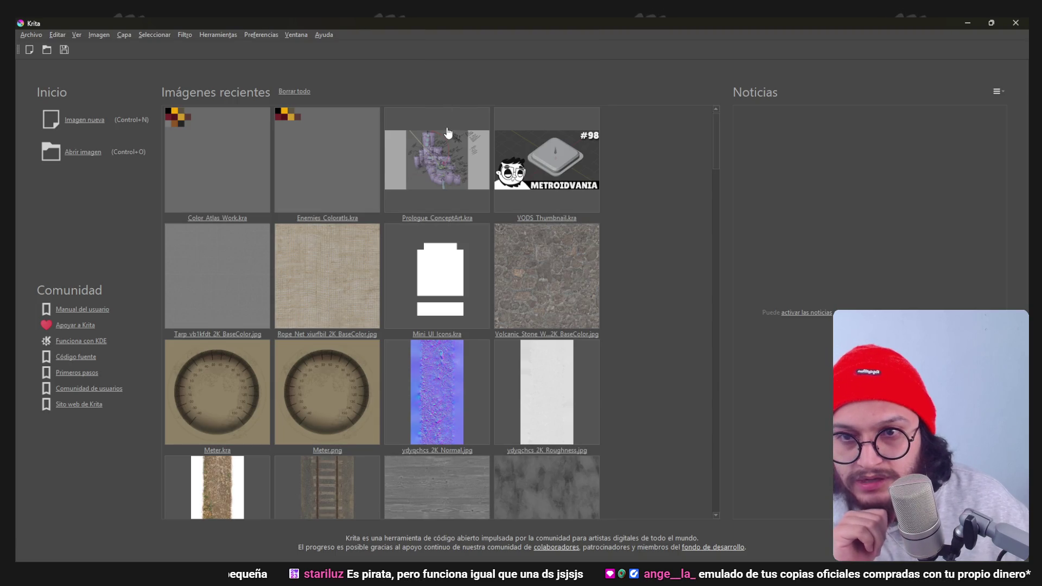
click(447, 133)
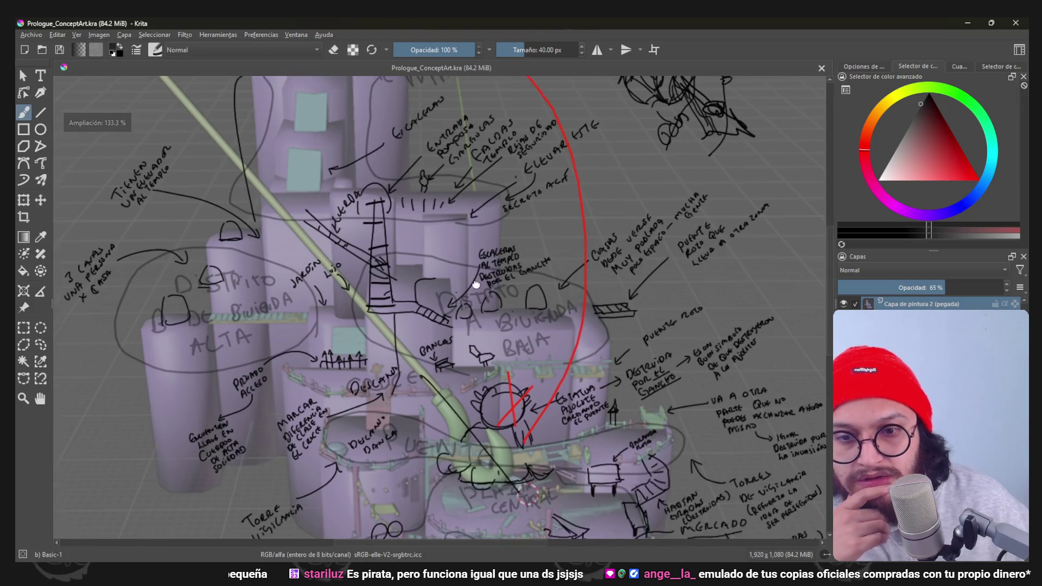
ctrl+scroll(466, 399, up, 4)
ctrl+scroll(467, 398, down, 2)
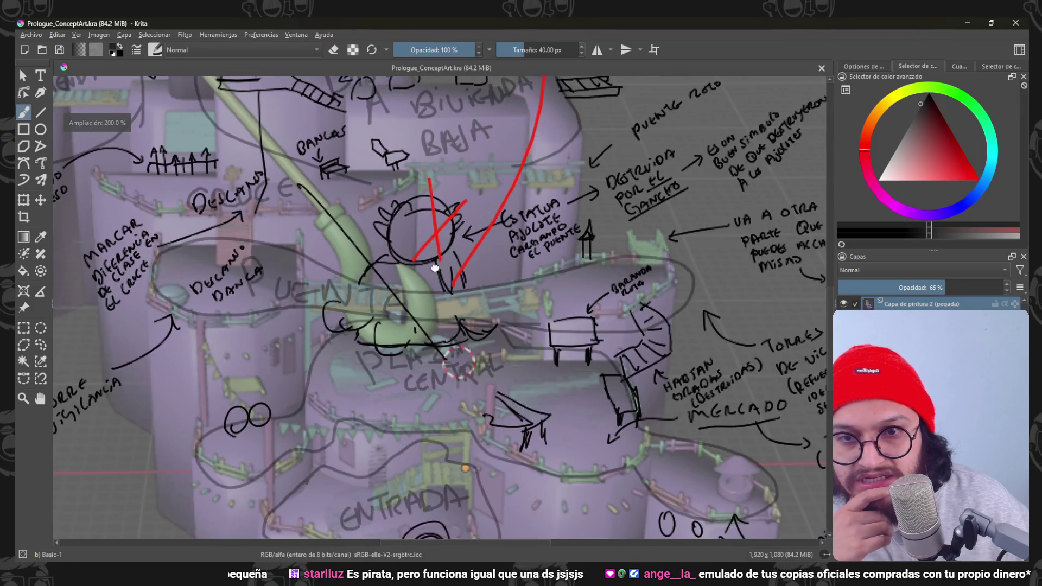
ctrl+scroll(466, 399, down, 2)
ctrl+scroll(466, 399, up, 1)
ctrl+scroll(463, 209, down, 1)
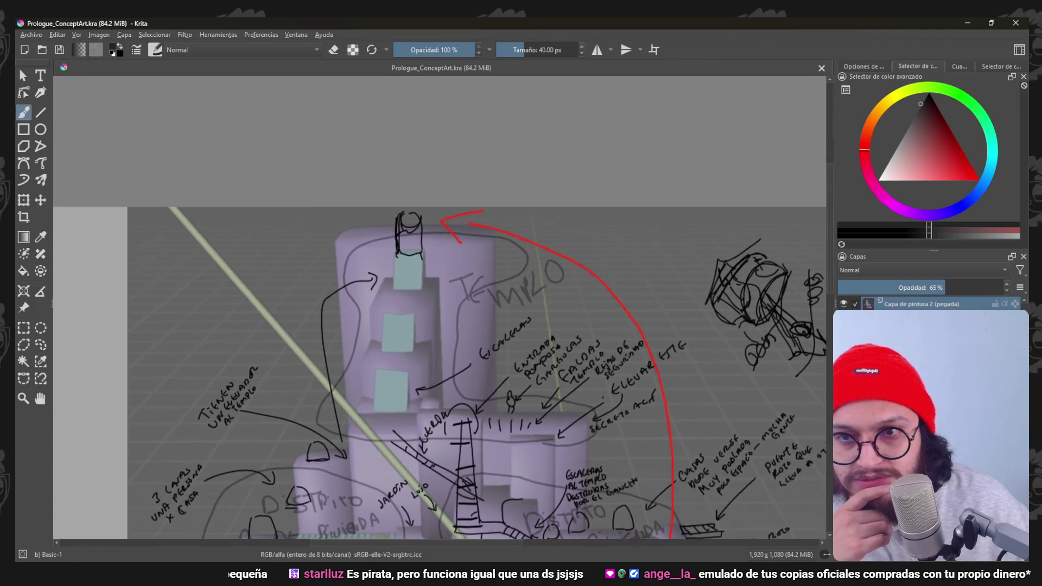
ctrl+scroll(463, 209, up, 3)
ctrl+scroll(464, 209, down, 3)
ctrl+scroll(463, 209, up, 1)
ctrl+scroll(463, 208, down, 1)
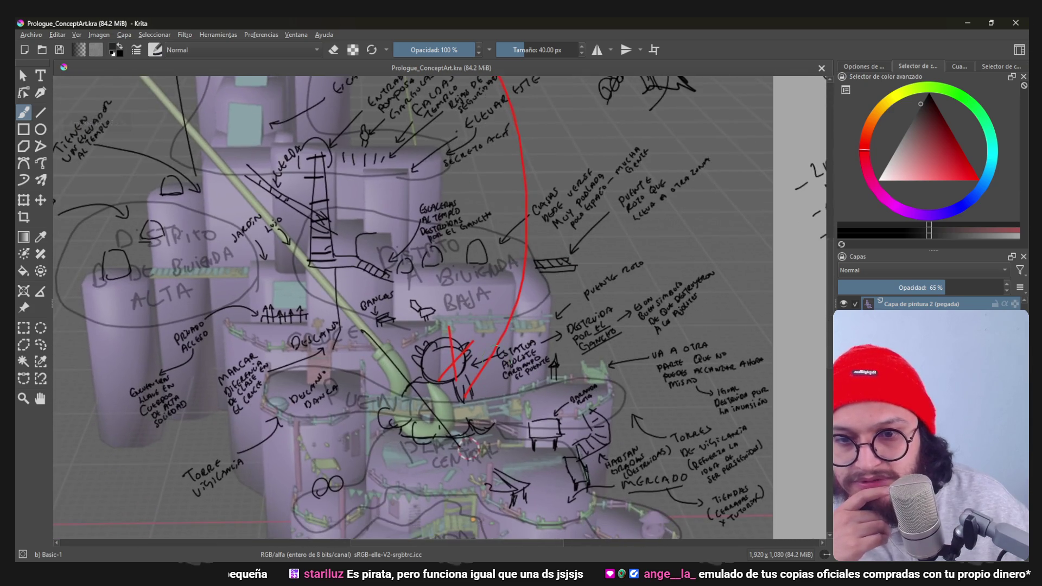
ctrl+scroll(488, 309, up, 2)
ctrl+scroll(501, 301, up, 1)
ctrl+scroll(501, 302, up, 1)
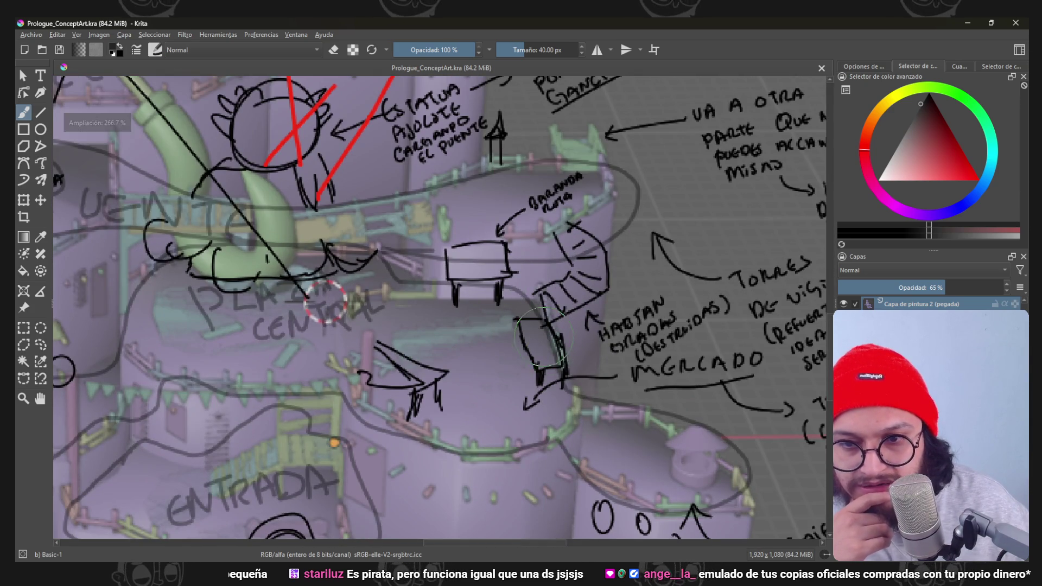
drag(562, 326, 442, 387)
key(ctrl+z)
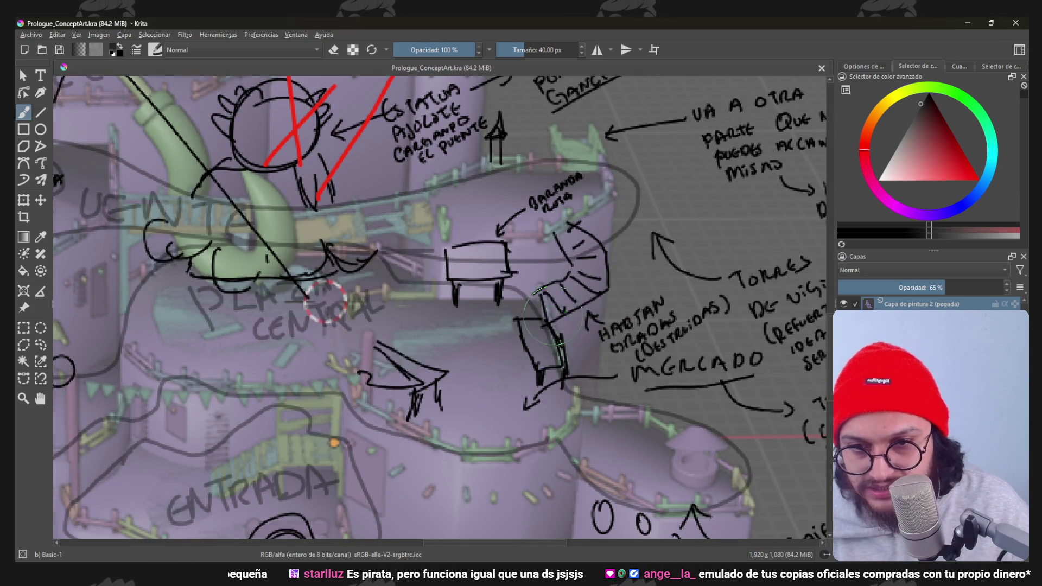
drag(570, 244, 457, 390)
key(ctrl+z)
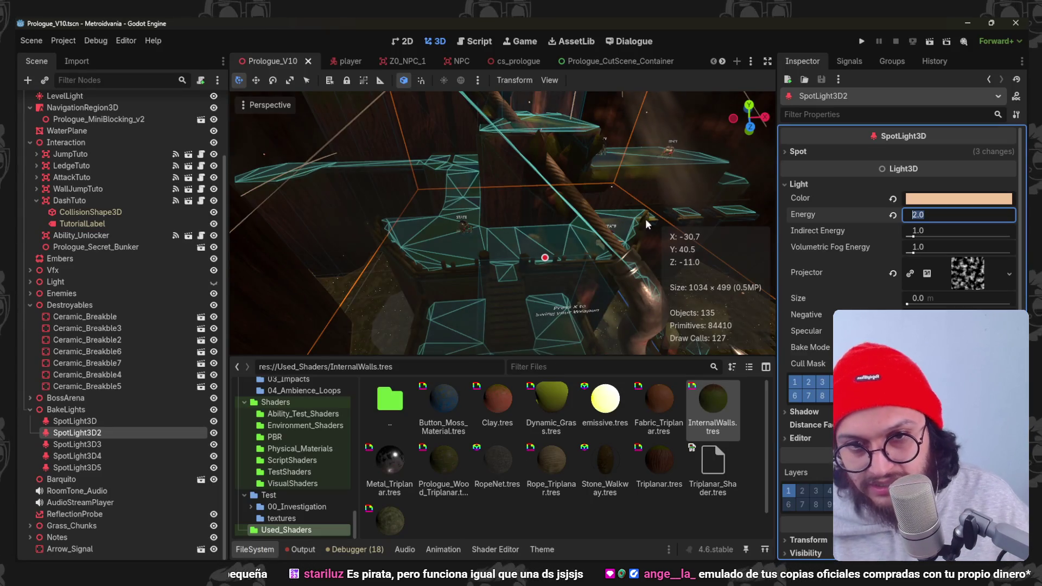
Fly the camera to another area of the level, then return to the Krita sketch.
mouse_move(465, 197)
middle_down()
mouse_move(539, 221)
mouse_move(521, 218)
mouse_move(538, 210)
middle_up()
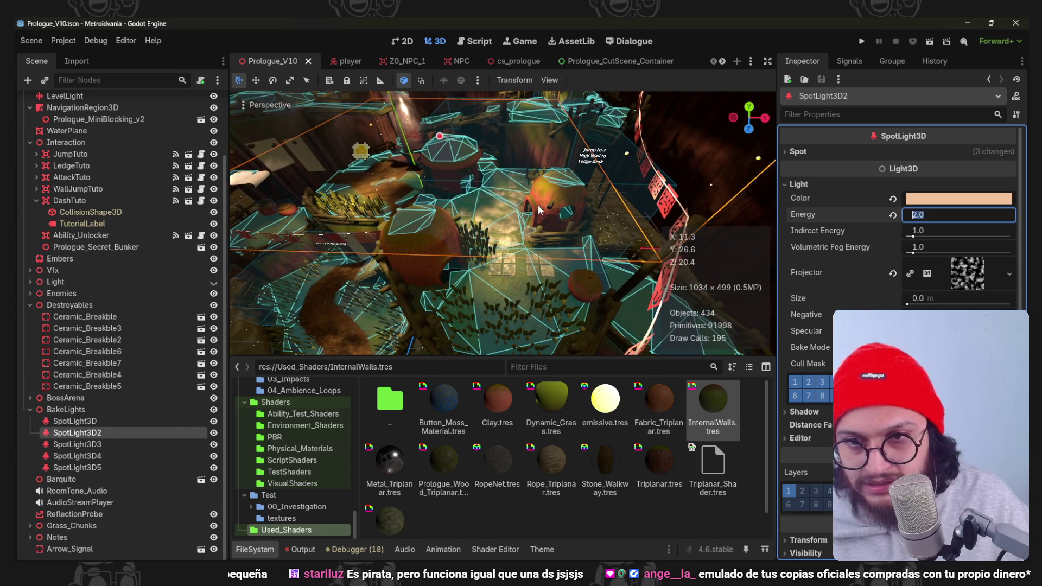
key(alt+Tab)
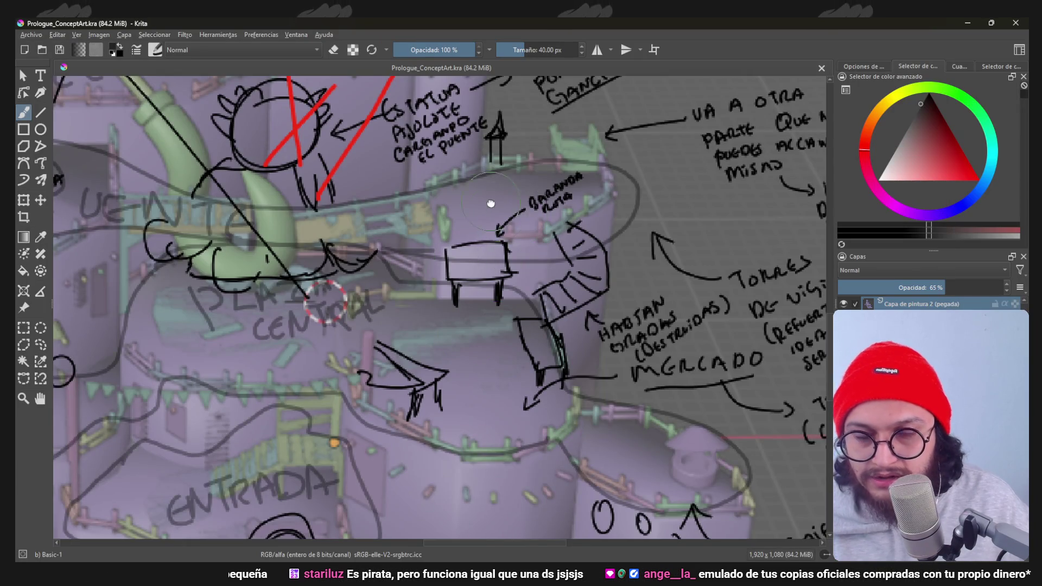
scroll(460, 310, up, 3)
scroll(456, 313, up, 1)
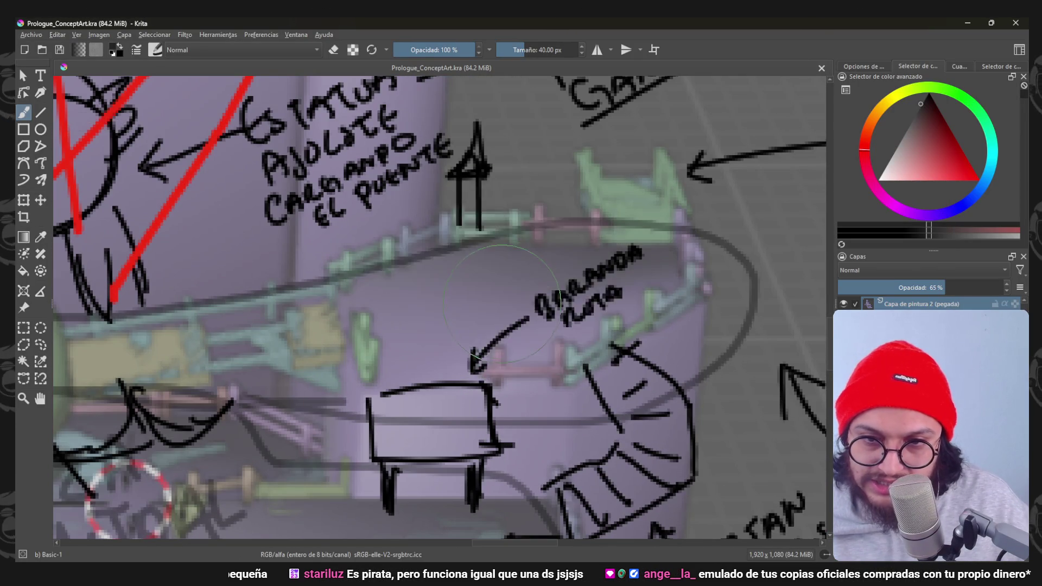
scroll(444, 277, down, 5)
scroll(407, 305, up, 4)
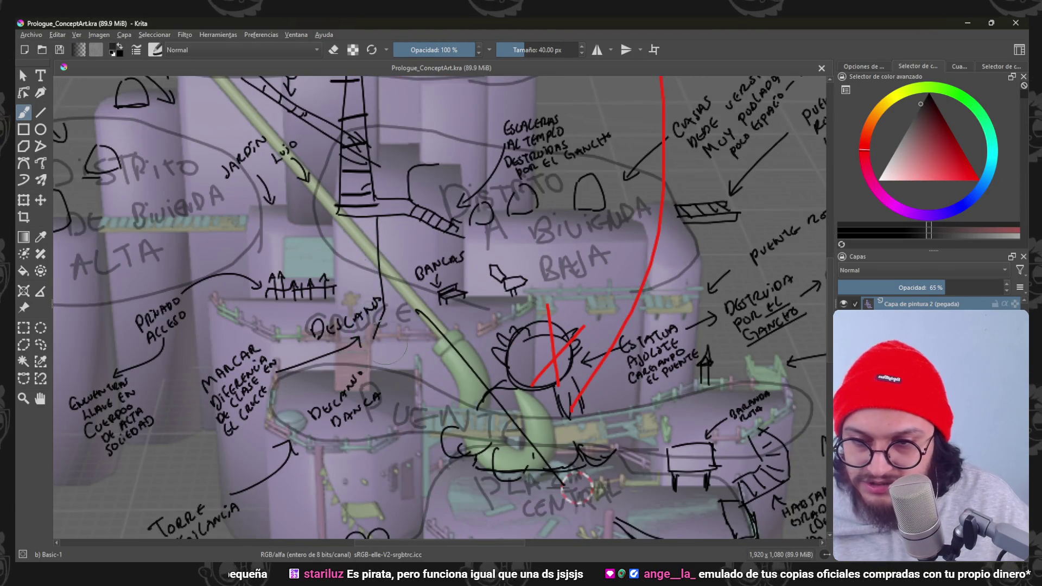
scroll(289, 306, up, 1)
scroll(288, 302, down, 3)
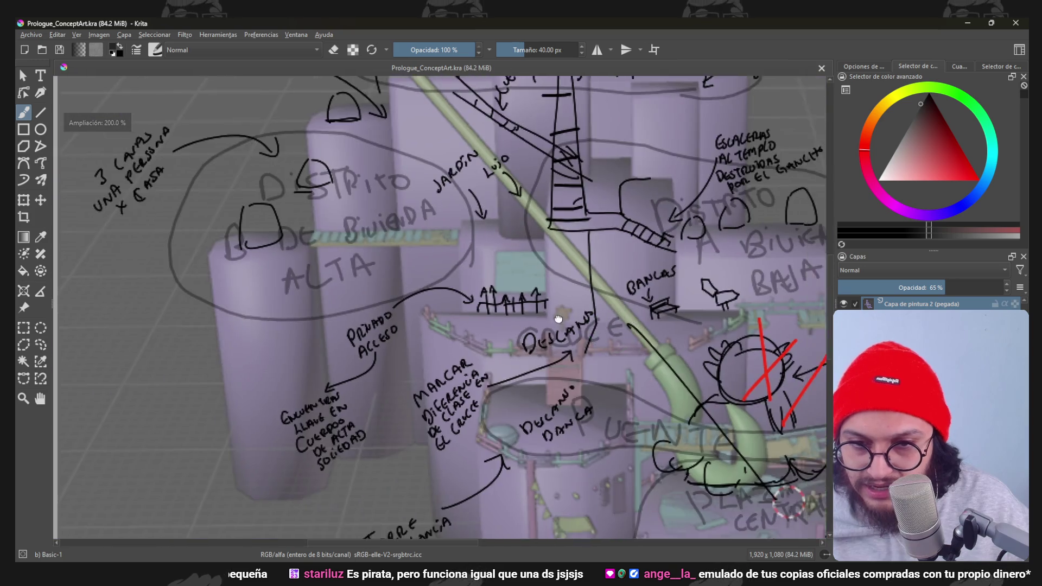
scroll(477, 418, down, 1)
scroll(476, 417, up, 3)
Circle the upper district and broken-bridge notes with temporary grey strokes, undoing each.
mouse_move(476, 417)
middle_down()
mouse_move(262, 297)
mouse_move(661, 531)
middle_up()
scroll(263, 298, down, 3)
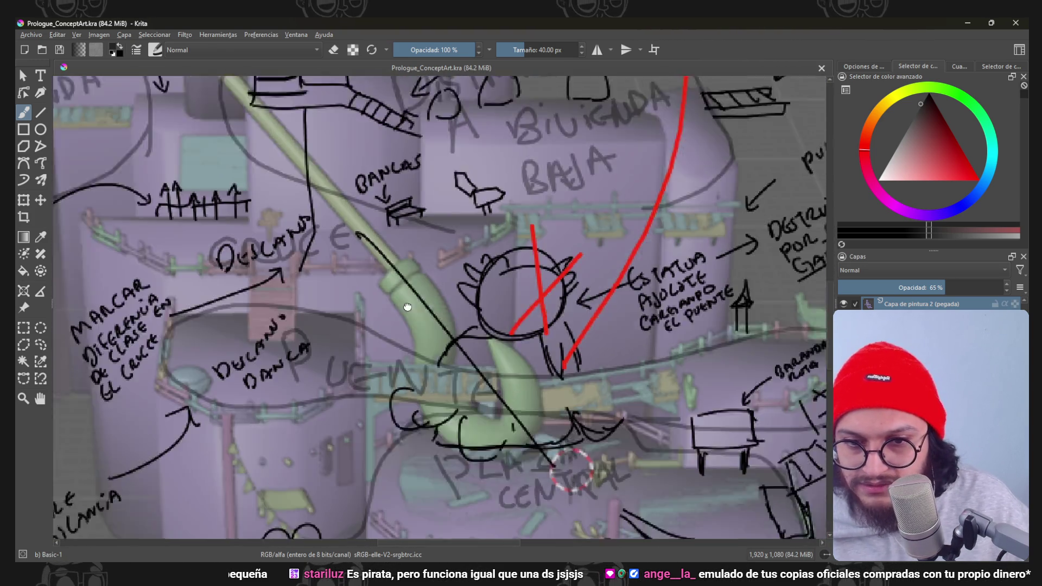
mouse_move(379, 311)
middle_down()
mouse_move(462, 249)
mouse_move(381, 199)
mouse_move(576, 242)
mouse_move(362, 253)
middle_up()
scroll(362, 253, down, 1)
scroll(361, 253, down, 2)
drag(341, 325, 309, 408)
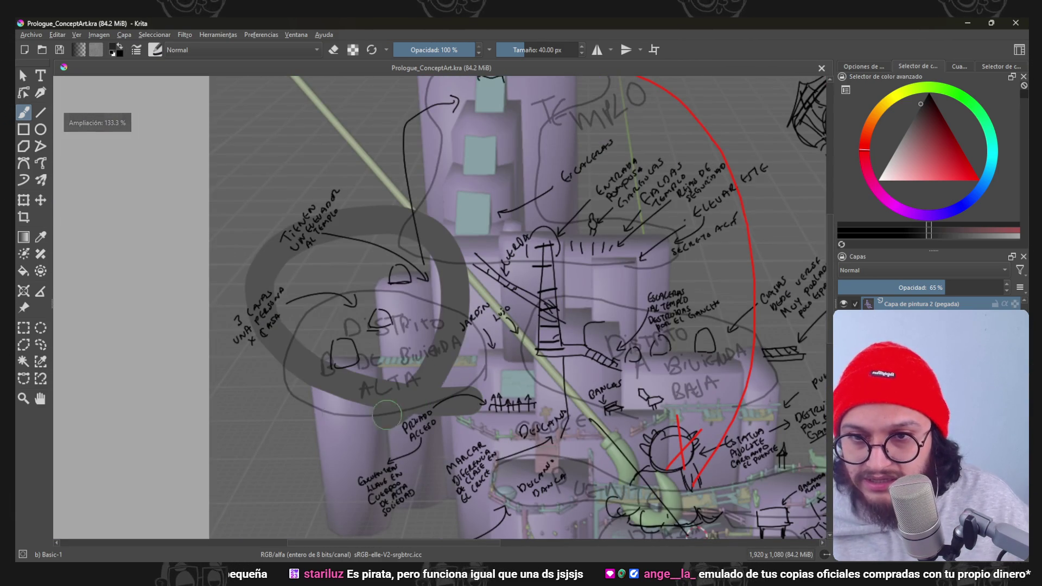
key(ctrl+z)
middle_drag(309, 408, 82, 343)
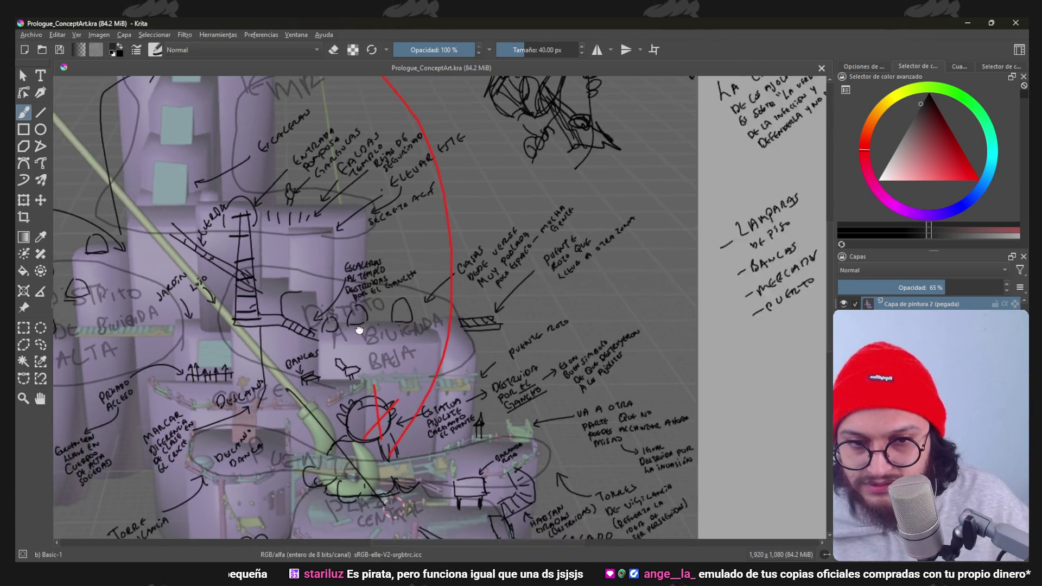
scroll(489, 326, up, 3)
mouse_move(611, 317)
mouse_down()
mouse_move(728, 182)
mouse_move(787, 243)
mouse_up()
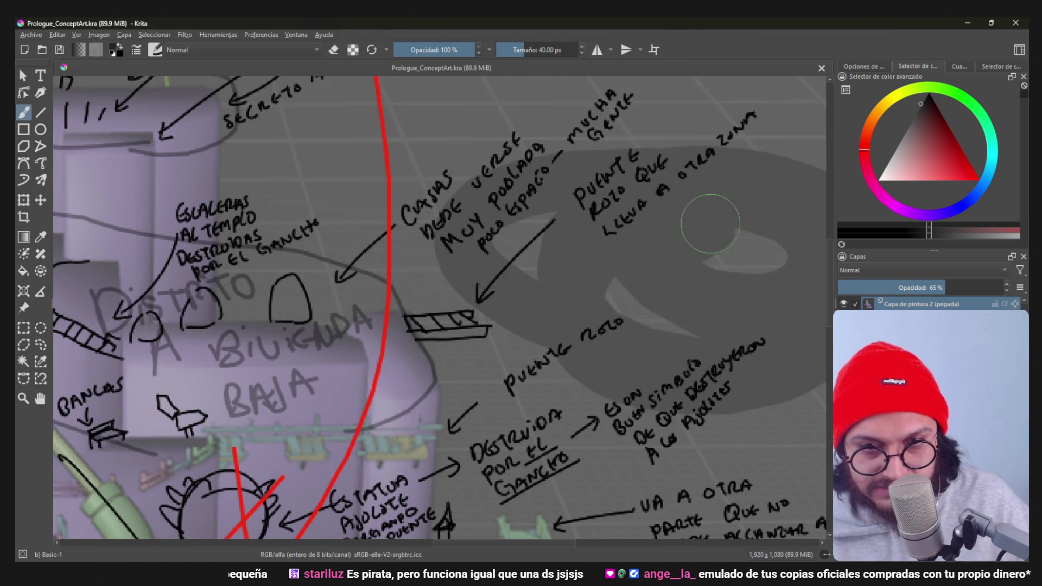
key(ctrl+z)
scroll(786, 243, down, 3)
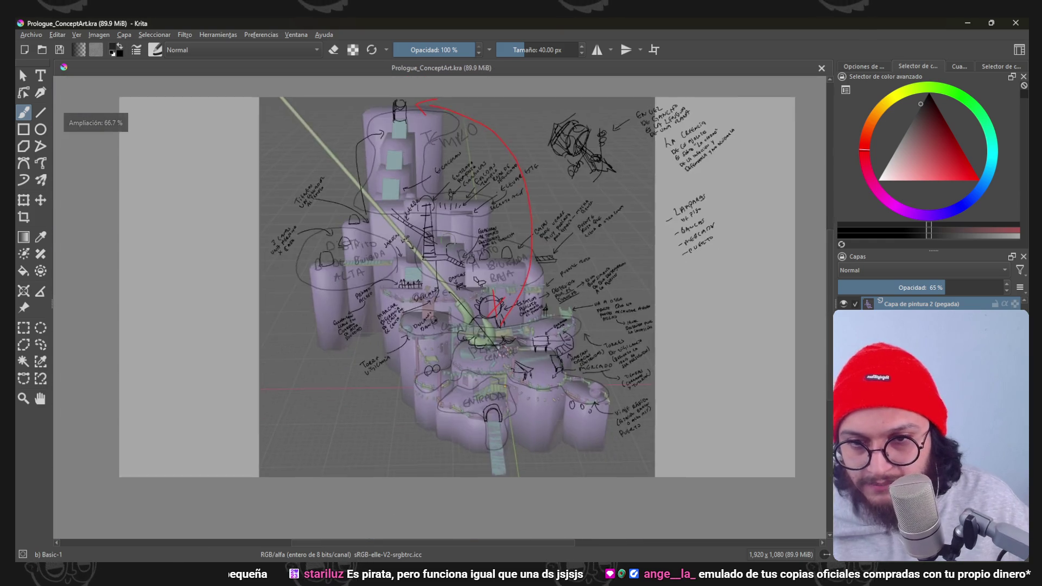
scroll(441, 310, up, 2)
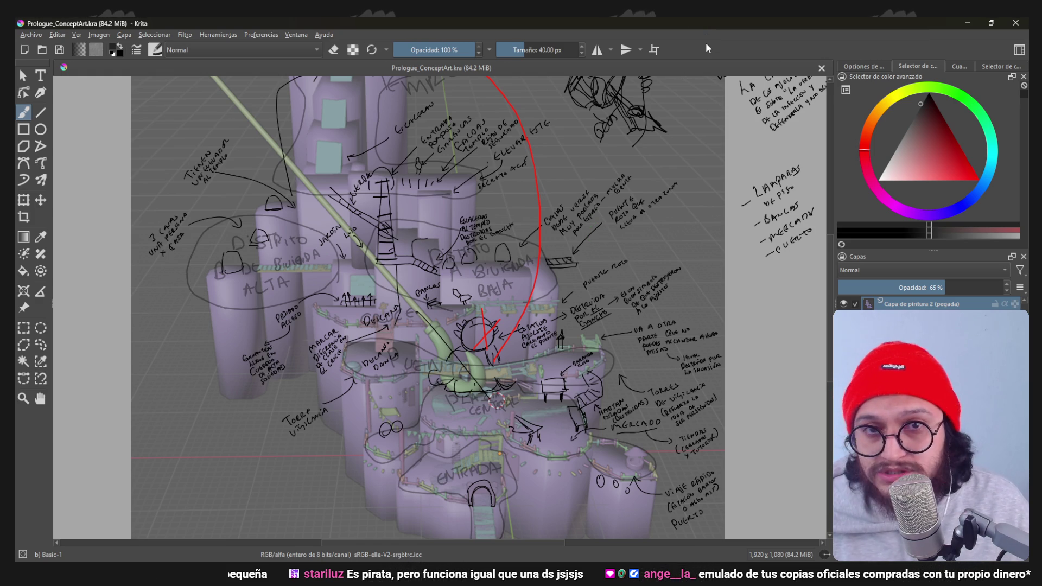
Trace a figure-eight route and a plaza-market loop over the town sketch, undoing both.
middle_drag(643, 236, 464, 275)
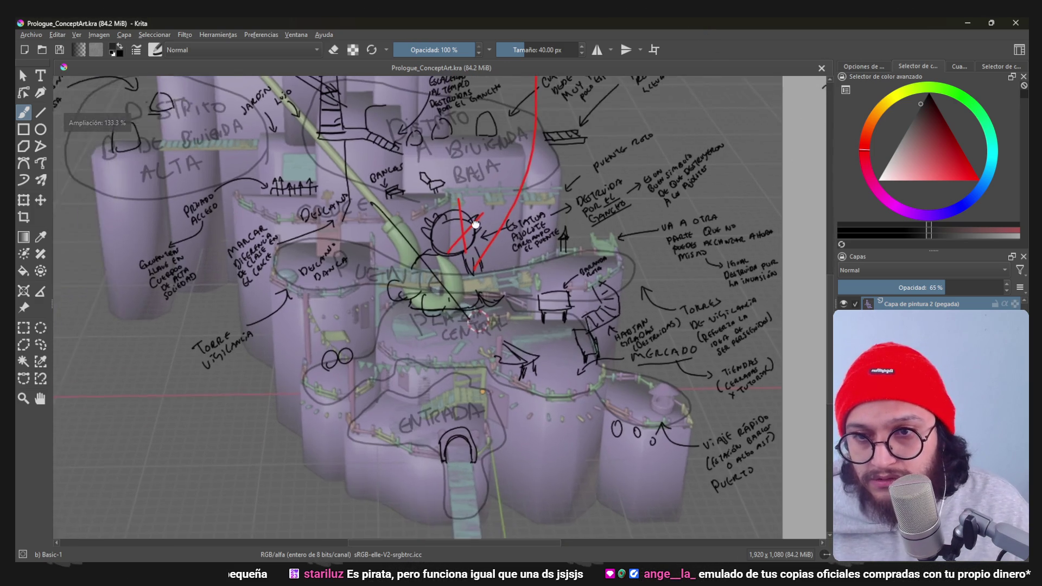
scroll(465, 274, down, 1)
scroll(465, 274, up, 1)
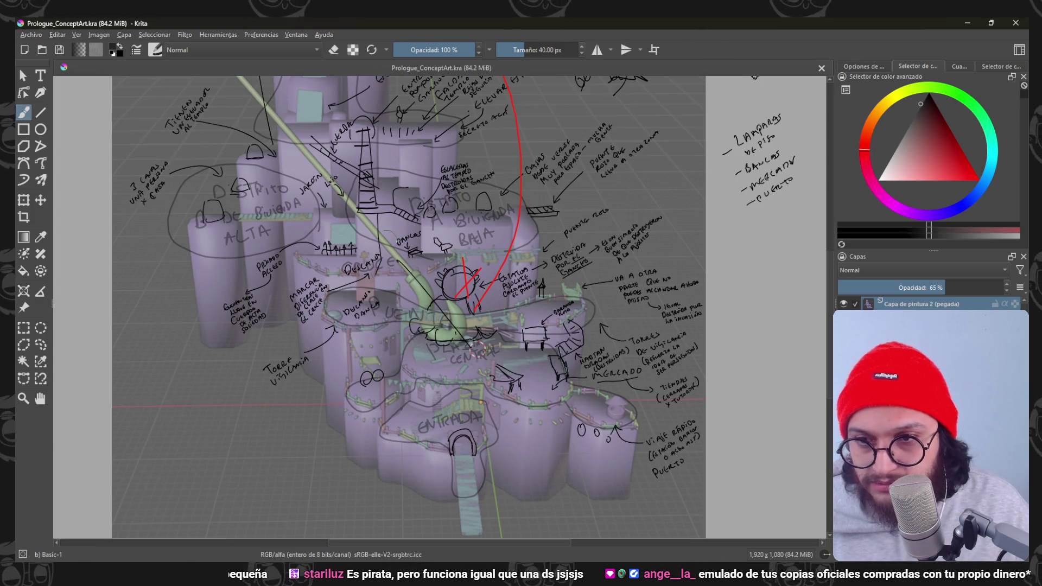
drag(154, 175, 590, 417)
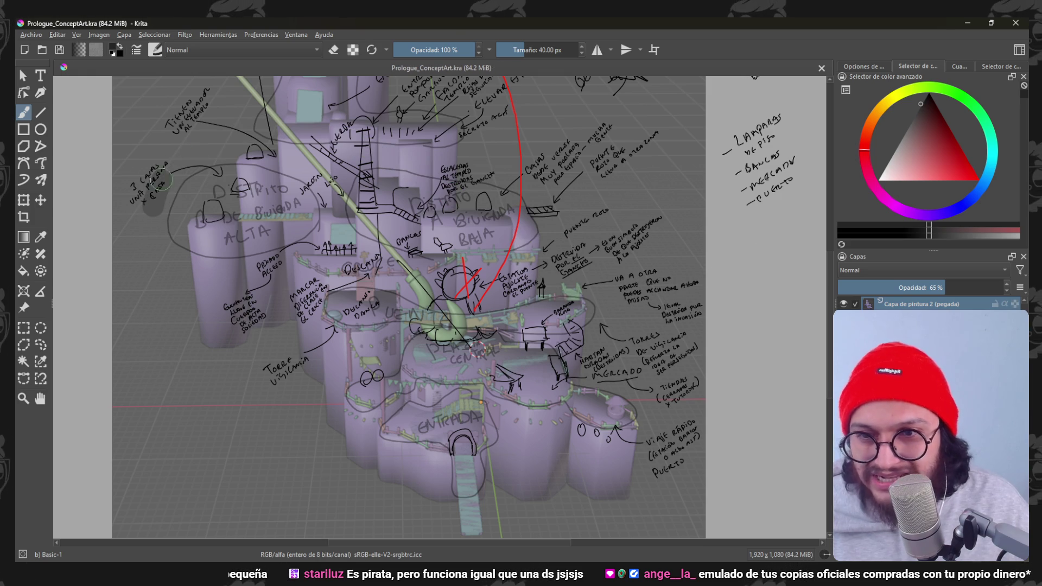
key(ctrl+z)
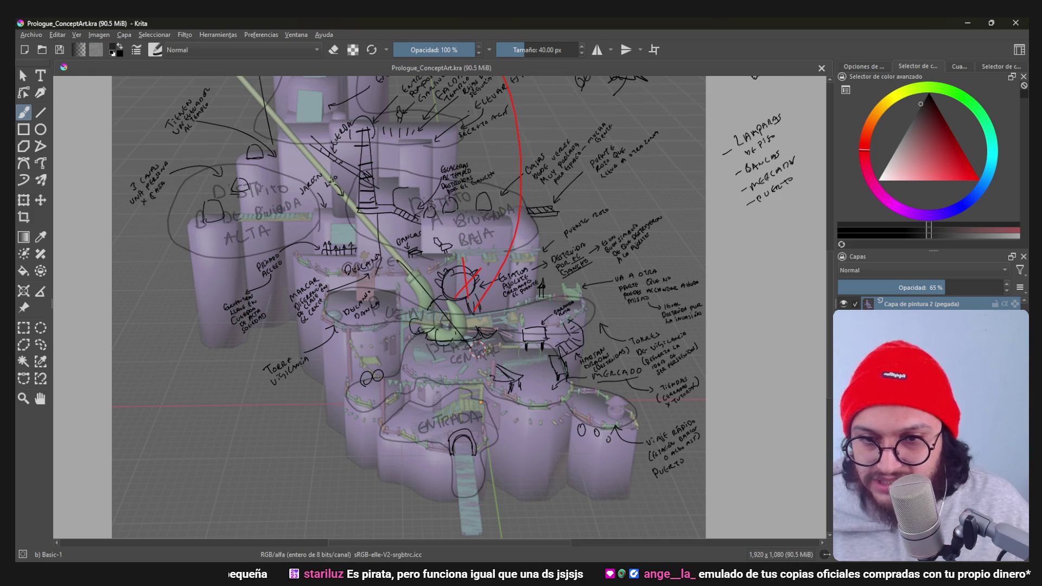
scroll(440, 310, up, 1)
drag(555, 355, 383, 237)
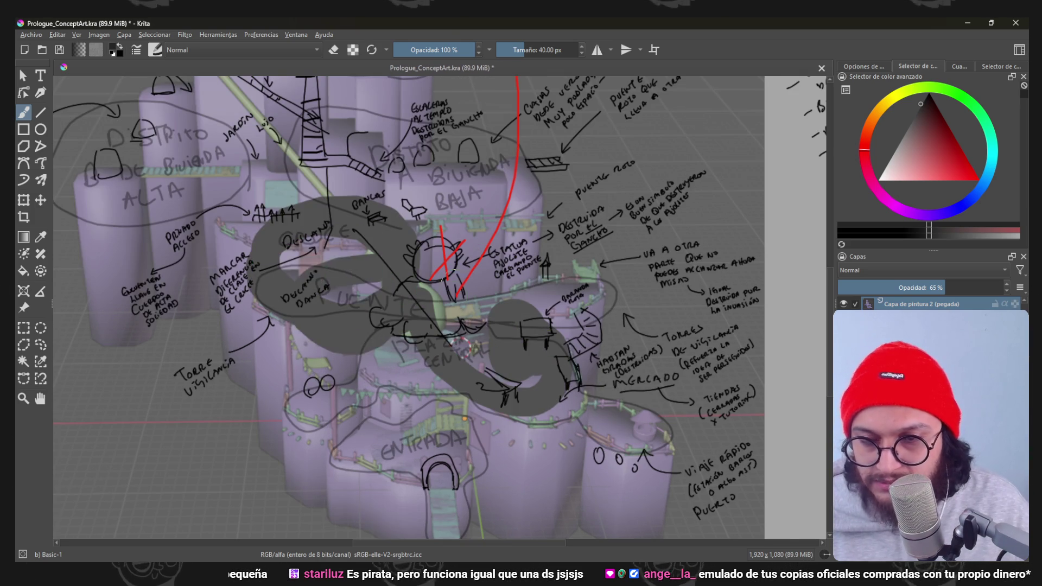
key(ctrl+z)
scroll(391, 273, down, 1)
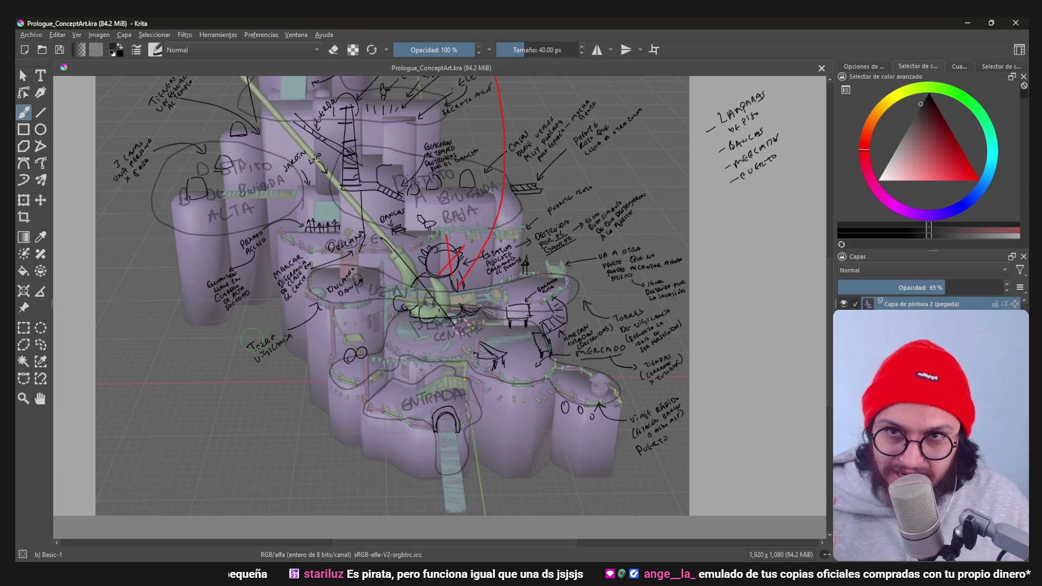
ctrl+scroll(358, 90, up, 2)
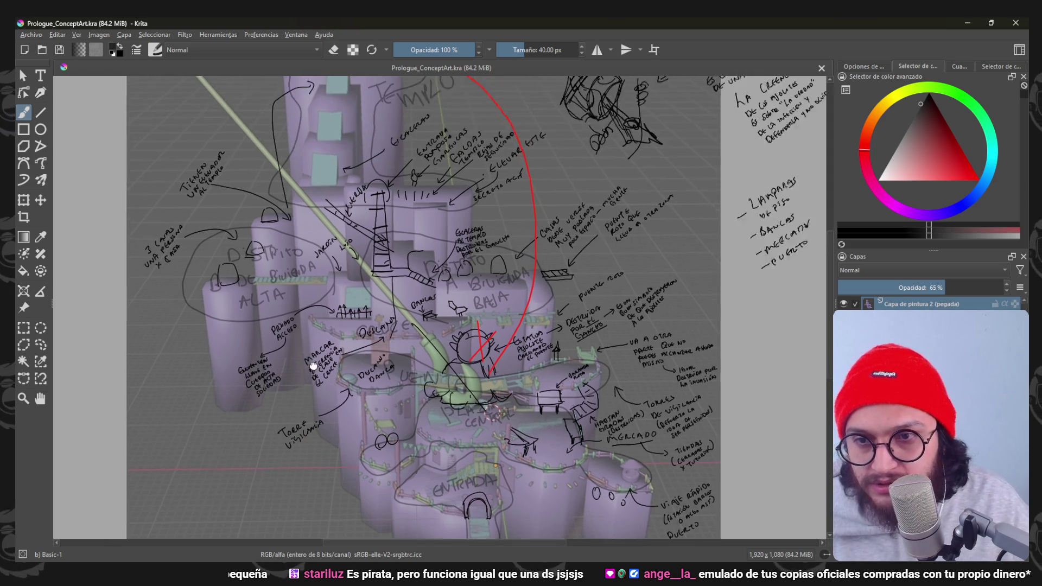
ctrl+scroll(358, 90, up, 1)
ctrl+scroll(359, 90, up, 1)
Pan across the lower town, upper district and plaza notes to review them.
middle_drag(439, 407, 358, 155)
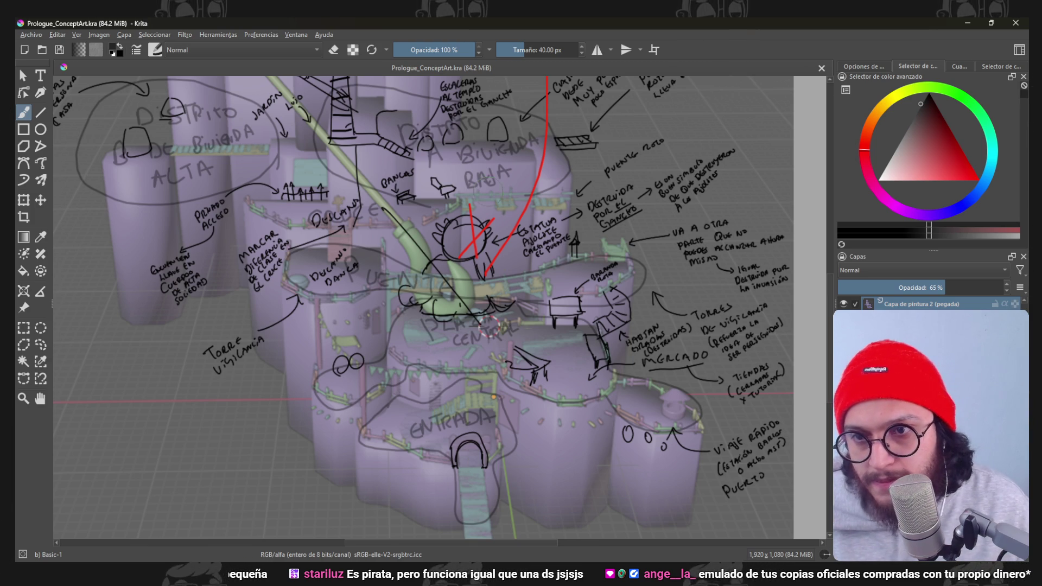
scroll(489, 327, up, 2)
mouse_move(490, 326)
middle_down()
mouse_move(465, 325)
mouse_move(457, 227)
middle_up()
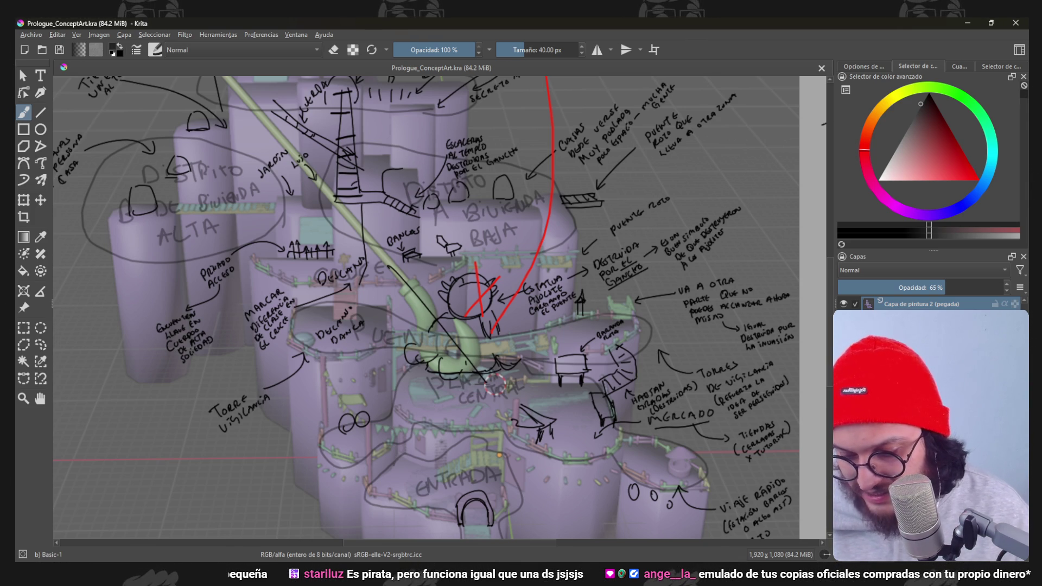
mouse_move(598, 212)
middle_down()
mouse_move(510, 139)
mouse_move(473, 81)
middle_up()
middle_drag(489, 343, 456, 163)
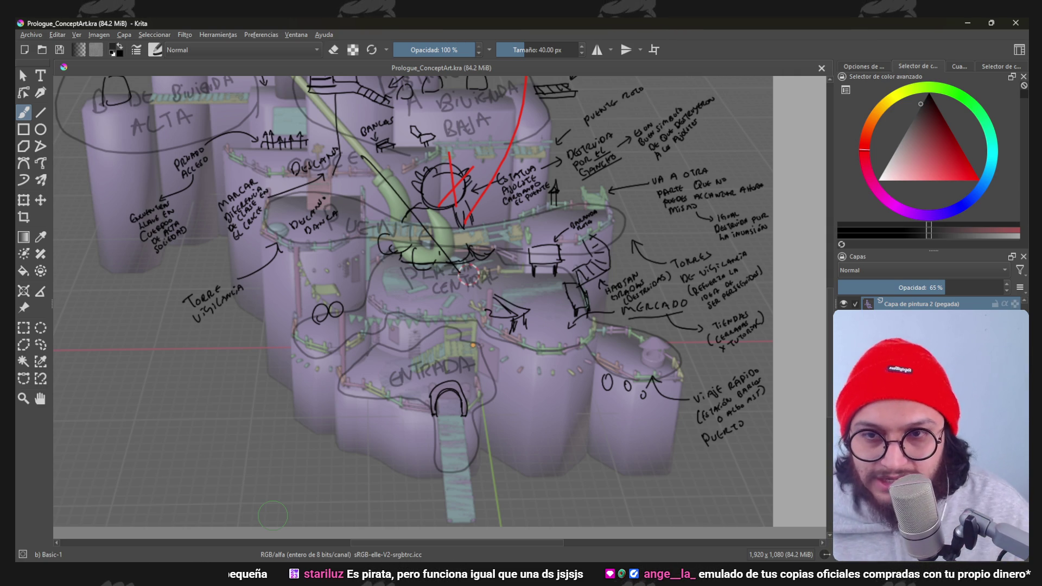
scroll(462, 176, up, 2)
scroll(489, 244, up, 2)
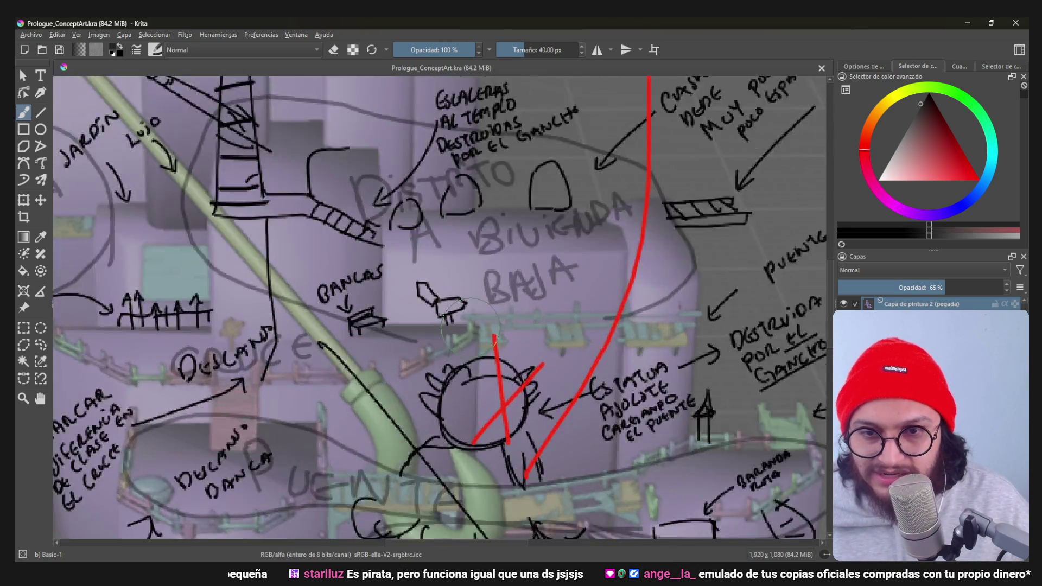
scroll(494, 275, down, 1)
scroll(492, 276, up, 2)
scroll(454, 321, down, 1)
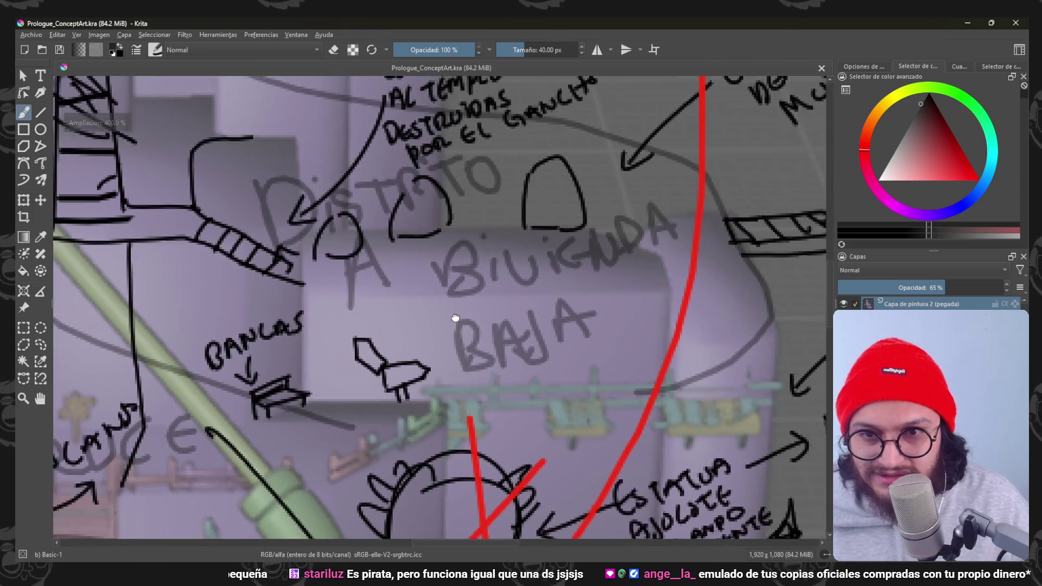
scroll(453, 321, down, 1)
scroll(326, 275, down, 2)
scroll(486, 212, up, 2)
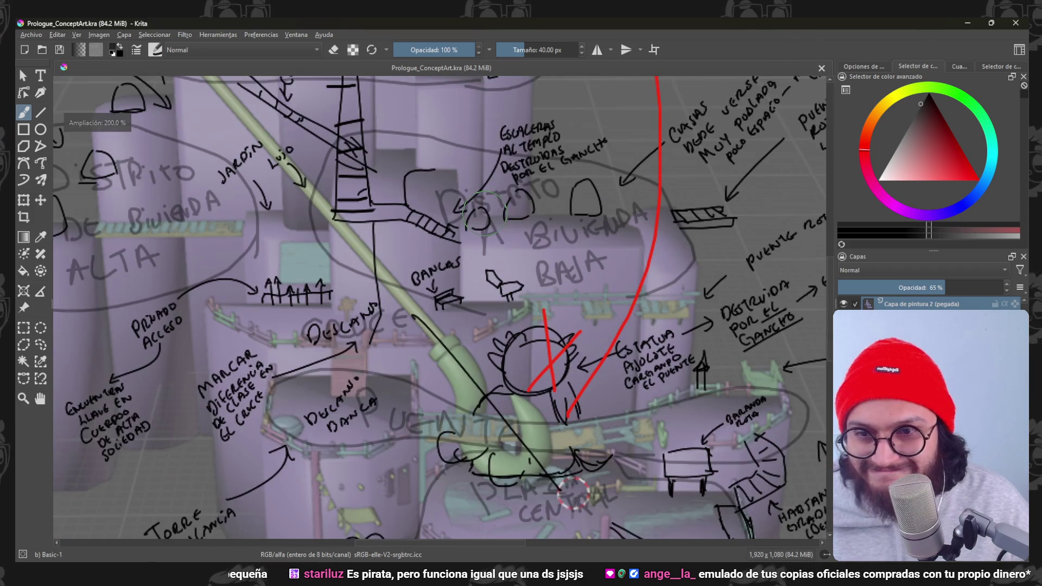
scroll(347, 229, down, 1)
scroll(347, 229, down, 1)
scroll(347, 228, down, 1)
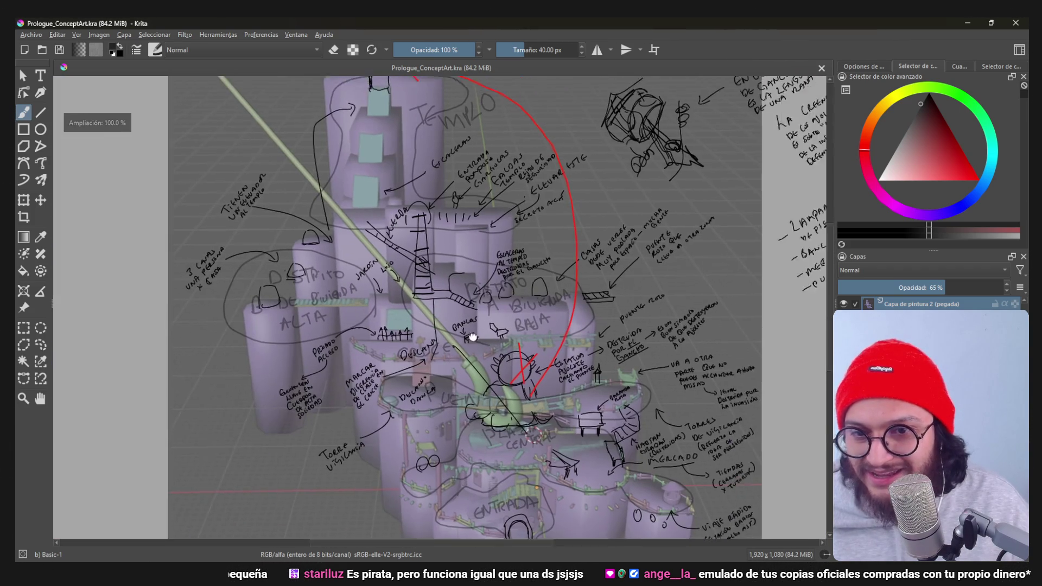
scroll(347, 228, down, 1)
scroll(449, 288, up, 2)
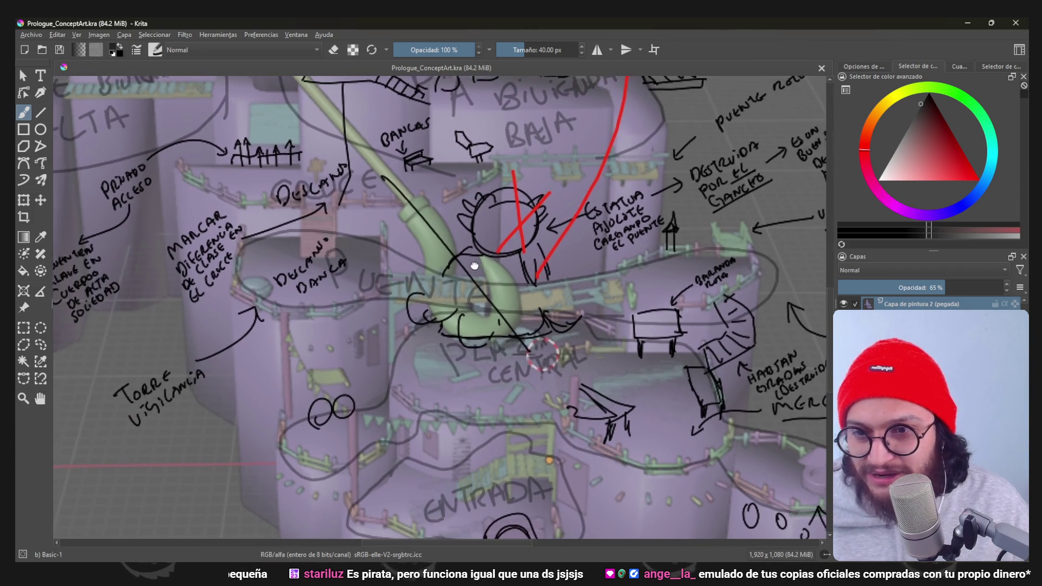
scroll(544, 353, up, 1)
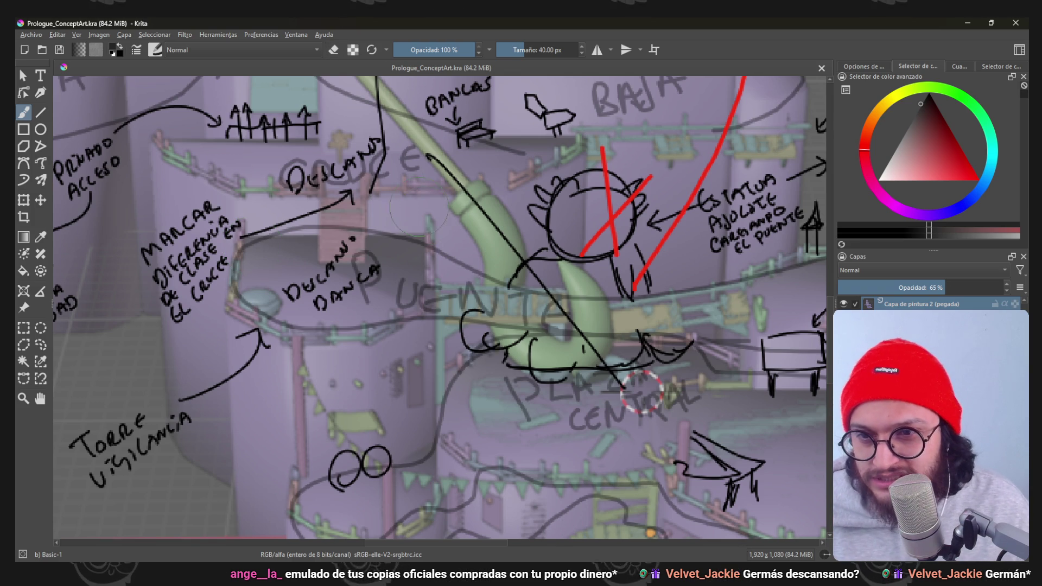
scroll(641, 390, down, 3)
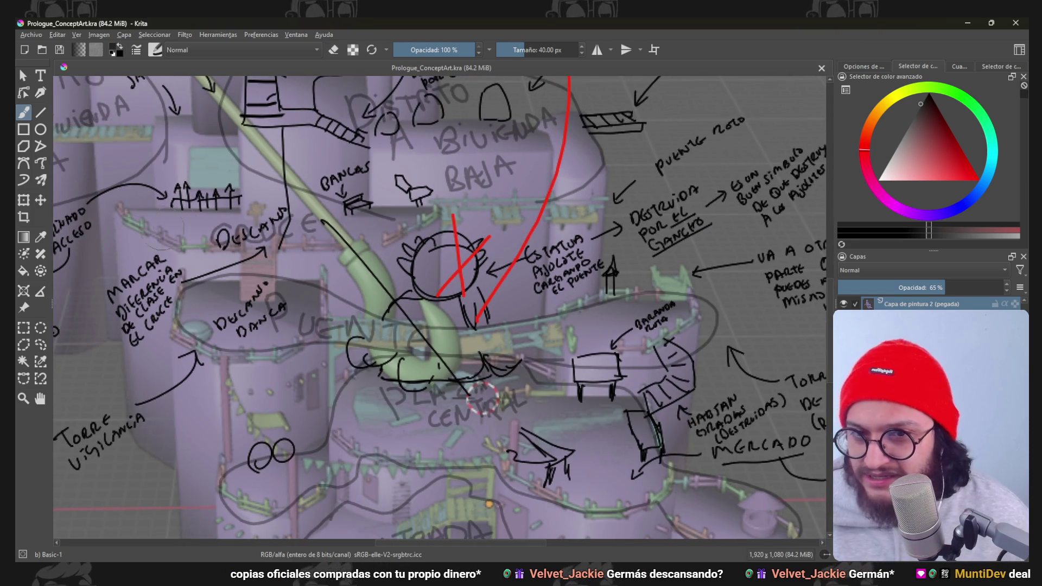
scroll(483, 399, down, 1)
scroll(456, 334, down, 1)
scroll(429, 265, up, 2)
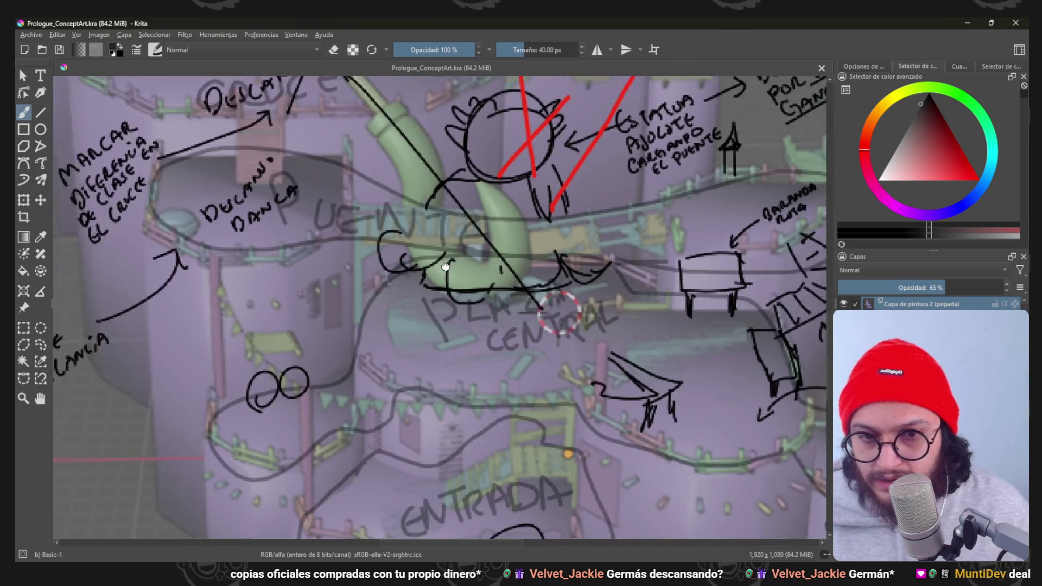
mouse_move(420, 364)
middle_down()
mouse_move(309, 267)
mouse_move(514, 504)
middle_up()
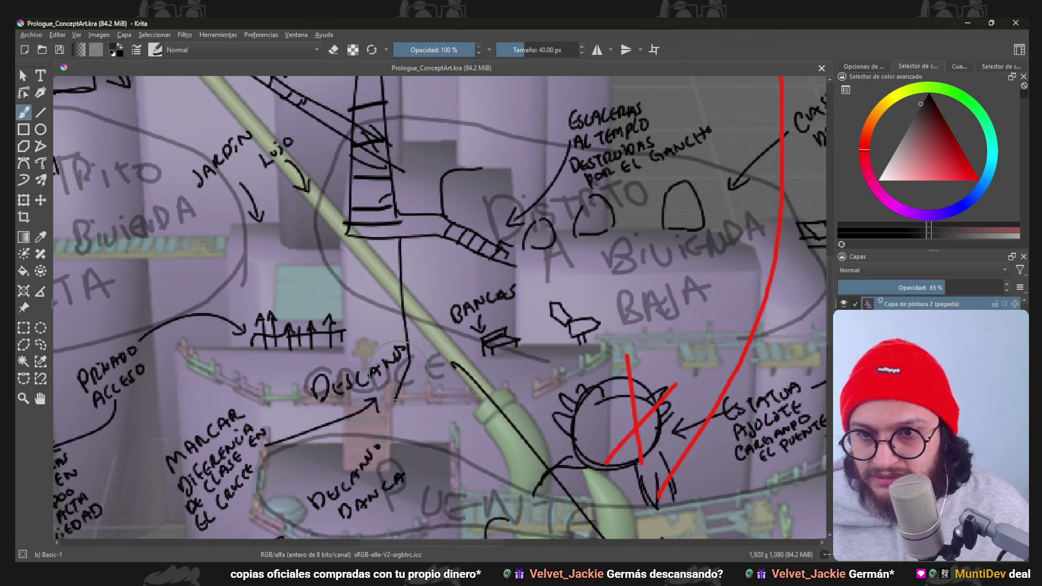
middle_drag(333, 258, 411, 367)
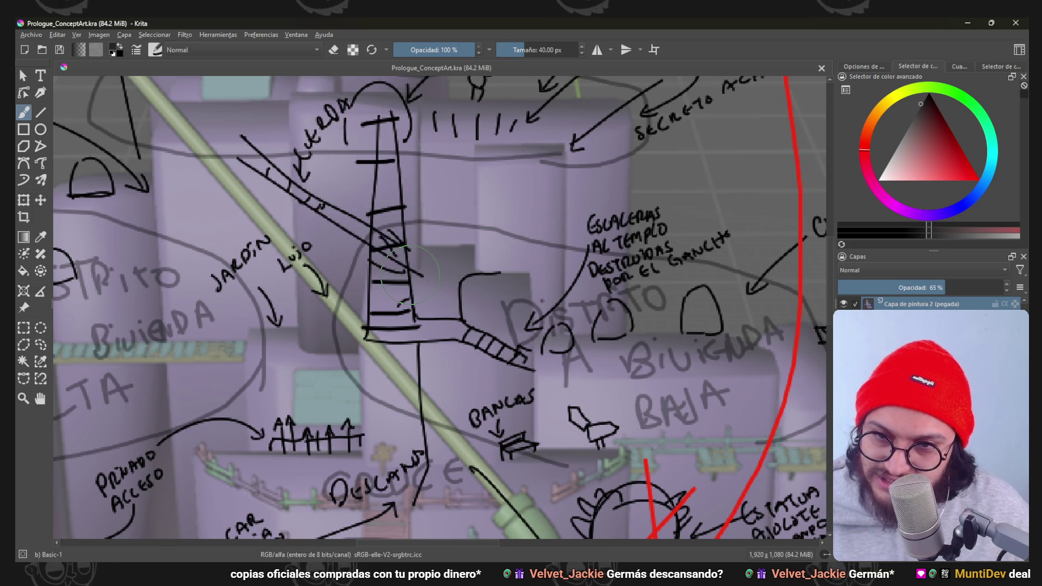
drag(245, 123, 334, 84)
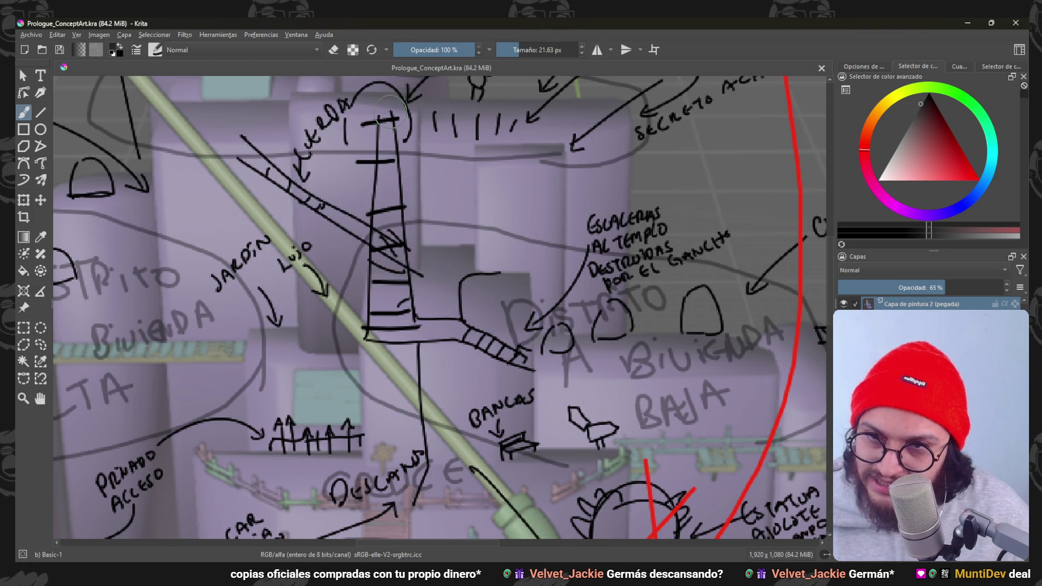
key(ctrl+z)
drag(222, 122, 704, 529)
key(ctrl+z)
middle_drag(619, 322, 515, 238)
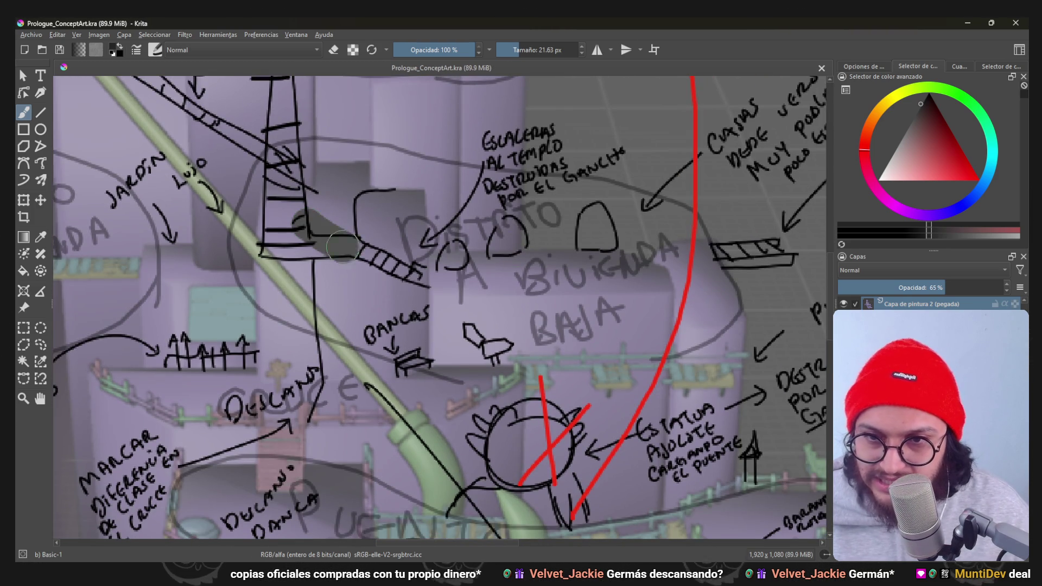
drag(342, 246, 489, 285)
key(ctrl+z)
drag(326, 216, 438, 286)
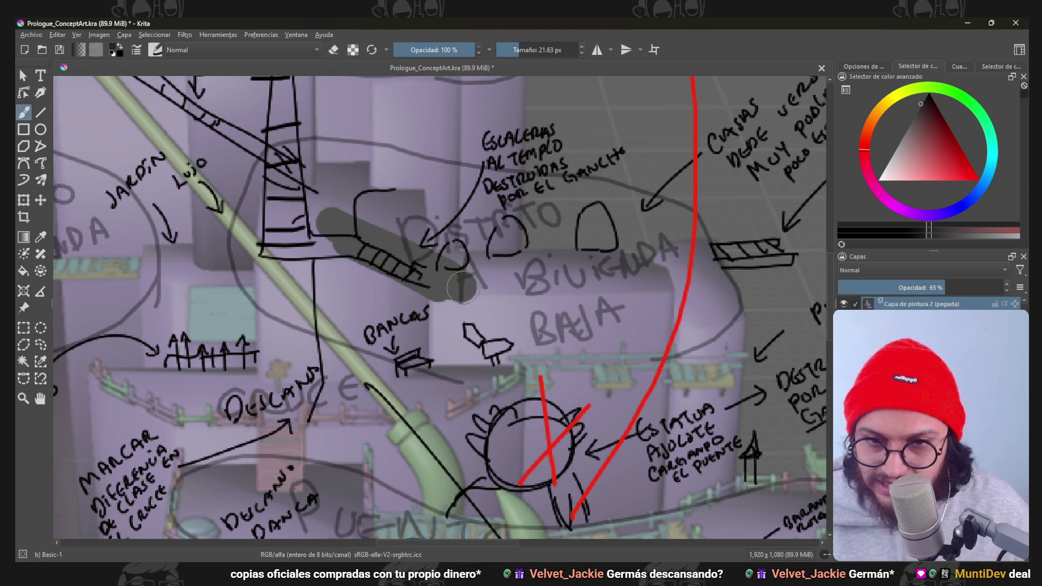
key(ctrl+z)
scroll(460, 285, down, 3)
scroll(460, 285, up, 1)
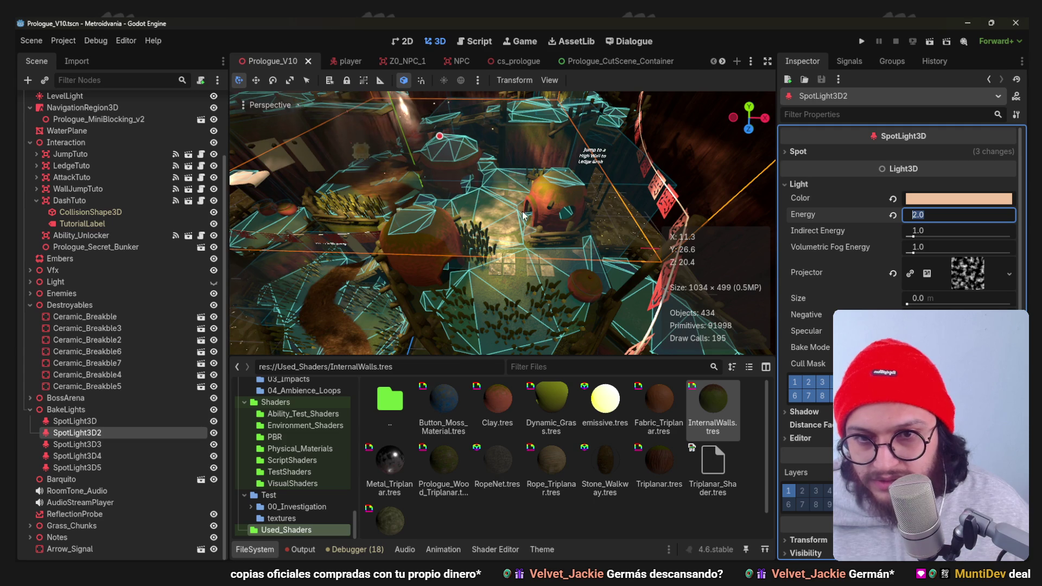
Orbit the level from several angles, then pick the base level object in the Blender blockout.
mouse_move(488, 269)
middle_down()
mouse_move(519, 289)
mouse_move(546, 179)
mouse_move(468, 241)
mouse_move(564, 229)
mouse_move(461, 265)
mouse_move(587, 203)
mouse_move(557, 214)
mouse_move(487, 206)
mouse_move(632, 200)
mouse_move(549, 192)
mouse_move(499, 295)
mouse_move(491, 229)
mouse_move(492, 255)
mouse_move(547, 136)
mouse_move(487, 101)
mouse_move(461, 177)
mouse_move(426, 157)
mouse_move(469, 302)
mouse_move(512, 184)
mouse_move(484, 251)
mouse_move(473, 190)
middle_up()
scroll(564, 229, down, 1)
scroll(498, 296, down, 1)
scroll(491, 229, up, 2)
scroll(511, 185, up, 2)
scroll(473, 190, down, 2)
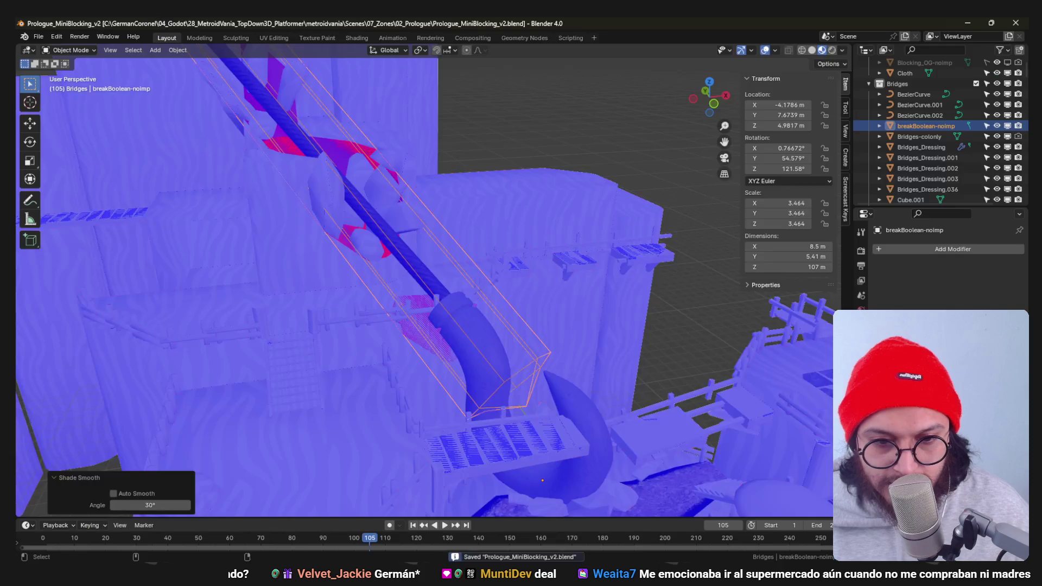
mouse_move(456, 245)
middle_down()
mouse_move(424, 293)
mouse_move(400, 305)
mouse_move(448, 287)
mouse_move(432, 342)
middle_up()
click(467, 317)
Move a narrow face of the base level mesh 4 m along the Y axis from the top view.
key(Tab)
click(431, 342)
shift+click(368, 325)
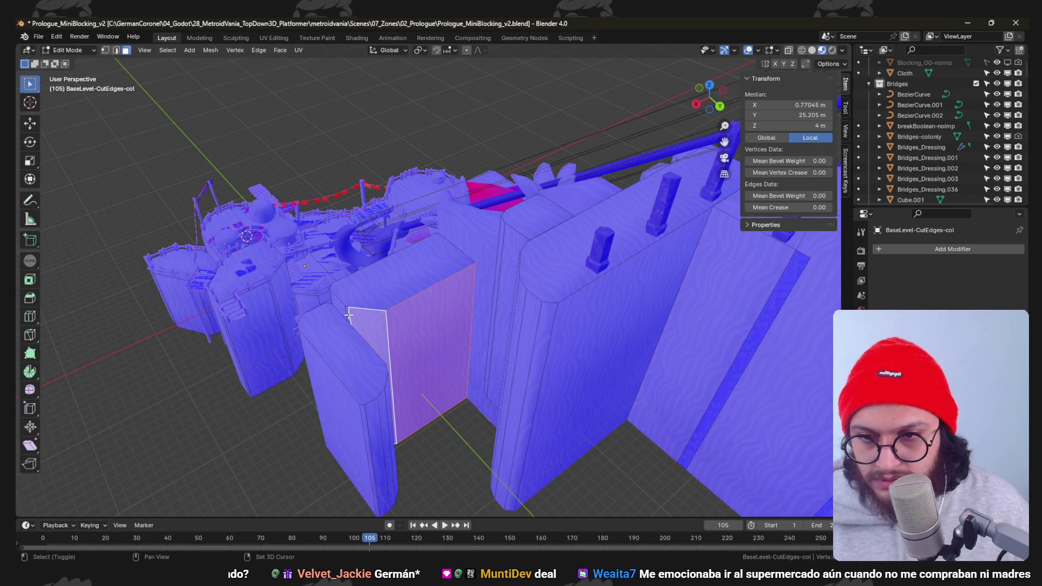
middle_drag(347, 315, 424, 268)
key(KP_7)
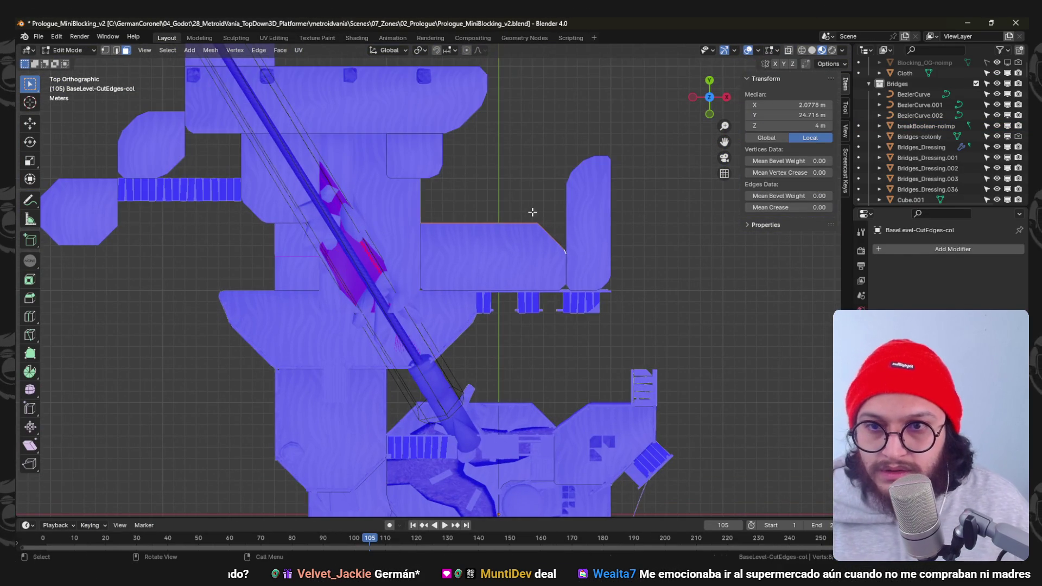
scroll(532, 204, up, 2)
key(g)
key(y)
key(1)
key(BackSpace)
key(4)
key(Return)
mouse_move(532, 204)
middle_down()
mouse_move(447, 181)
mouse_move(444, 385)
mouse_move(546, 271)
middle_up()
Save the blockout in object mode, switch off Face Orientation colouring and select the plaza dome.
key(Tab)
key(ctrl+s)
scroll(546, 272, up, 4)
mouse_move(523, 309)
middle_down()
mouse_move(494, 292)
mouse_move(481, 298)
middle_up()
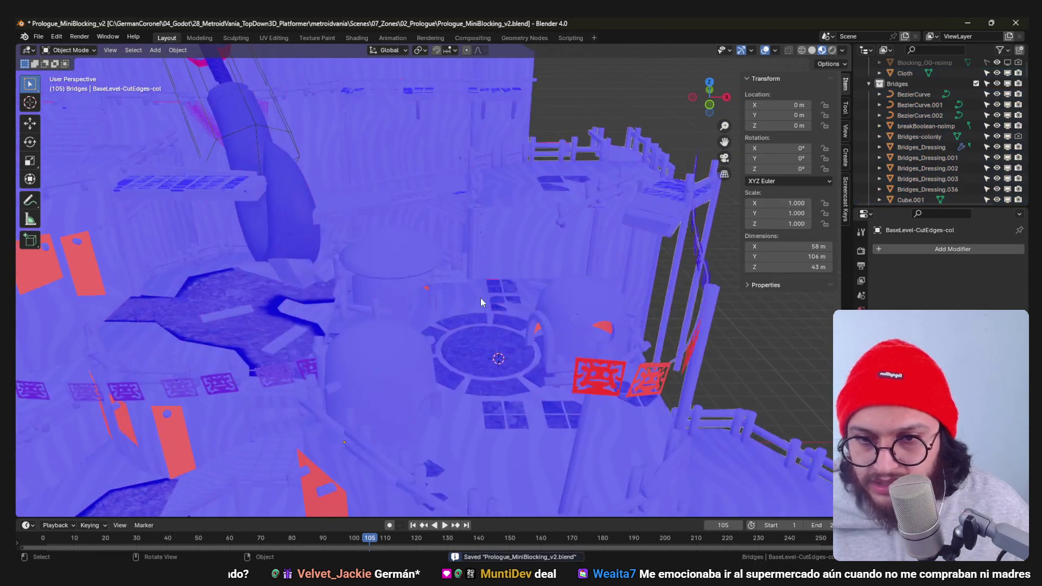
click(776, 50)
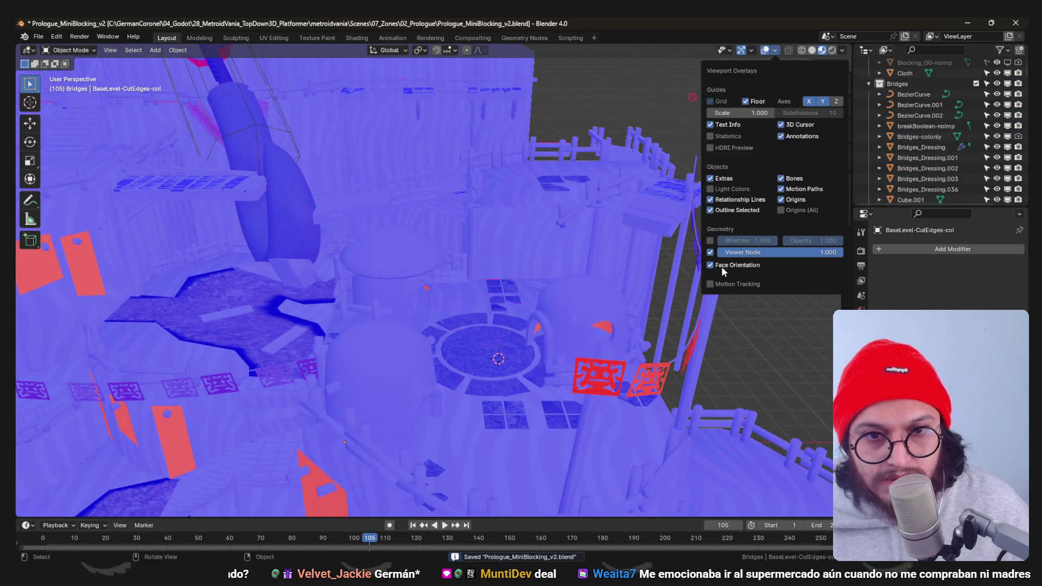
click(722, 266)
mouse_move(527, 360)
middle_down()
mouse_move(479, 313)
mouse_move(443, 255)
mouse_move(485, 259)
mouse_move(441, 260)
mouse_move(490, 247)
mouse_move(449, 263)
mouse_move(402, 258)
mouse_move(460, 259)
middle_up()
click(479, 250)
key(ctrl+s)
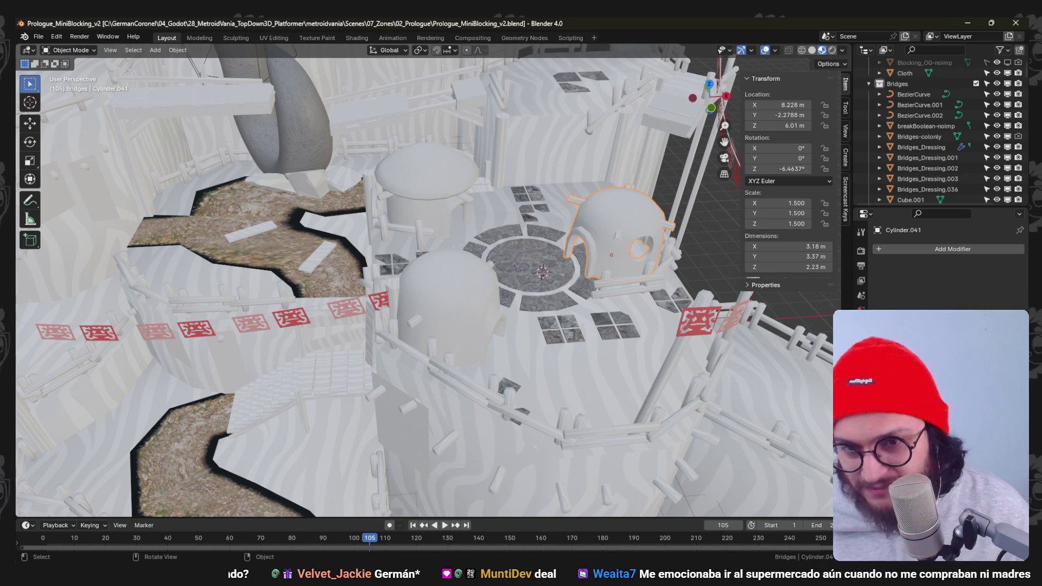
Raise part of the Cylinder.073 mesh 0.6 m along Z and save the blockout.
mouse_move(516, 247)
middle_down()
mouse_move(523, 232)
mouse_move(499, 284)
mouse_move(511, 232)
mouse_move(485, 281)
middle_up()
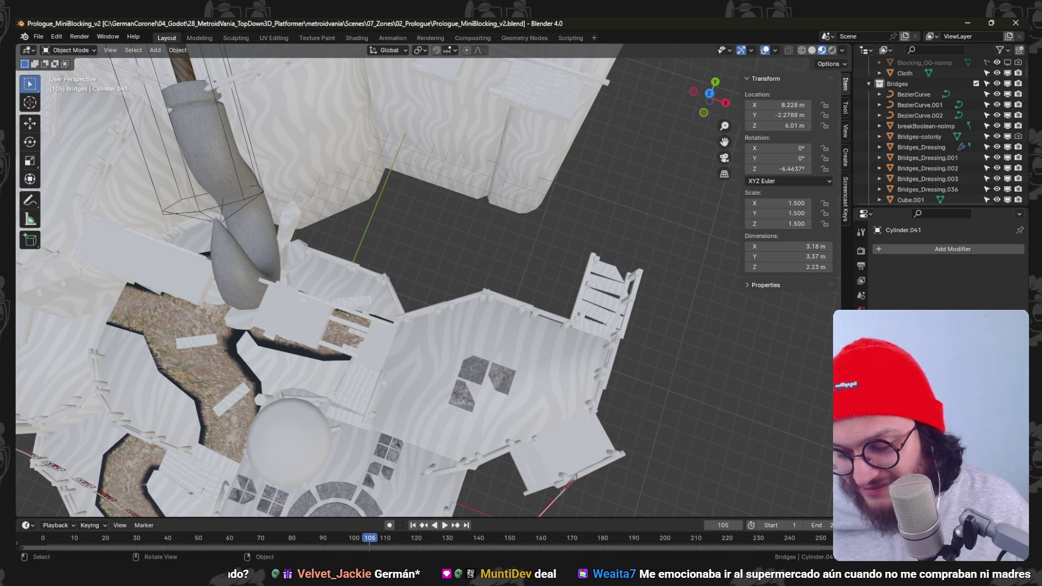
mouse_move(626, 182)
middle_down()
mouse_move(494, 203)
mouse_move(576, 294)
mouse_move(501, 295)
mouse_move(407, 229)
mouse_move(479, 269)
mouse_move(571, 207)
mouse_move(516, 220)
mouse_move(472, 267)
middle_up()
scroll(470, 318, up, 2)
mouse_move(470, 318)
middle_down()
mouse_move(465, 325)
mouse_move(438, 281)
mouse_move(442, 375)
mouse_move(463, 292)
mouse_move(441, 320)
mouse_move(449, 288)
mouse_move(406, 286)
mouse_move(378, 254)
mouse_move(419, 247)
mouse_move(509, 262)
mouse_move(342, 299)
mouse_move(288, 292)
mouse_move(277, 275)
mouse_move(256, 281)
mouse_move(480, 296)
middle_up()
click(298, 269)
key(Tab)
click(254, 282)
key(g)
key(z)
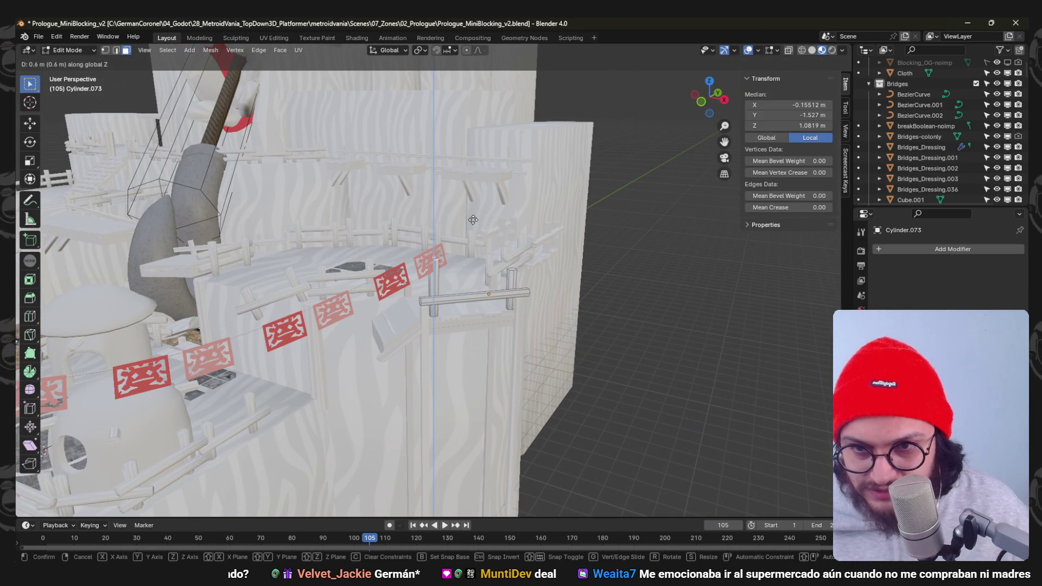
click(451, 95)
key(Tab)
key(ctrl+s)
mouse_move(433, 282)
middle_down()
mouse_move(350, 288)
mouse_move(480, 263)
mouse_move(309, 245)
mouse_move(397, 302)
mouse_move(424, 240)
mouse_move(398, 211)
mouse_move(443, 288)
mouse_move(382, 327)
mouse_move(336, 249)
mouse_move(294, 352)
mouse_move(466, 278)
mouse_move(445, 354)
mouse_move(479, 320)
mouse_move(491, 229)
mouse_move(491, 280)
middle_up()
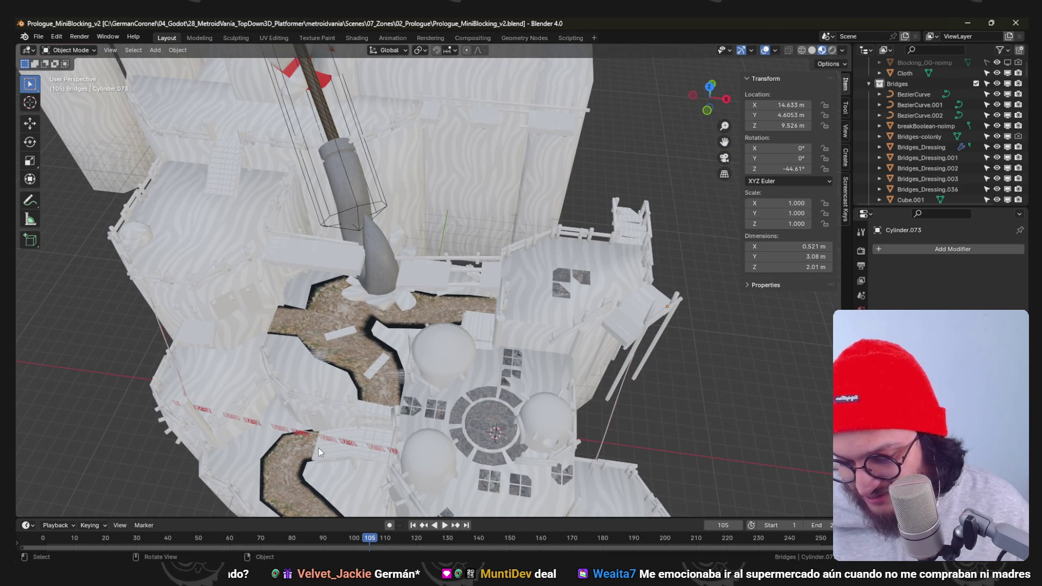
mouse_move(439, 298)
middle_down()
mouse_move(465, 216)
mouse_move(395, 332)
mouse_move(437, 260)
mouse_move(342, 259)
mouse_move(372, 315)
mouse_move(315, 303)
mouse_move(442, 245)
mouse_move(566, 251)
mouse_move(561, 264)
mouse_move(386, 238)
middle_up()
Give the red hook piece Cube.002 smooth shading.
click(350, 211)
right_click(350, 209)
mouse_move(349, 209)
middle_down()
mouse_move(373, 194)
mouse_move(214, 190)
middle_up()
right_click(190, 178)
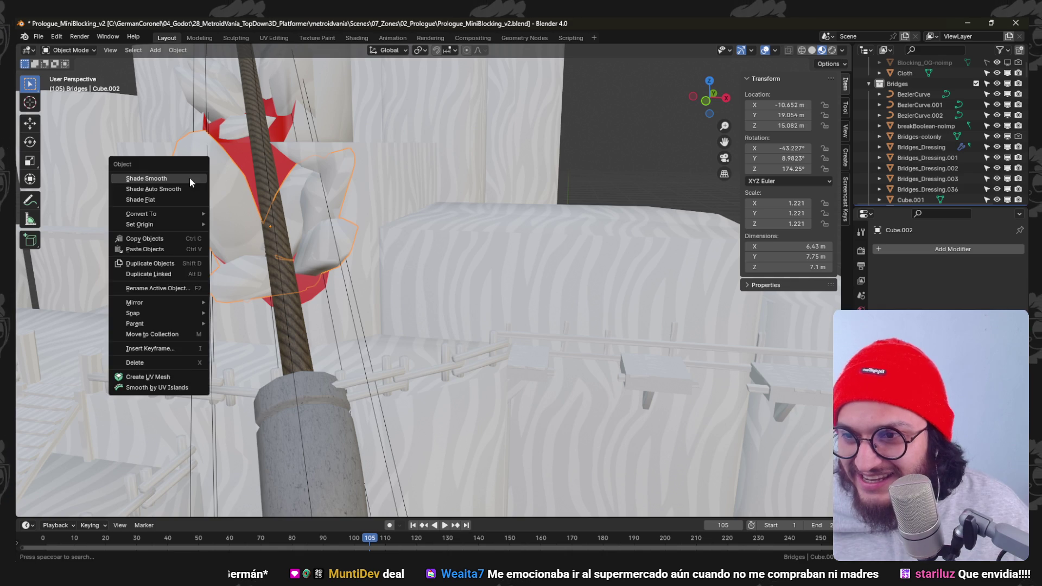
click(189, 186)
Shade Cube.003 smooth as well, save the blockout and return to Krita.
mouse_move(328, 136)
middle_down()
mouse_move(376, 259)
mouse_move(354, 197)
mouse_move(402, 234)
mouse_move(443, 297)
mouse_move(436, 241)
mouse_move(549, 333)
mouse_move(517, 325)
mouse_move(498, 383)
middle_up()
click(354, 198)
right_click(353, 196)
click(353, 196)
scroll(353, 196, down, 3)
key(ctrl+s)
mouse_move(336, 341)
shift+middle_down()
mouse_move(445, 336)
mouse_move(387, 320)
shift+middle_up()
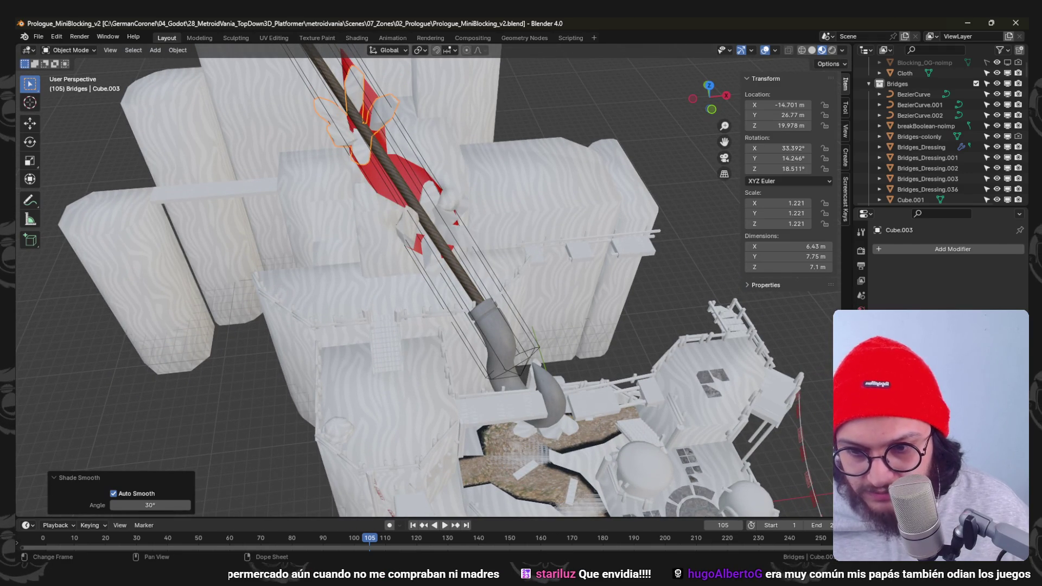
key(alt+Tab)
scroll(415, 224, down, 3)
scroll(415, 224, up, 3)
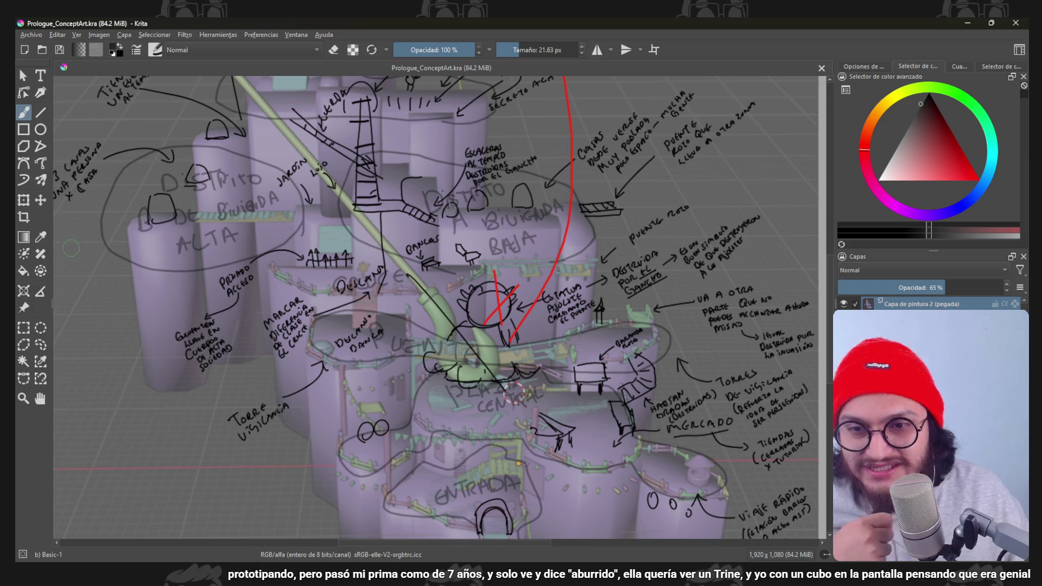
scroll(284, 251, up, 2)
scroll(284, 250, up, 2)
scroll(283, 250, up, 2)
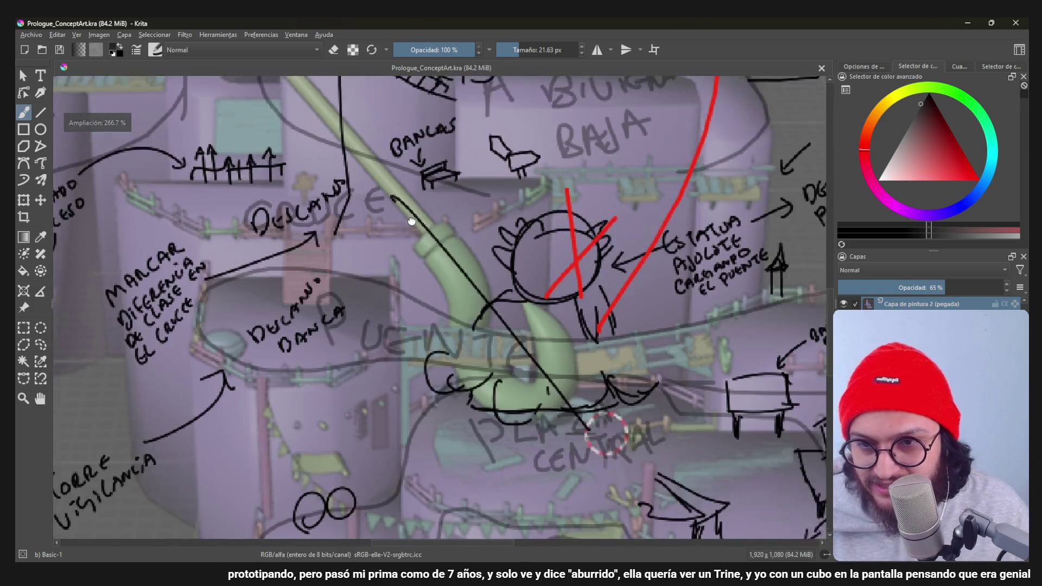
scroll(284, 250, up, 2)
mouse_move(284, 250)
middle_down()
mouse_move(612, 302)
mouse_move(437, 209)
mouse_move(378, 167)
mouse_move(379, 140)
middle_up()
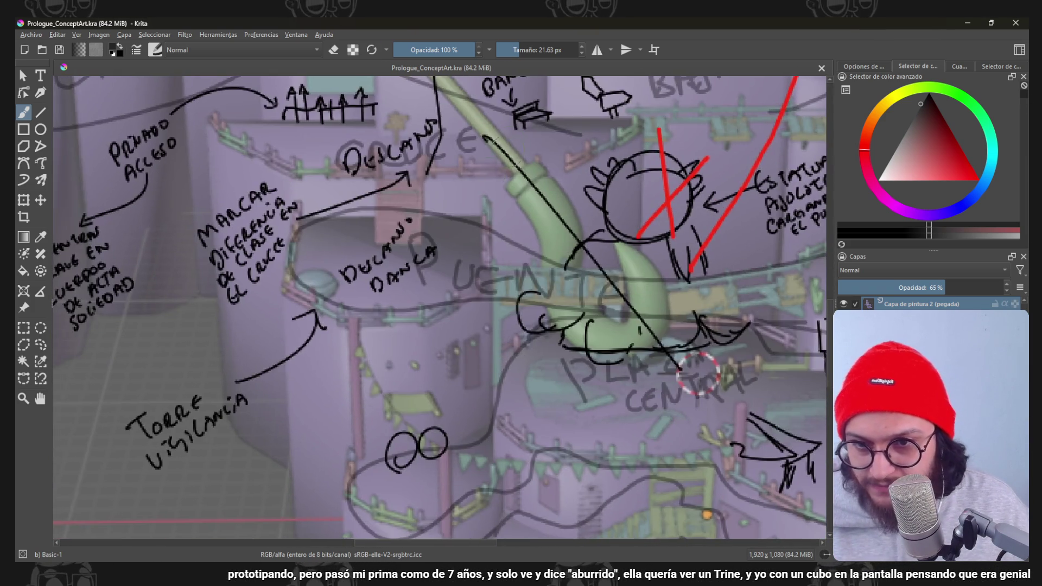
scroll(350, 232, up, 1)
scroll(351, 232, down, 1)
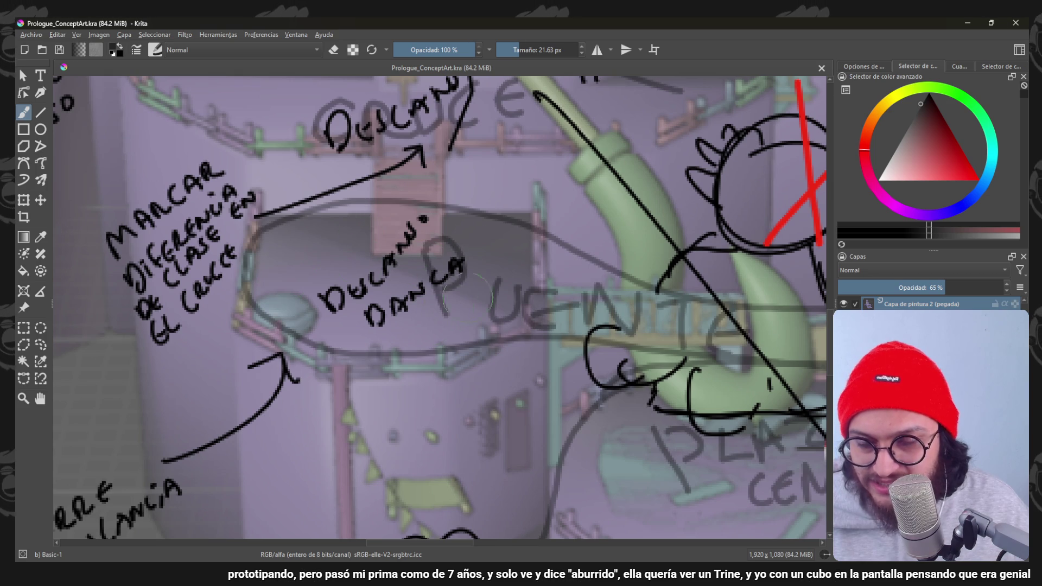
scroll(508, 220, down, 2)
middle_drag(508, 221, 467, 312)
scroll(467, 312, up, 2)
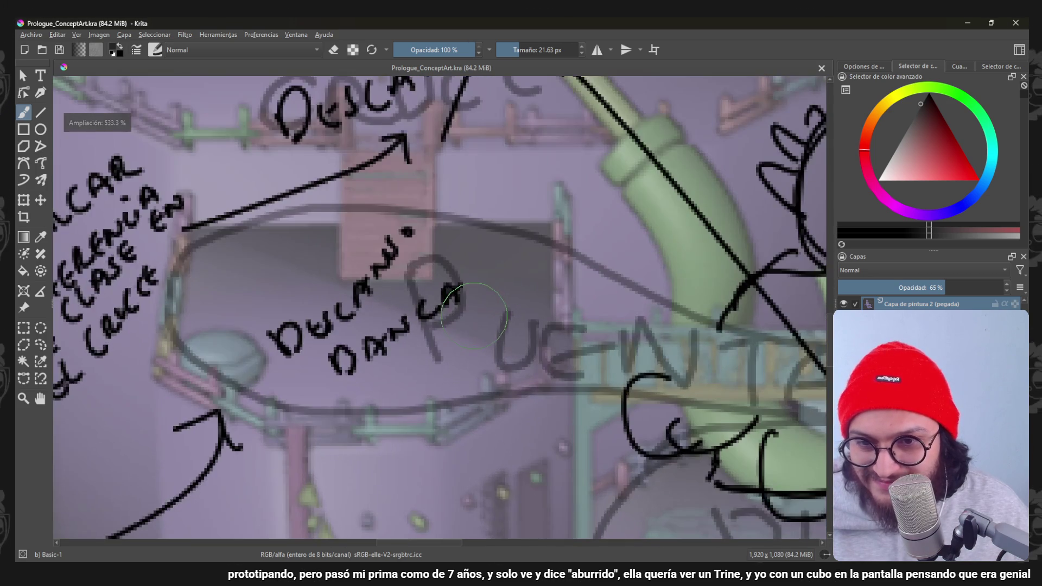
scroll(467, 312, down, 1)
scroll(467, 312, up, 1)
middle_drag(471, 257, 479, 216)
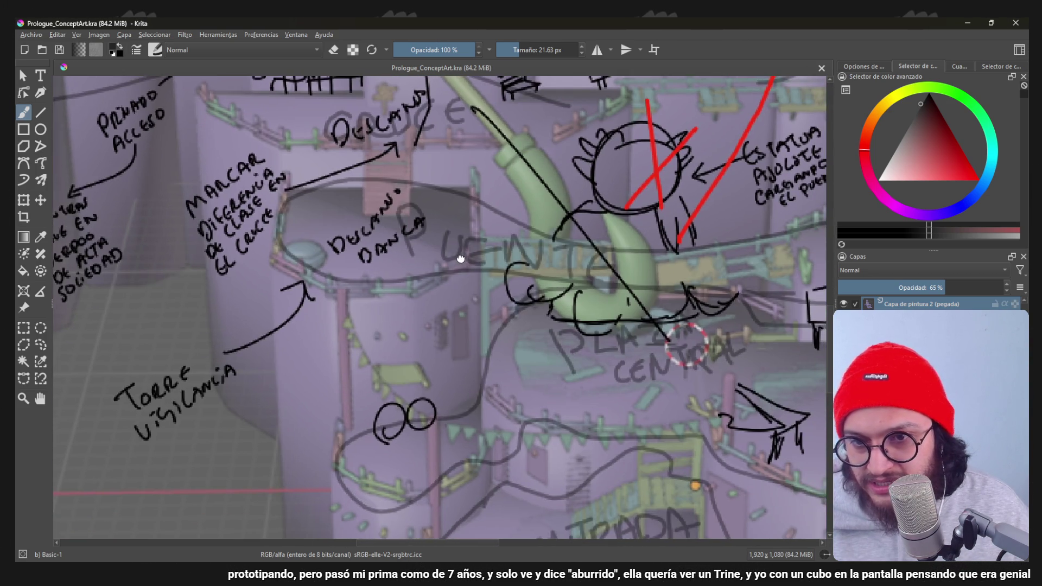
middle_drag(480, 214, 379, 185)
scroll(378, 185, down, 3)
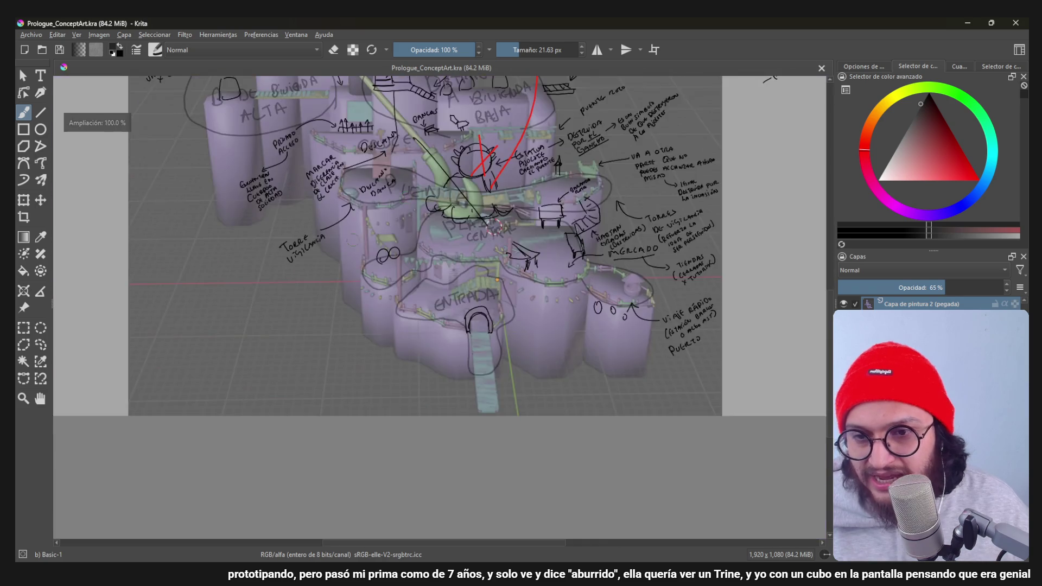
scroll(571, 244, up, 2)
middle_drag(734, 269, 436, 220)
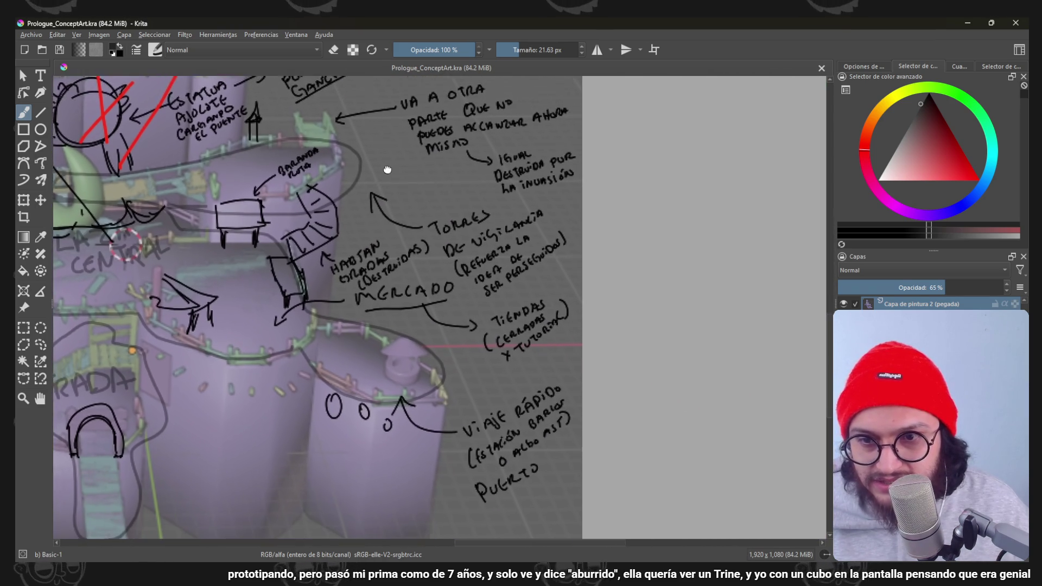
middle_drag(387, 170, 592, 325)
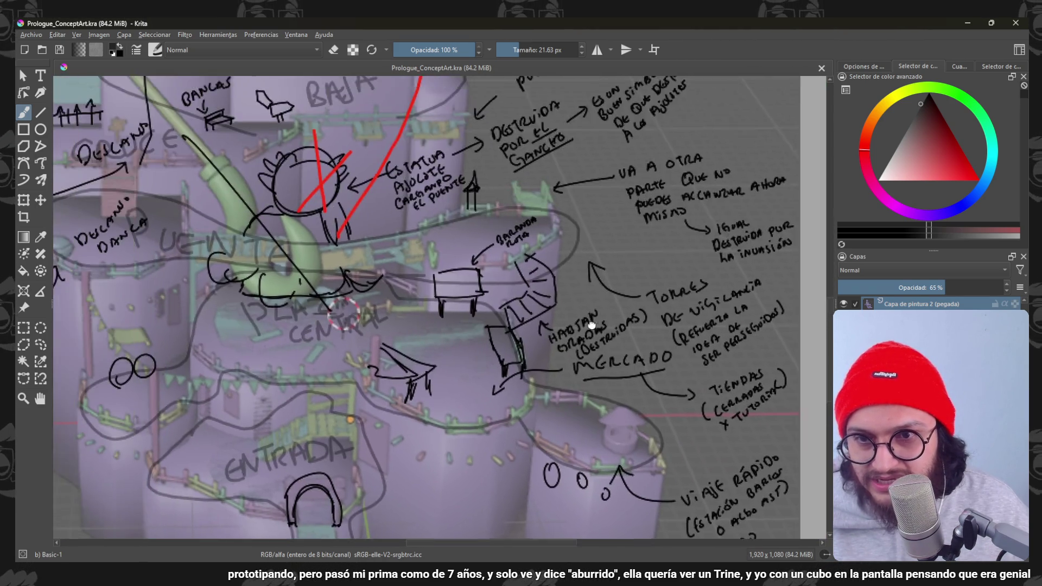
scroll(593, 326, up, 1)
mouse_move(479, 130)
middle_down()
mouse_move(599, 236)
mouse_move(394, 363)
mouse_move(407, 276)
mouse_move(442, 277)
middle_up()
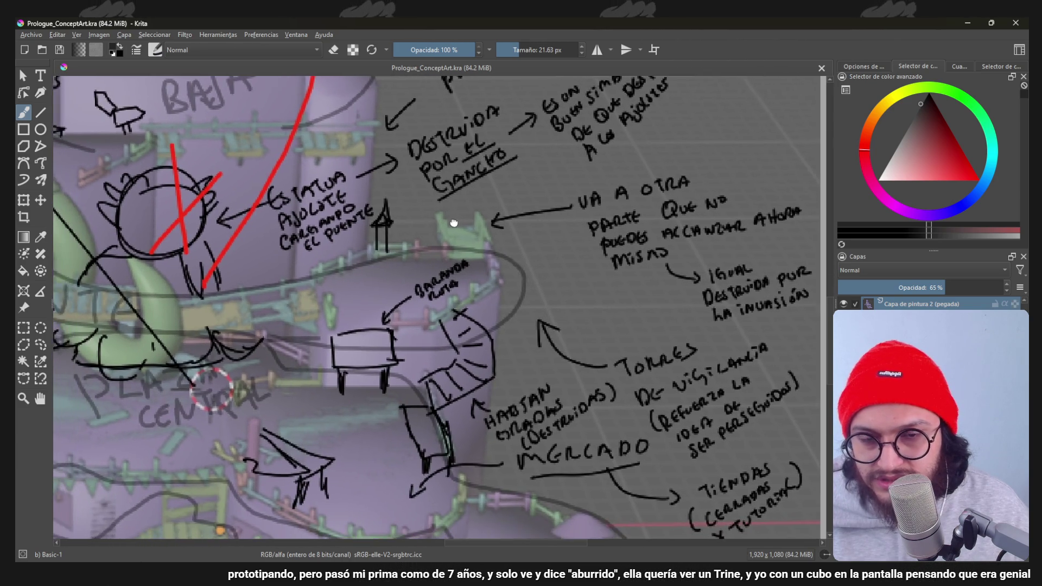
scroll(444, 279, up, 1)
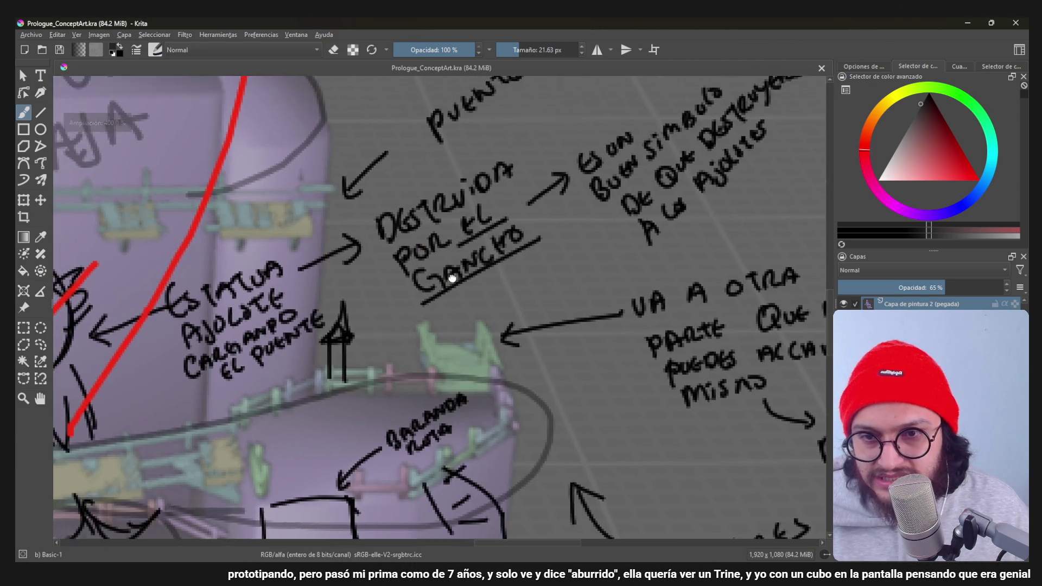
scroll(455, 287, down, 2)
scroll(456, 287, up, 2)
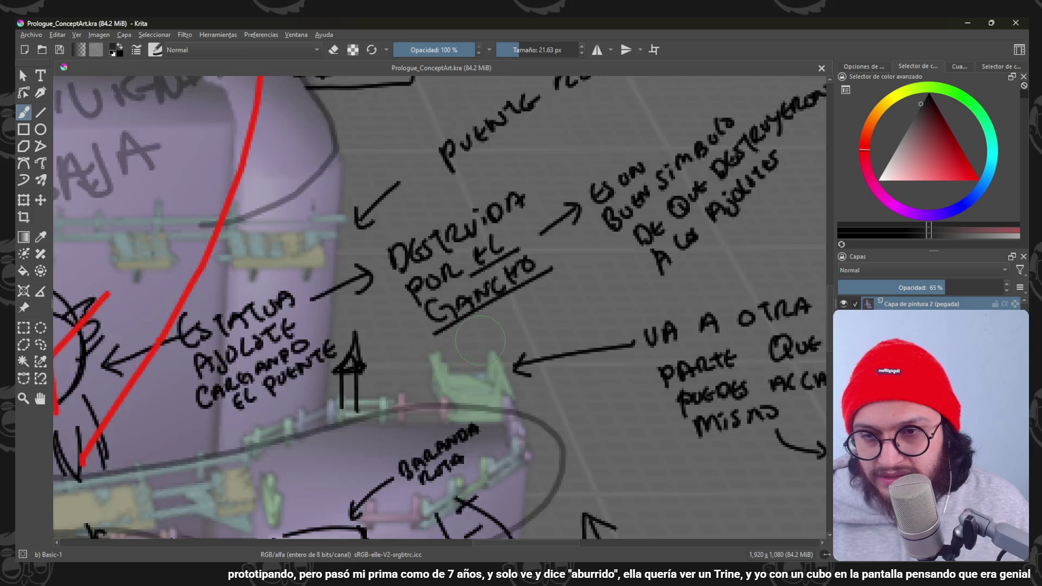
scroll(456, 287, down, 4)
scroll(456, 287, down, 2)
scroll(456, 286, up, 2)
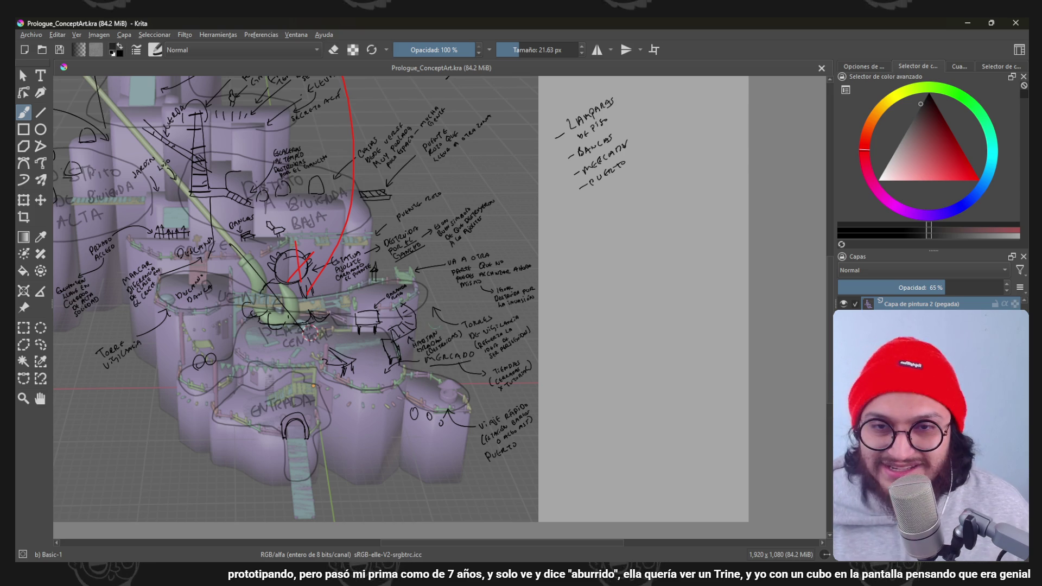
Pick a bright yellow painting colour and mark the ESCALERAS note on the temple stairs.
middle_drag(380, 159, 535, 336)
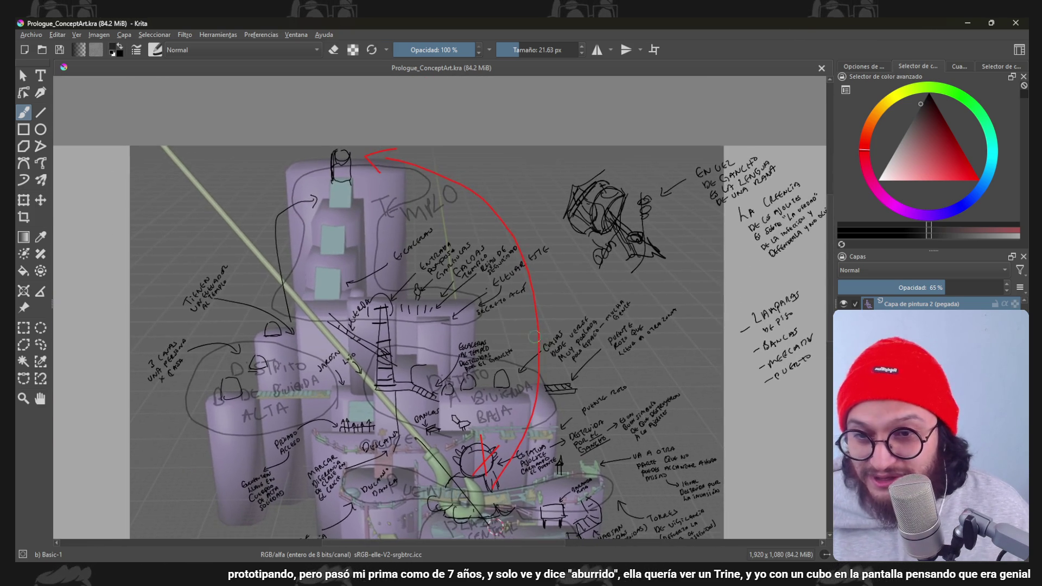
scroll(393, 200, up, 3)
drag(941, 96, 900, 98)
mouse_move(939, 160)
mouse_down()
mouse_move(946, 179)
mouse_move(952, 168)
mouse_up()
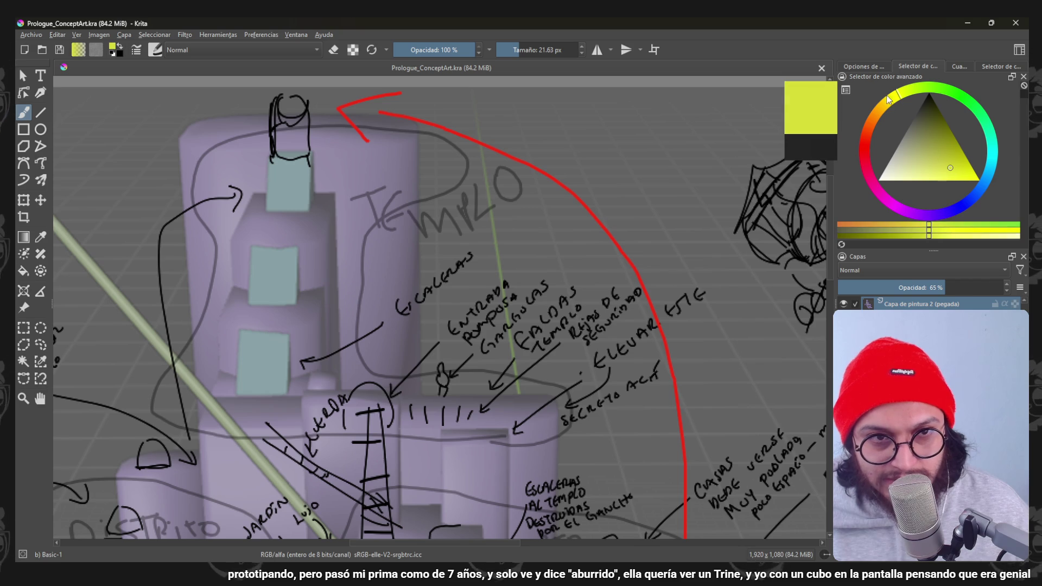
scroll(505, 241, down, 1)
scroll(489, 243, down, 3)
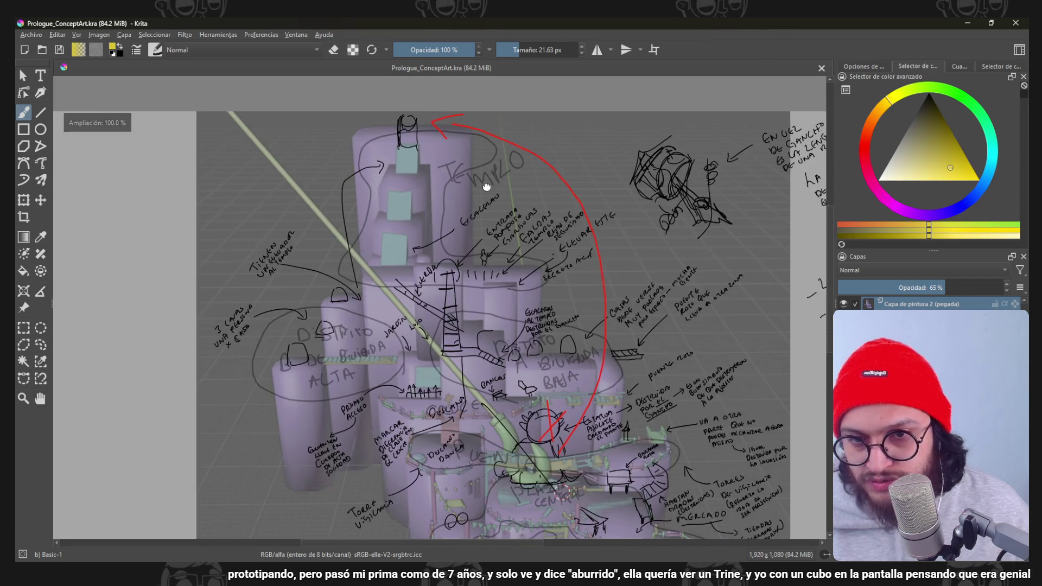
scroll(419, 245, up, 3)
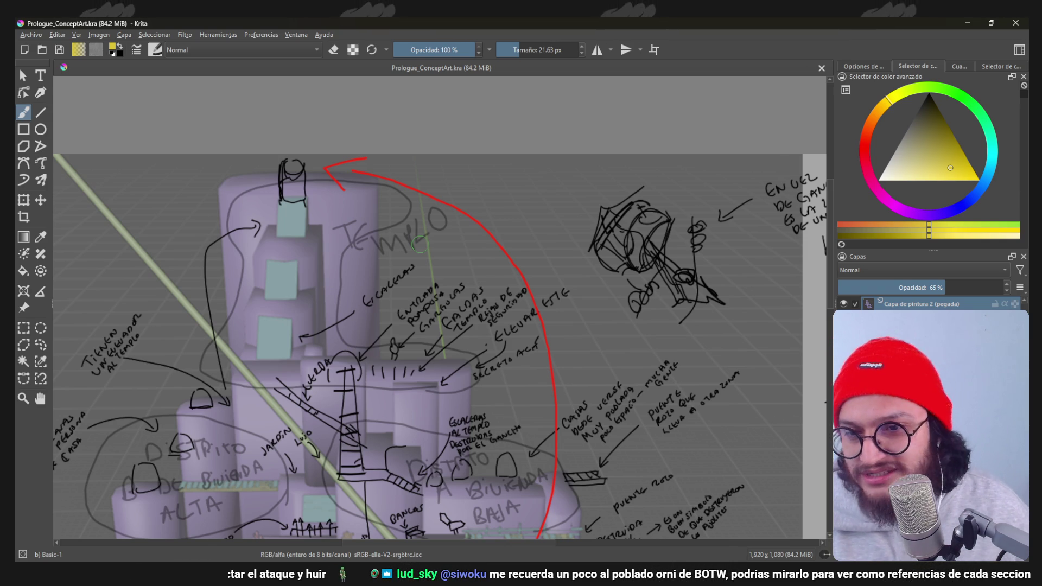
mouse_move(407, 156)
ctrl+middle_down()
mouse_move(444, 248)
mouse_move(447, 426)
mouse_move(442, 249)
ctrl+middle_up()
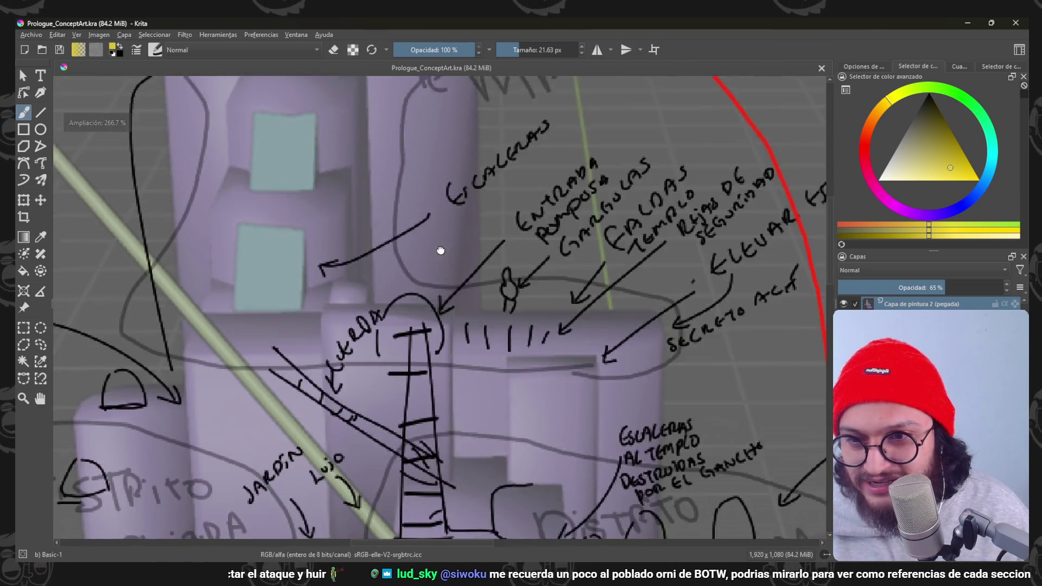
ctrl+middle_drag(439, 212, 383, 341)
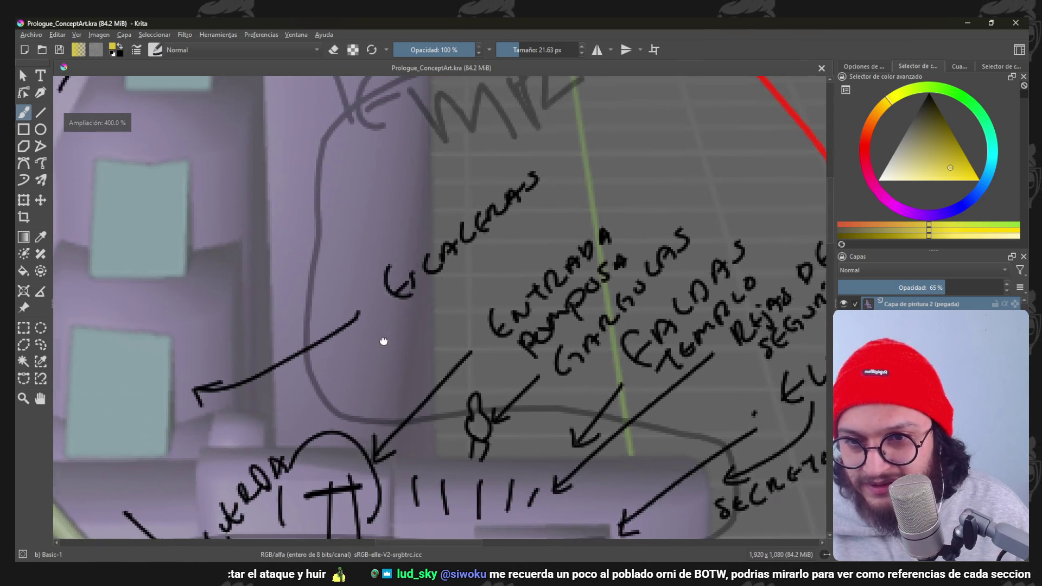
drag(366, 325, 460, 232)
Undo the last yellow stroke, then try a yellow mark over ESCALERAS and undo it too.
key(ctrl+z)
ctrl+middle_drag(384, 342, 384, 244)
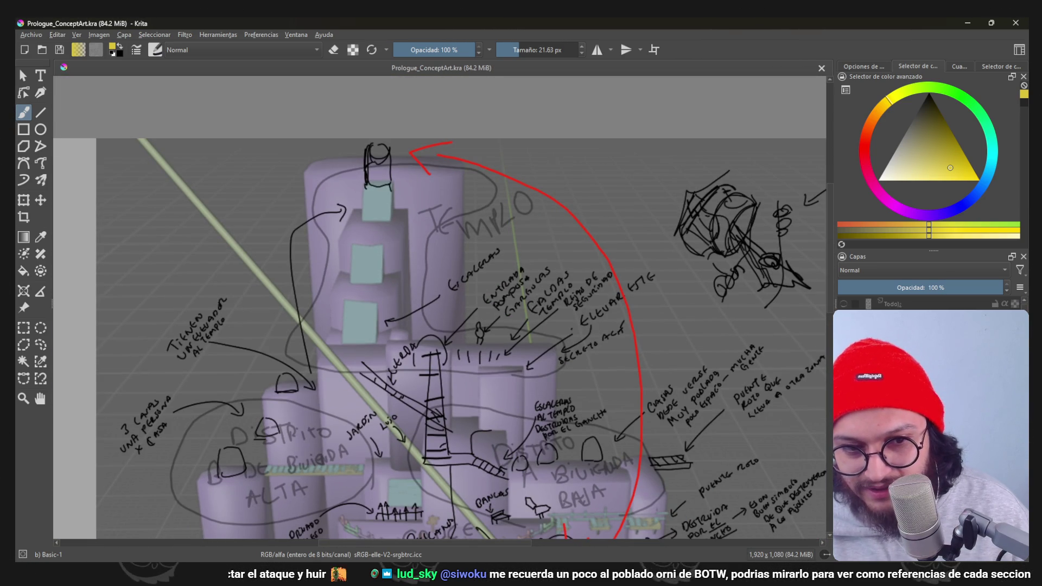
scroll(445, 231, up, 2)
mouse_move(383, 279)
mouse_down()
mouse_move(494, 216)
mouse_move(408, 231)
mouse_up()
key(ctrl+z)
scroll(444, 231, up, 3)
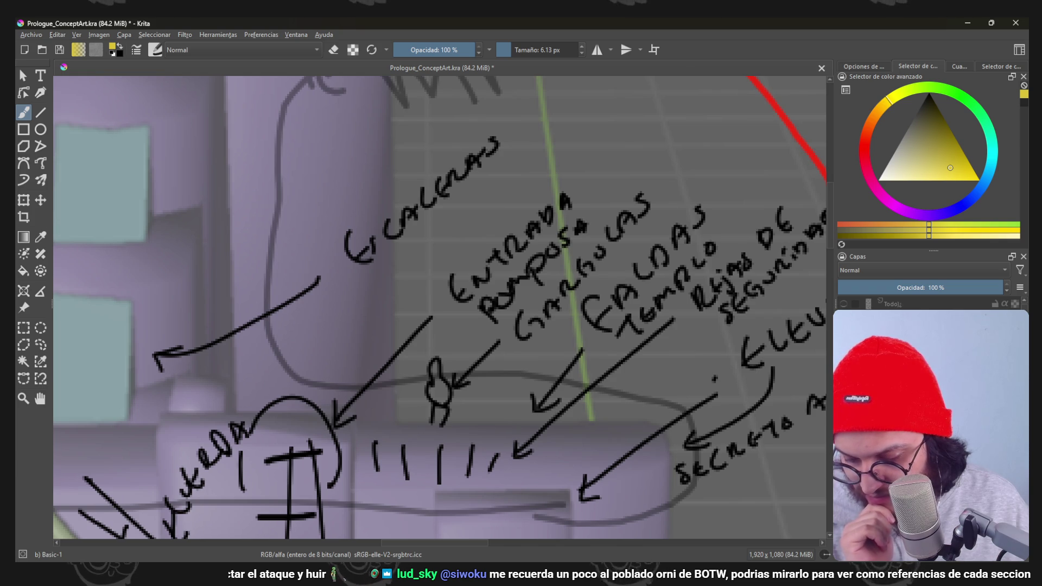
scroll(715, 378, down, 5)
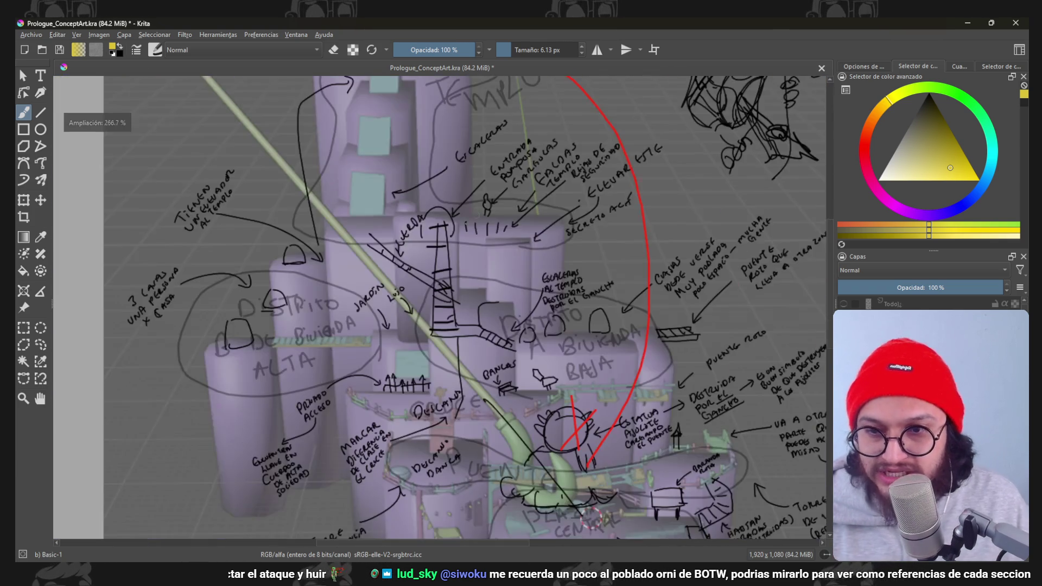
scroll(486, 316, up, 5)
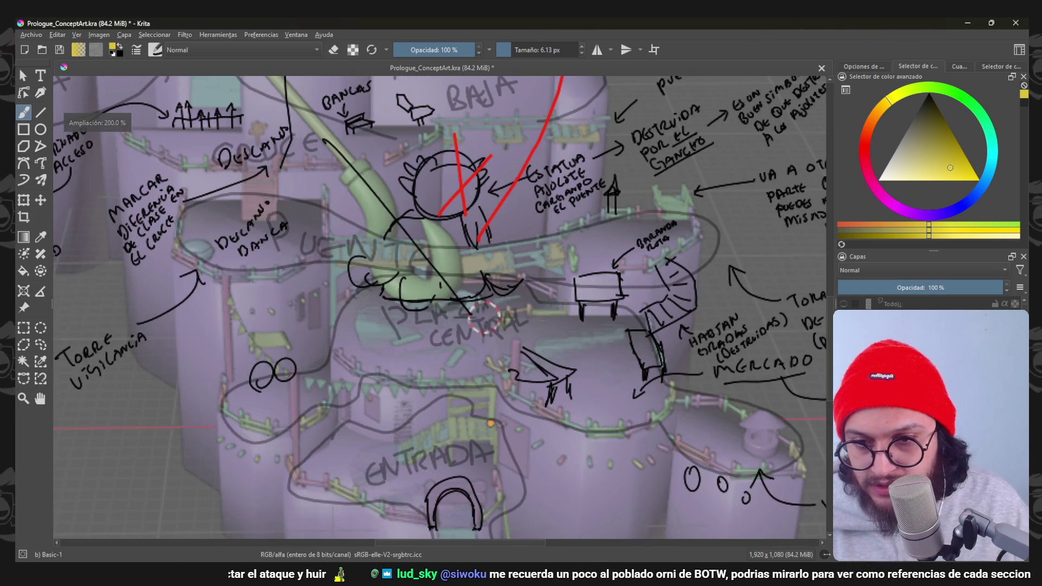
Mark the central plaza in yellow, look over the sketch's notes, and undo a trial squiggle.
drag(395, 335, 448, 344)
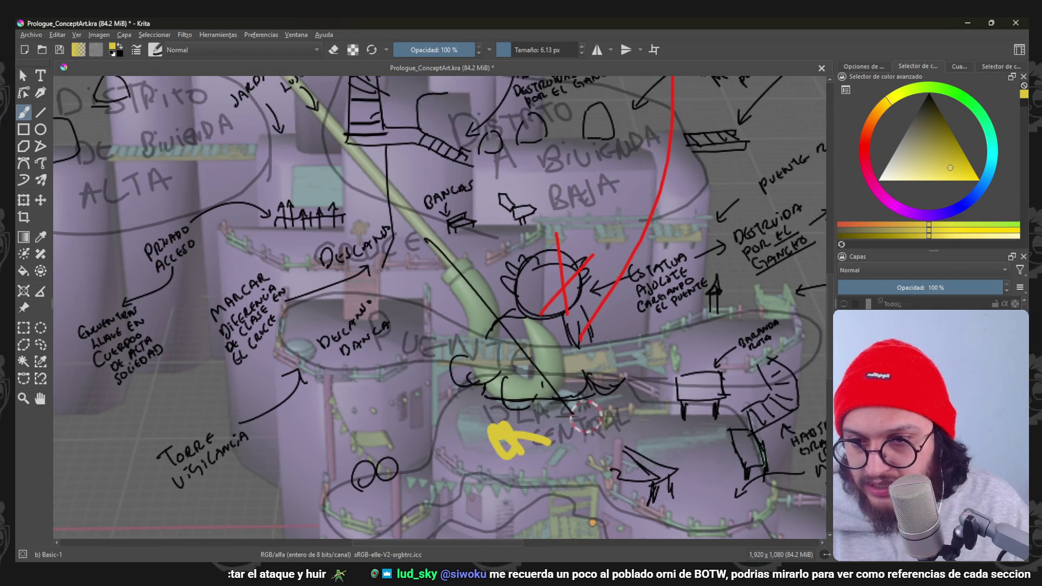
middle_drag(485, 318, 371, 411)
middle_drag(298, 301, 359, 372)
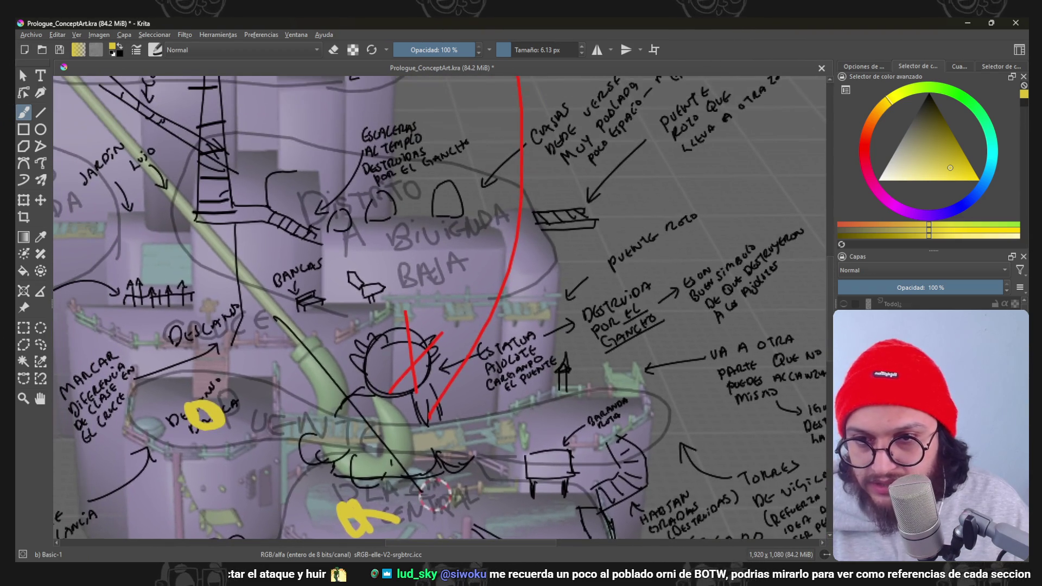
scroll(660, 521, down, 3)
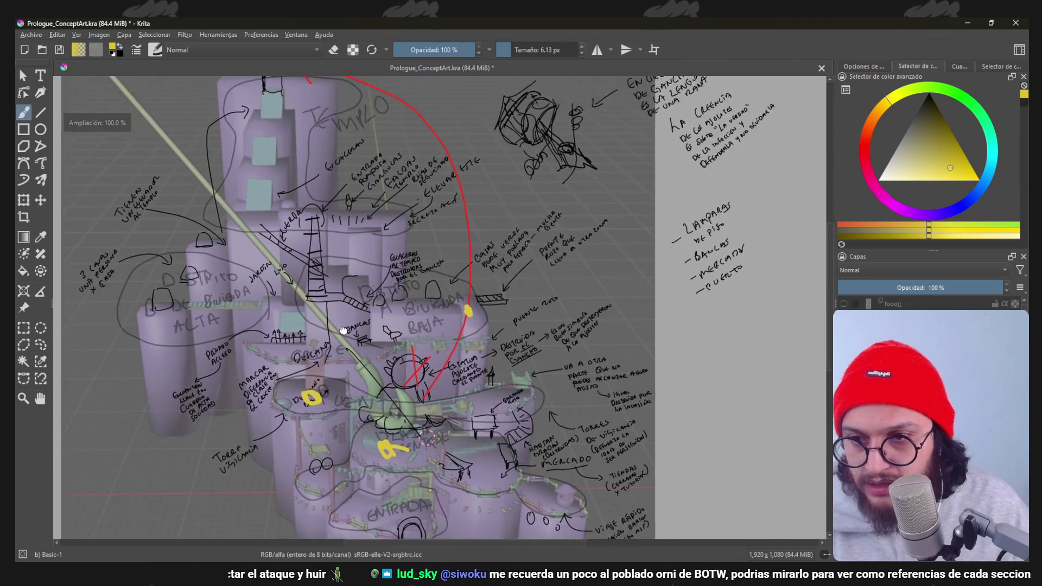
scroll(660, 521, up, 1)
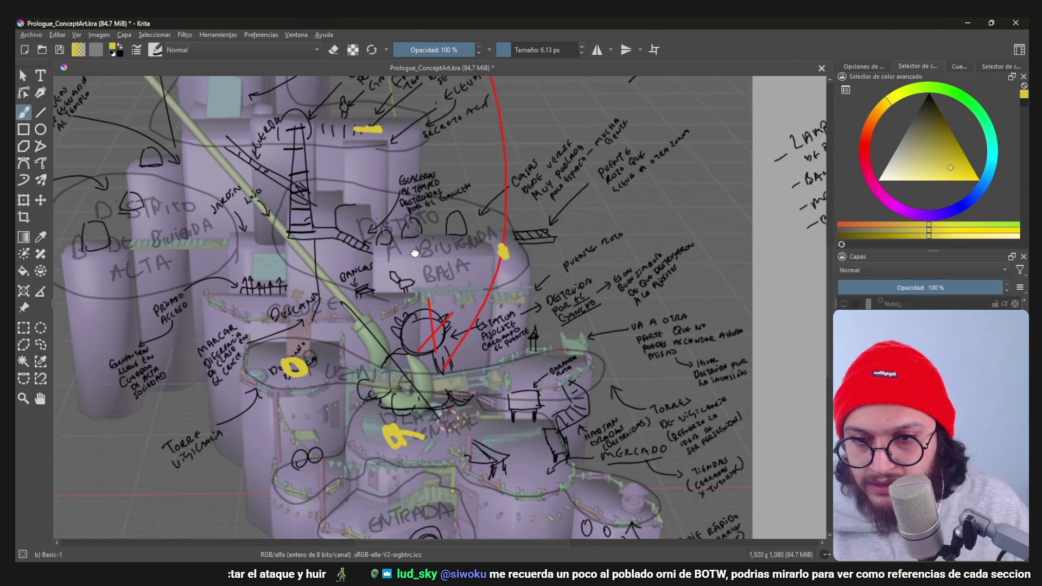
mouse_move(440, 326)
middle_down()
mouse_move(383, 236)
mouse_move(440, 415)
middle_up()
drag(302, 233, 442, 465)
mouse_move(407, 286)
middle_down()
mouse_move(424, 334)
mouse_move(423, 424)
middle_up()
key(ctrl+z)
Circle the top of the temple in yellow, then switch over to the browser window.
mouse_move(411, 240)
mouse_down()
mouse_move(397, 260)
mouse_move(236, 253)
mouse_up()
scroll(411, 391, down, 5)
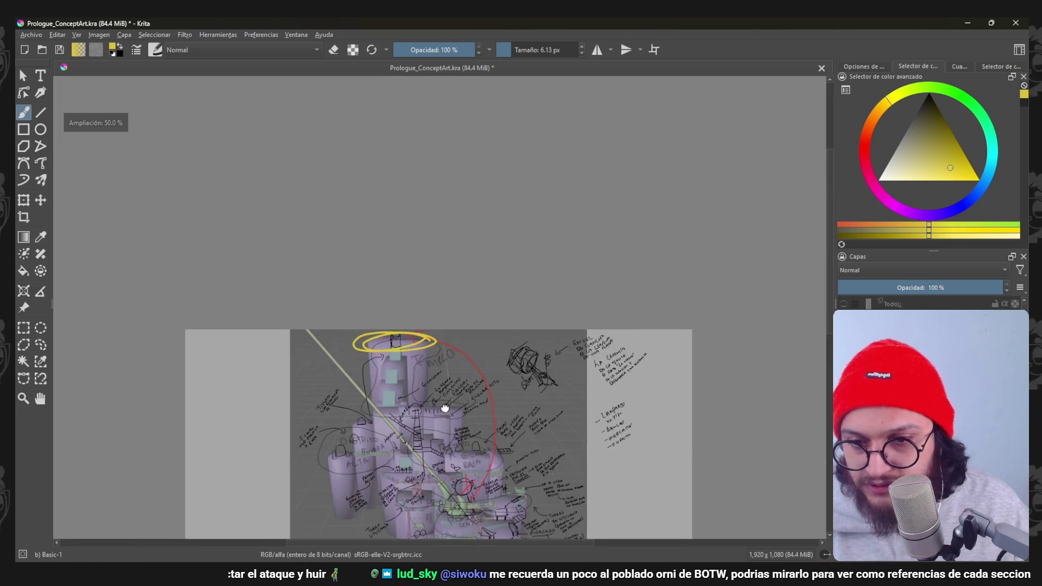
scroll(419, 436, up, 6)
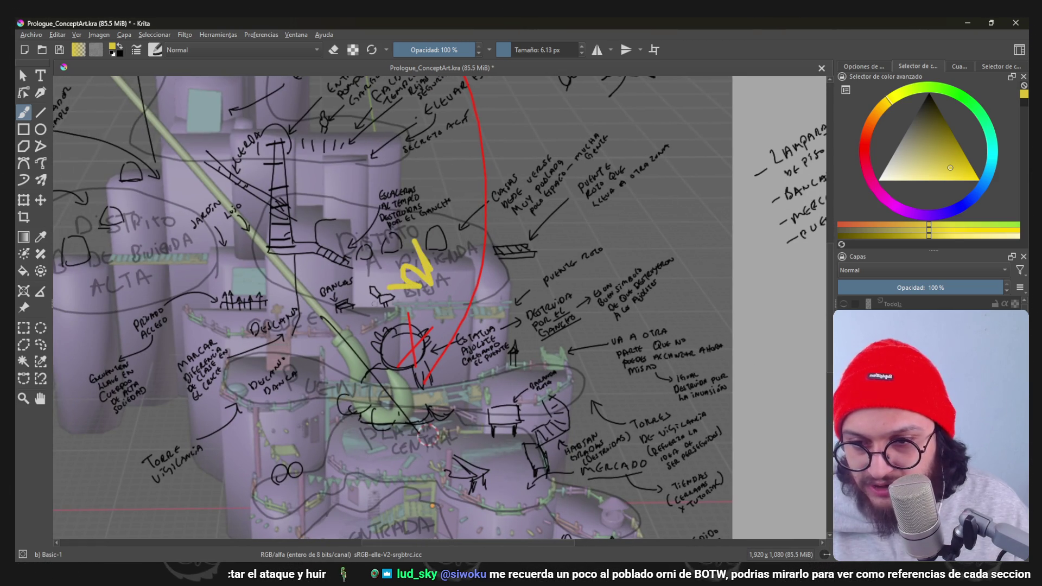
mouse_move(407, 244)
middle_down()
mouse_move(407, 366)
mouse_move(407, 269)
middle_up()
scroll(391, 310, down, 2)
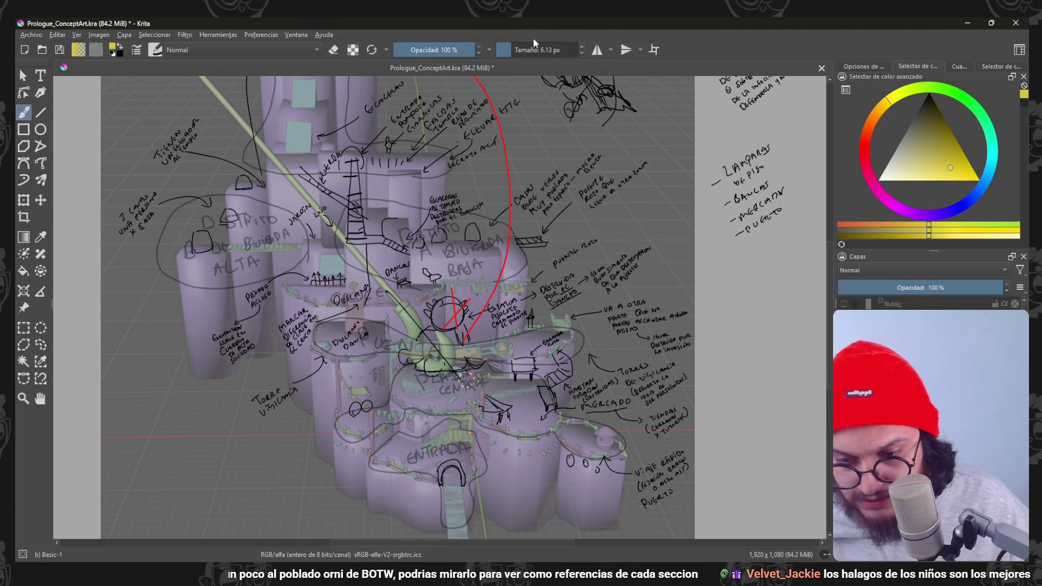
click(570, 500)
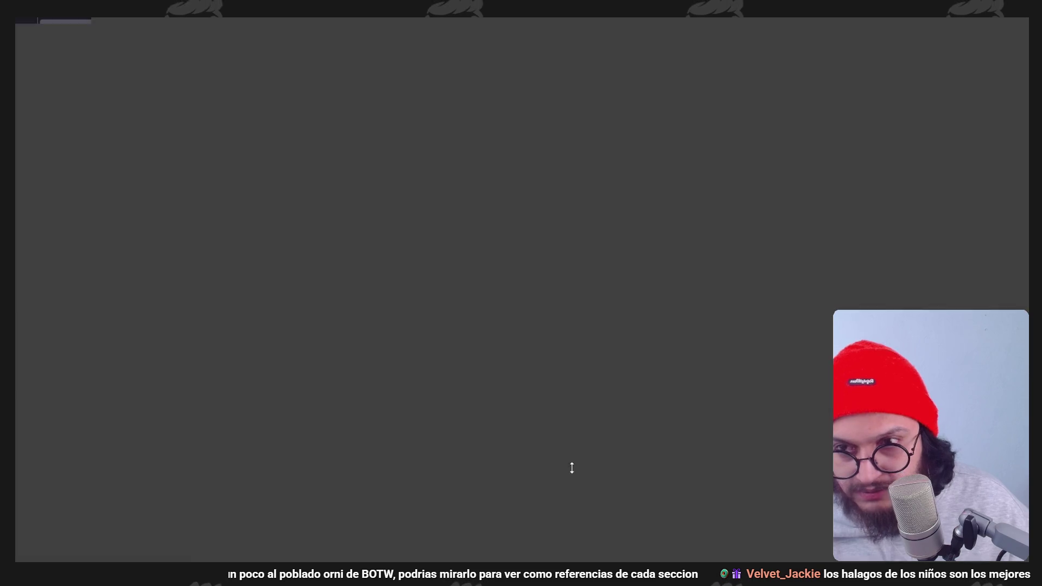
scroll(565, 313, down, 3)
scroll(566, 314, down, 5)
scroll(566, 314, down, 5)
scroll(1019, 84, down, 5)
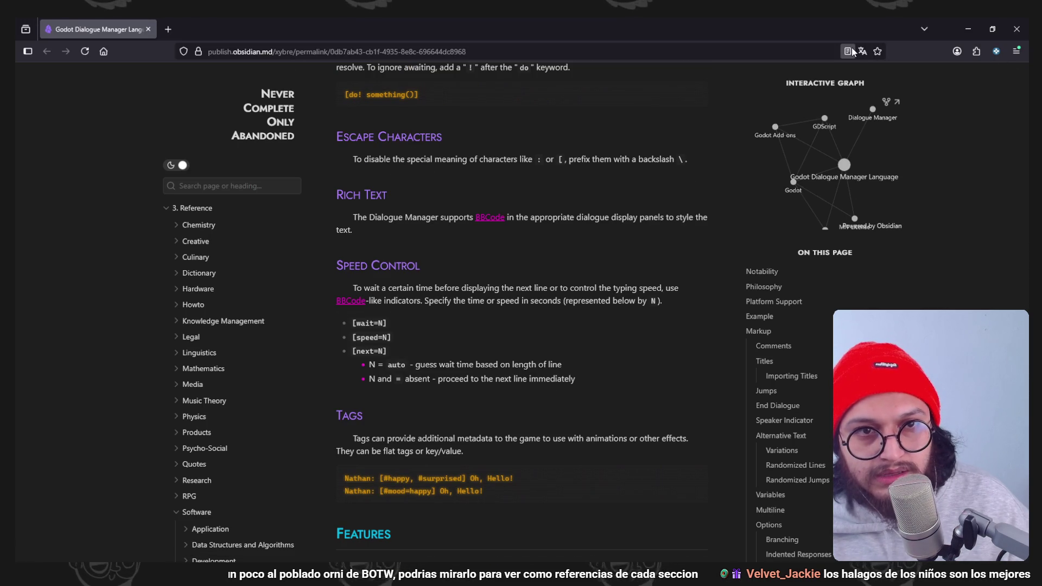
Bookmark the Godot Dialogue Manager docs page, then run a Google search for 'orin'.
click(877, 50)
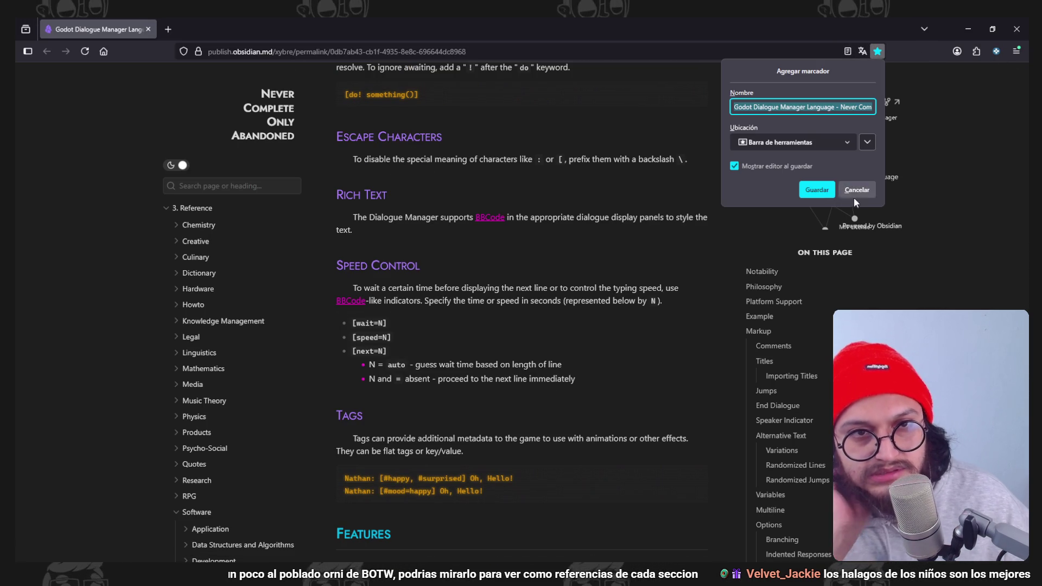
click(824, 190)
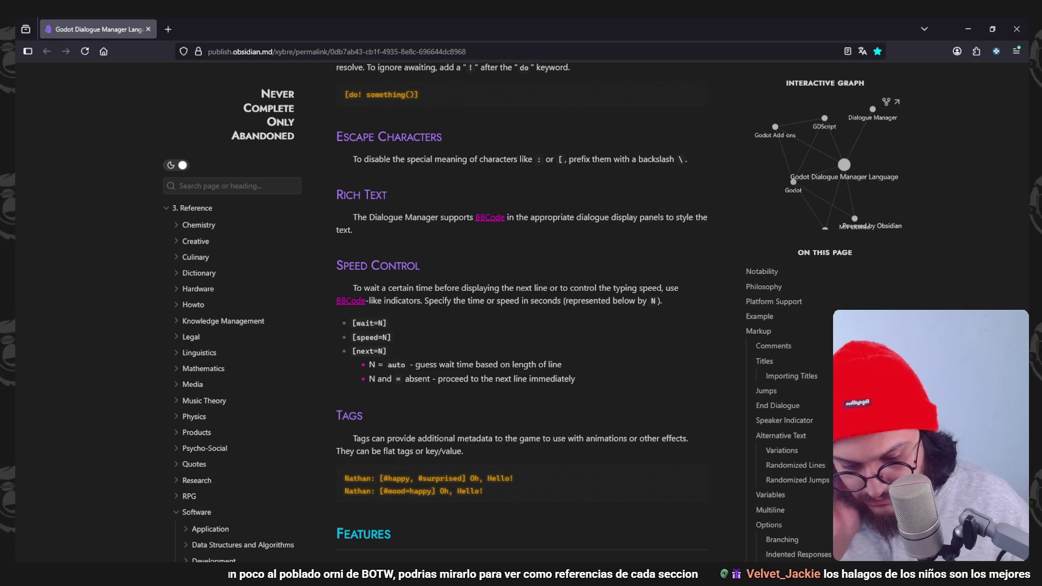
click(358, 47)
text(orin)
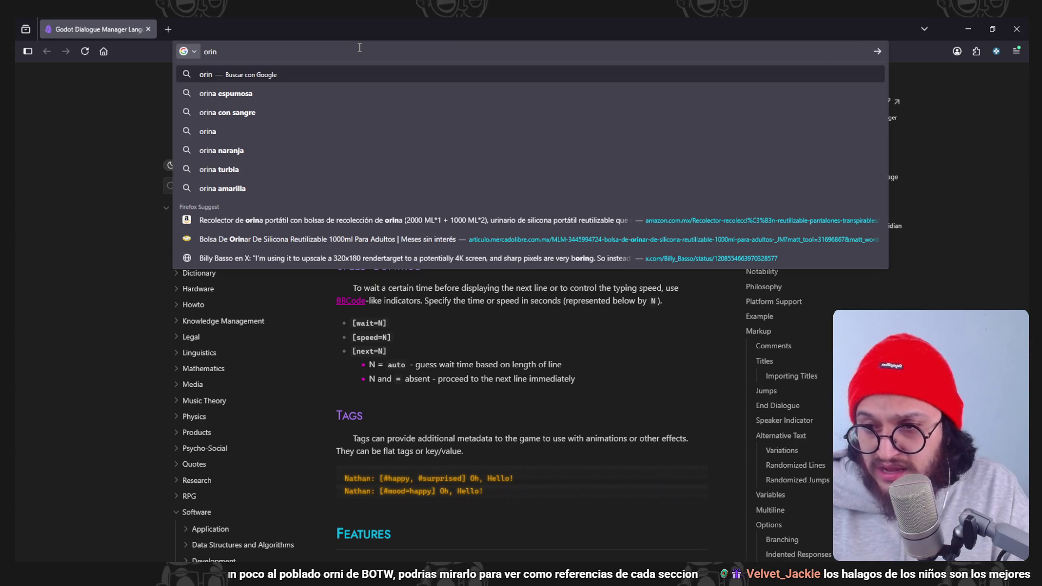
key(Return)
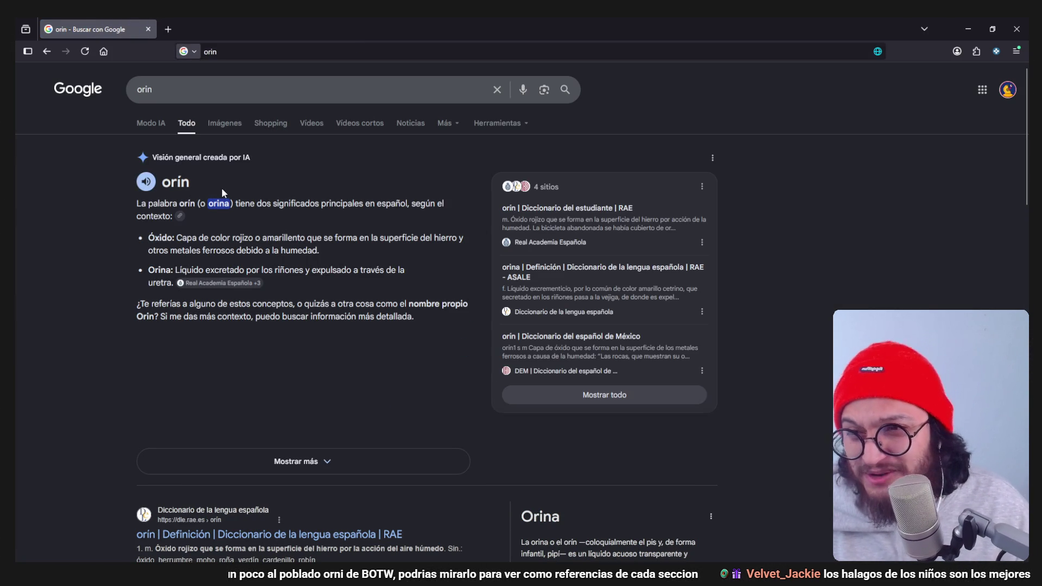
scroll(252, 270, down, 2)
scroll(254, 253, up, 2)
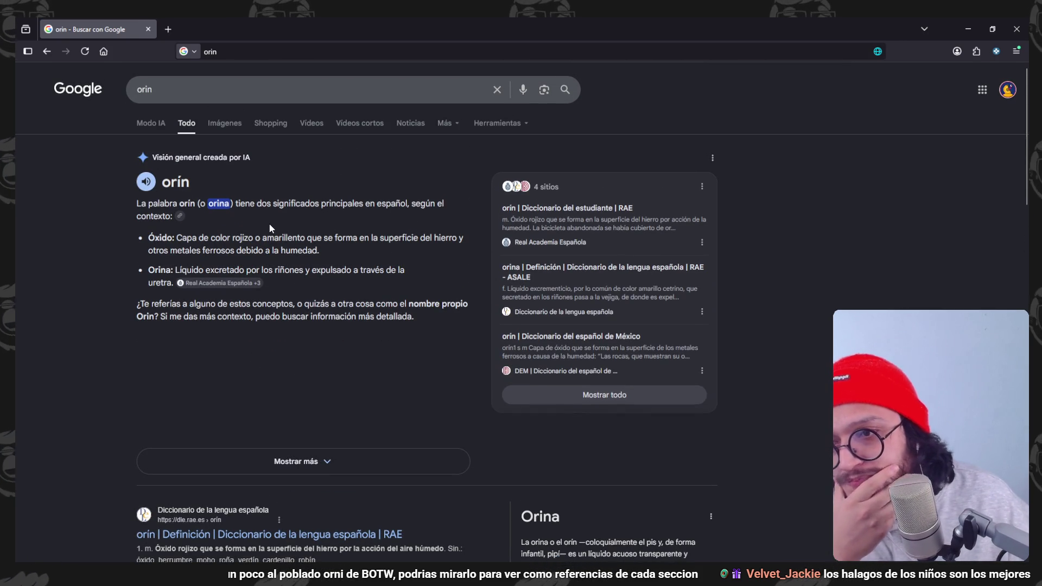
Revise the query to the 'orni village map botw' suggestion and search images for it.
click(201, 90)
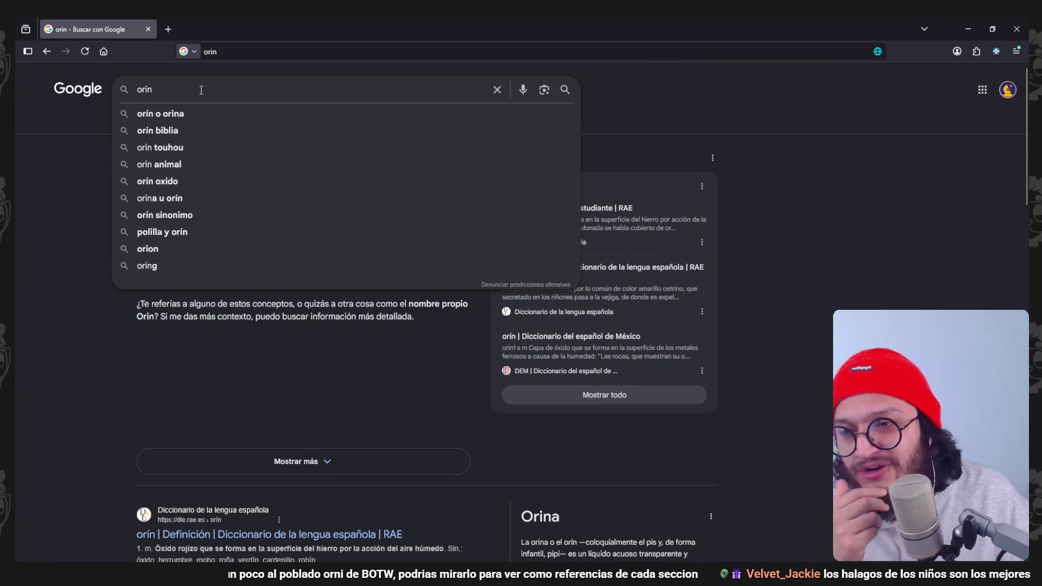
key(BackSpace)
key(BackSpace)
text(ni)
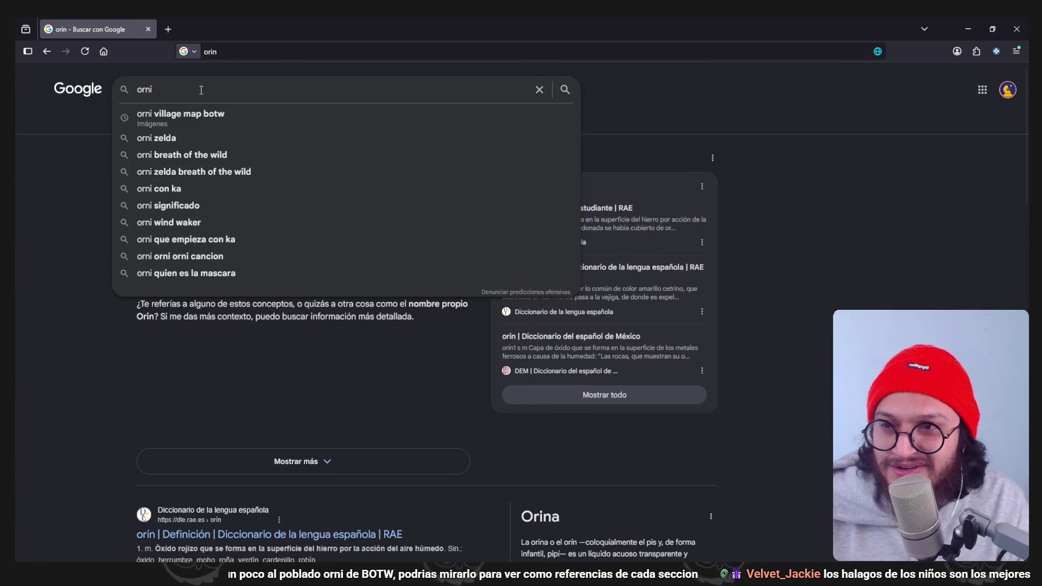
key(Down)
key(Return)
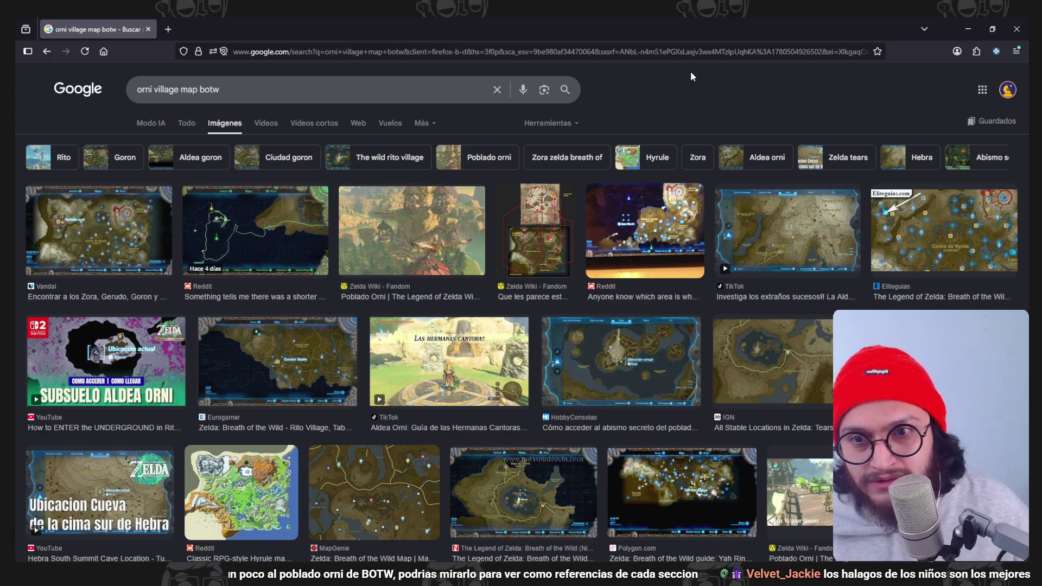
Preview the Poblado Orni Zelda Wiki image, close it, and switch to the all-results view.
click(431, 242)
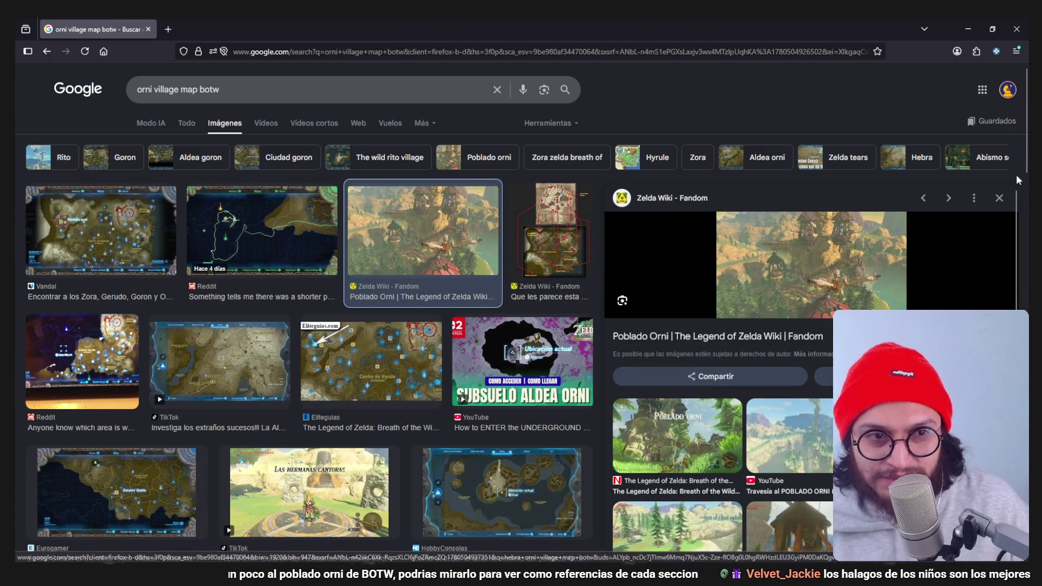
click(1000, 198)
scroll(401, 184, down, 1)
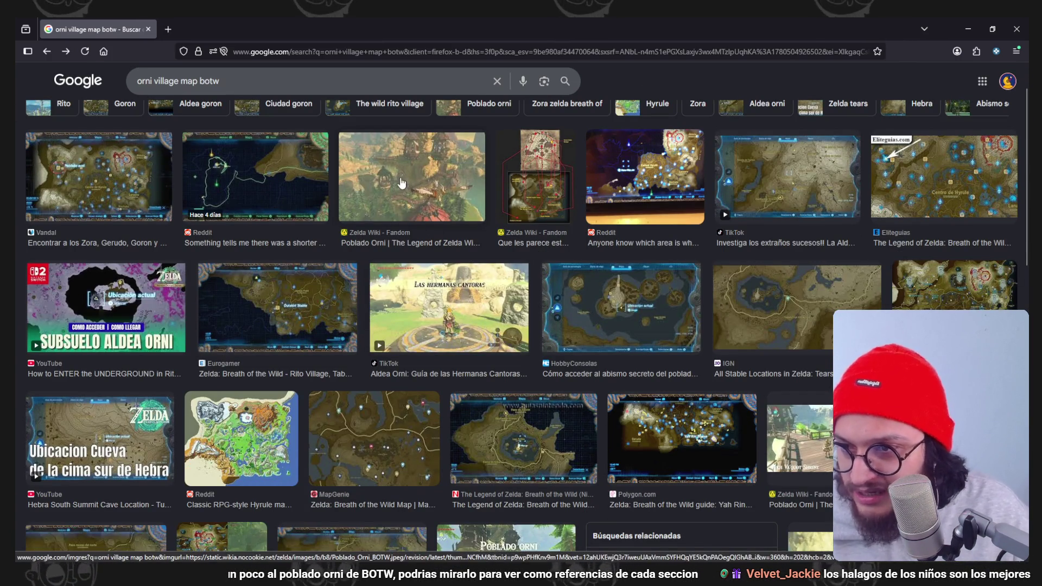
scroll(457, 211, up, 1)
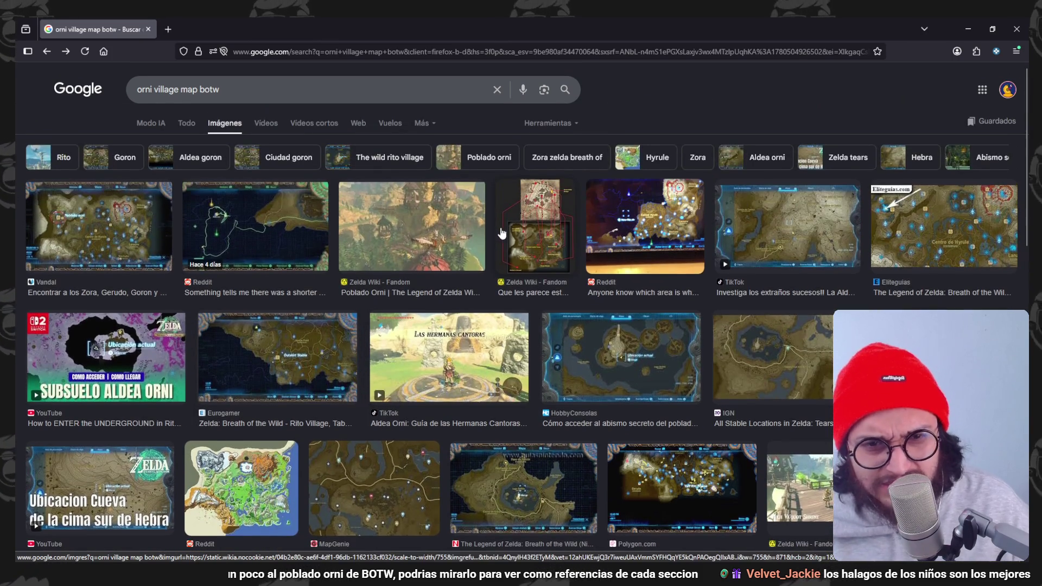
scroll(500, 234, down, 2)
scroll(325, 179, up, 2)
click(185, 124)
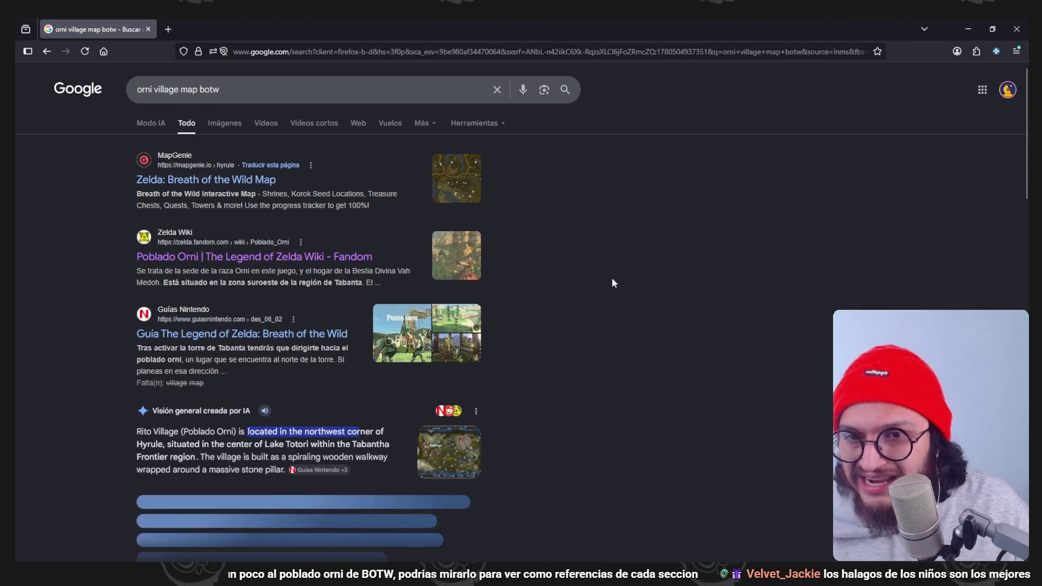
scroll(539, 310, down, 3)
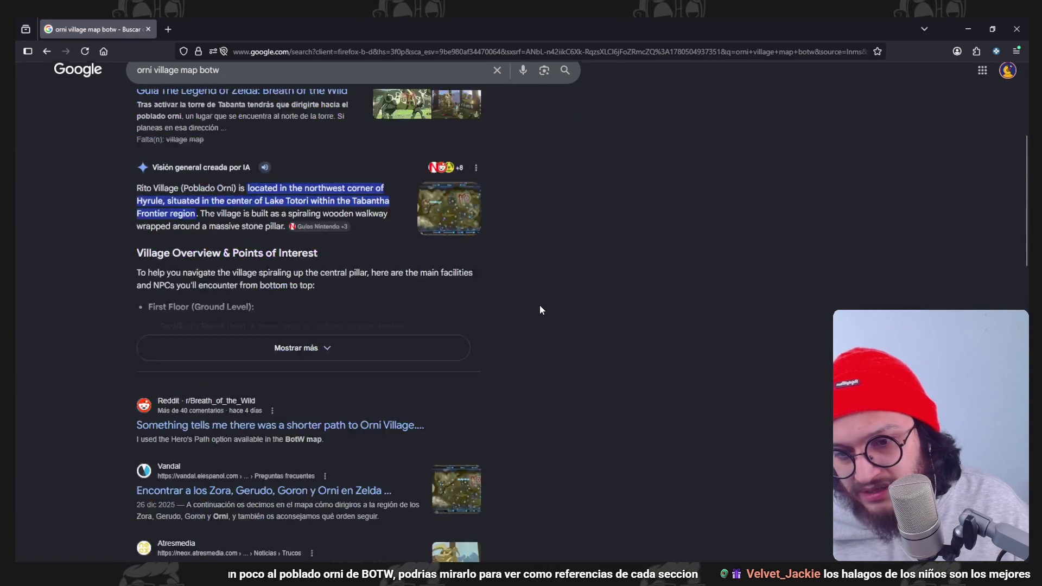
scroll(540, 310, down, 2)
scroll(540, 309, down, 5)
scroll(540, 310, down, 4)
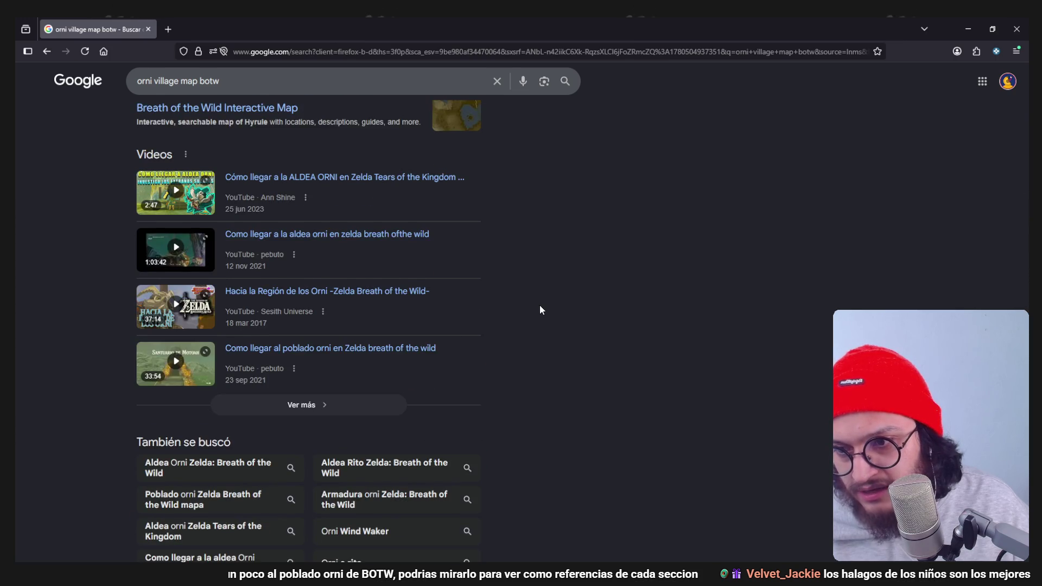
scroll(539, 310, up, 3)
scroll(539, 306, down, 2)
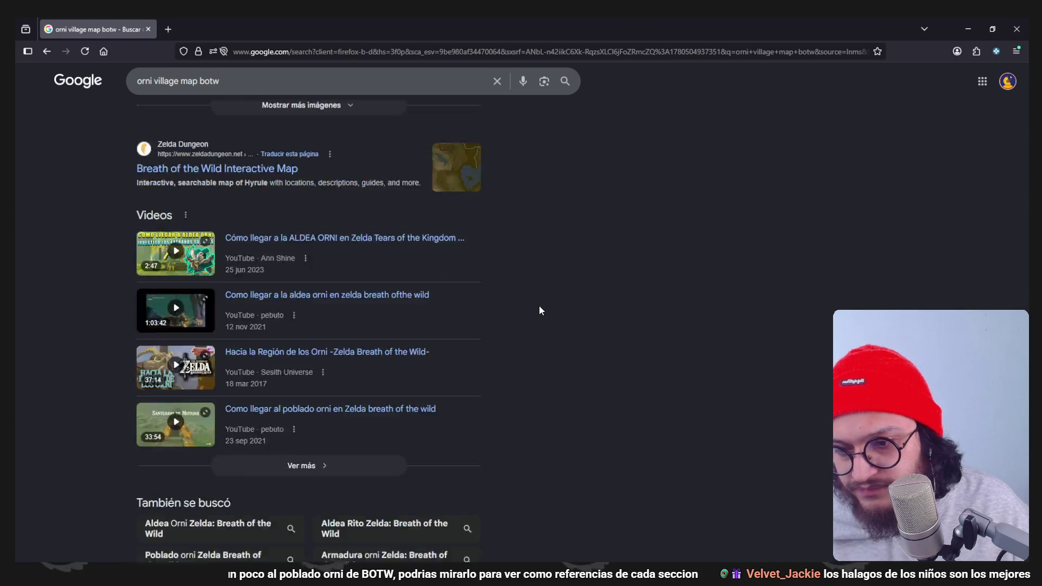
scroll(539, 307, down, 3)
scroll(539, 307, up, 5)
scroll(539, 306, up, 6)
scroll(539, 310, up, 5)
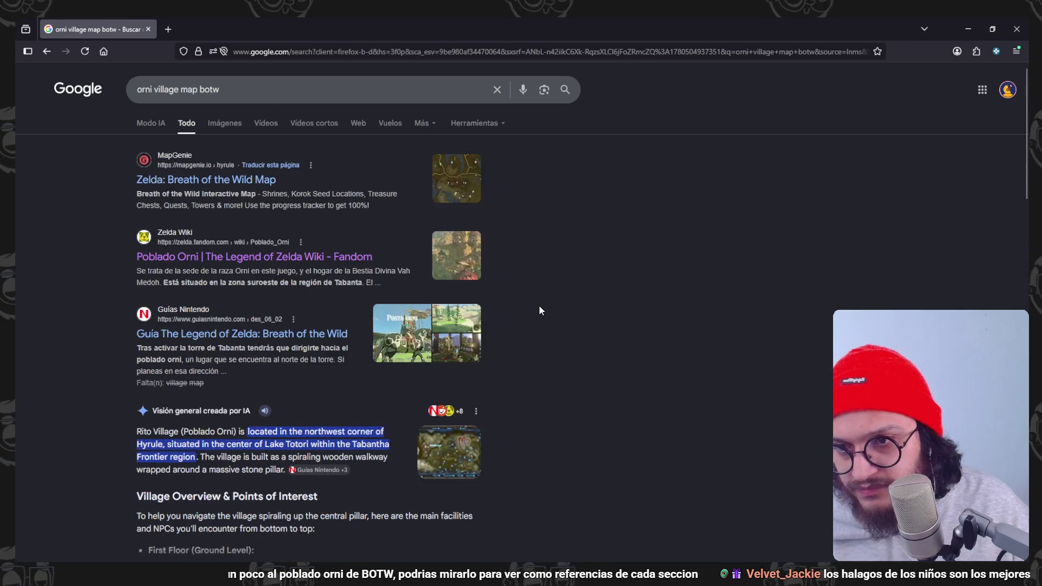
scroll(539, 309, down, 5)
scroll(539, 310, up, 5)
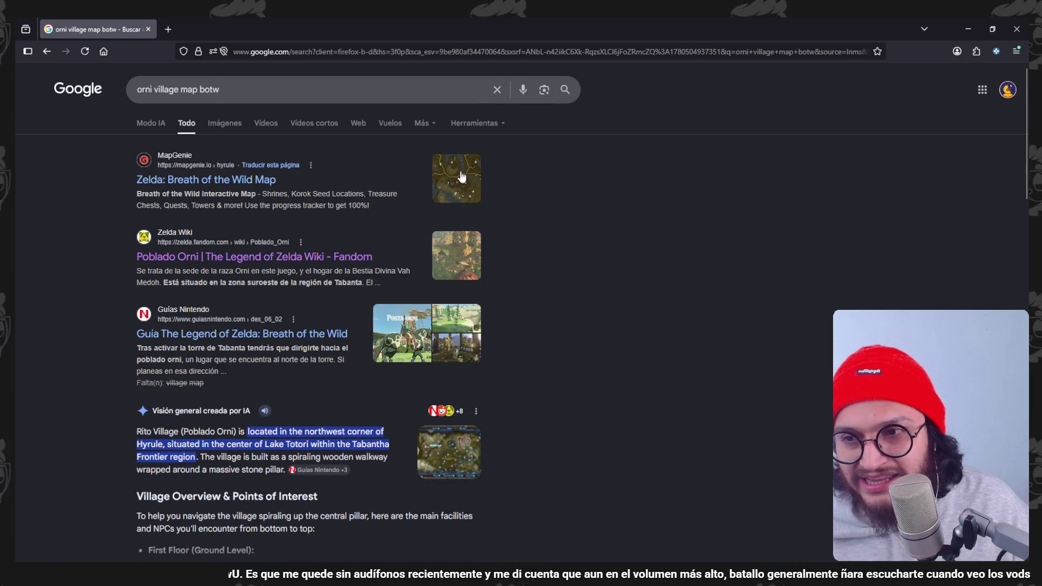
Return to the Orni village image results, then bring up the music player window.
click(232, 124)
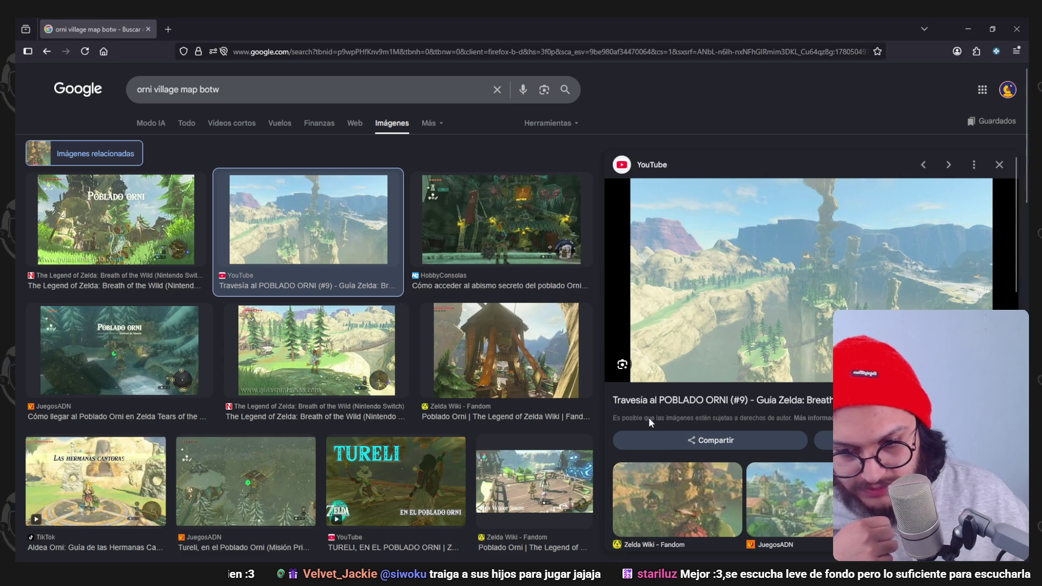
key(alt+Tab)
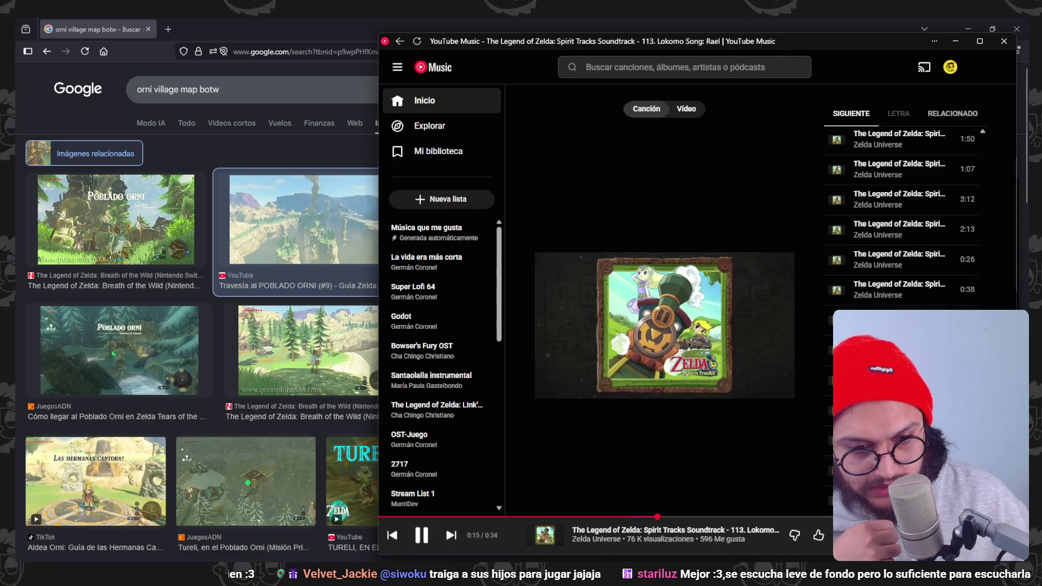
click(956, 41)
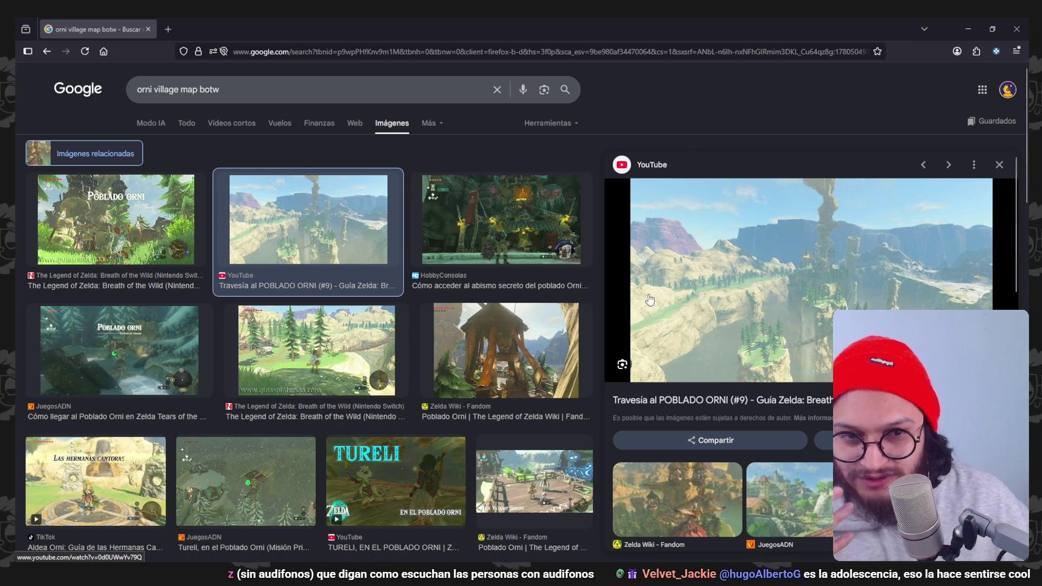
scroll(832, 241, down, 3)
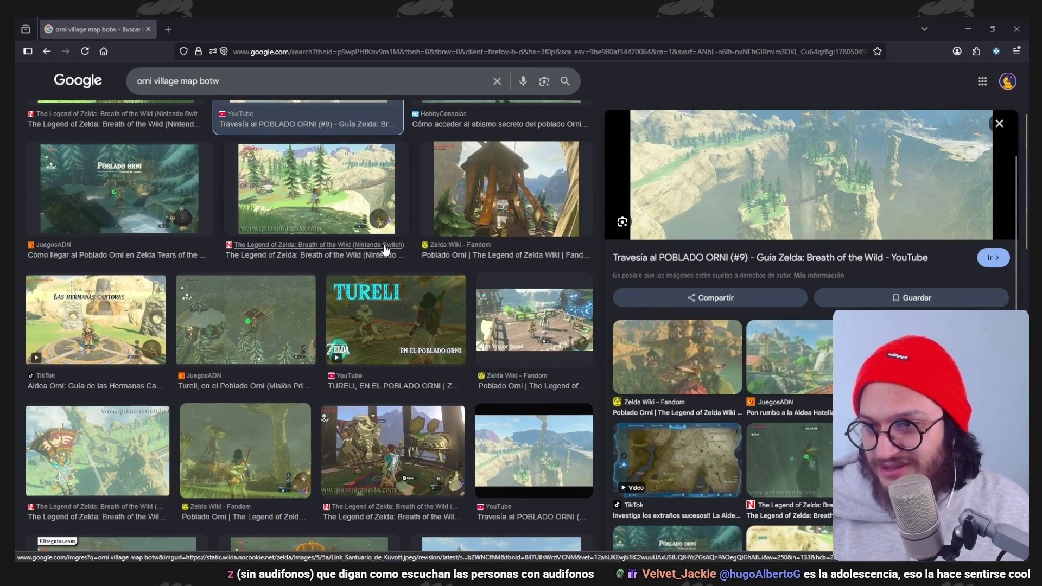
scroll(818, 339, up, 3)
Go to YouTube and search '100 % guide achievement orni village botw', then bring up the music player.
click(320, 54)
text(youtube)
key(Return)
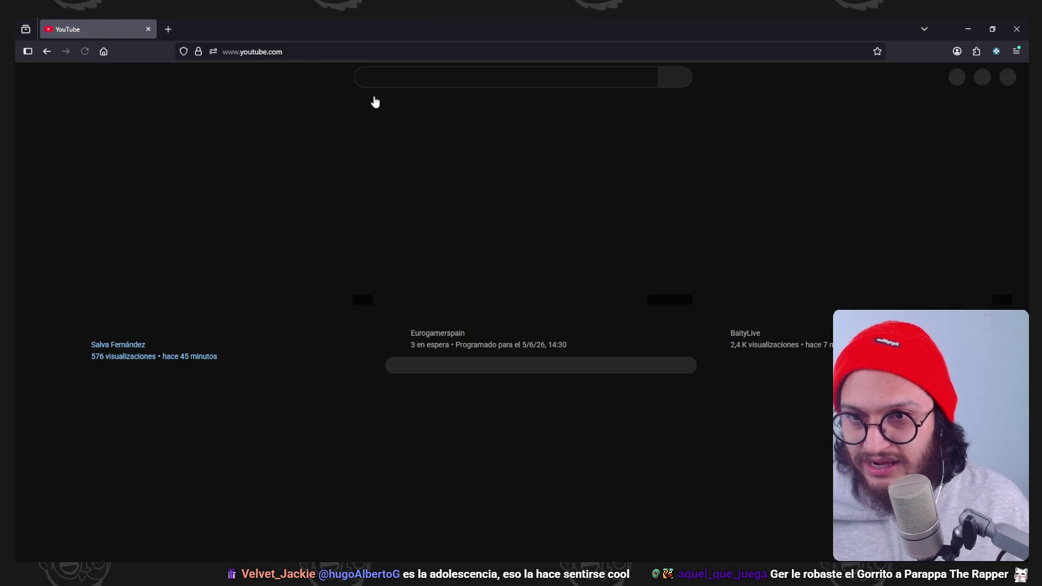
text(100 % guide achieveme)
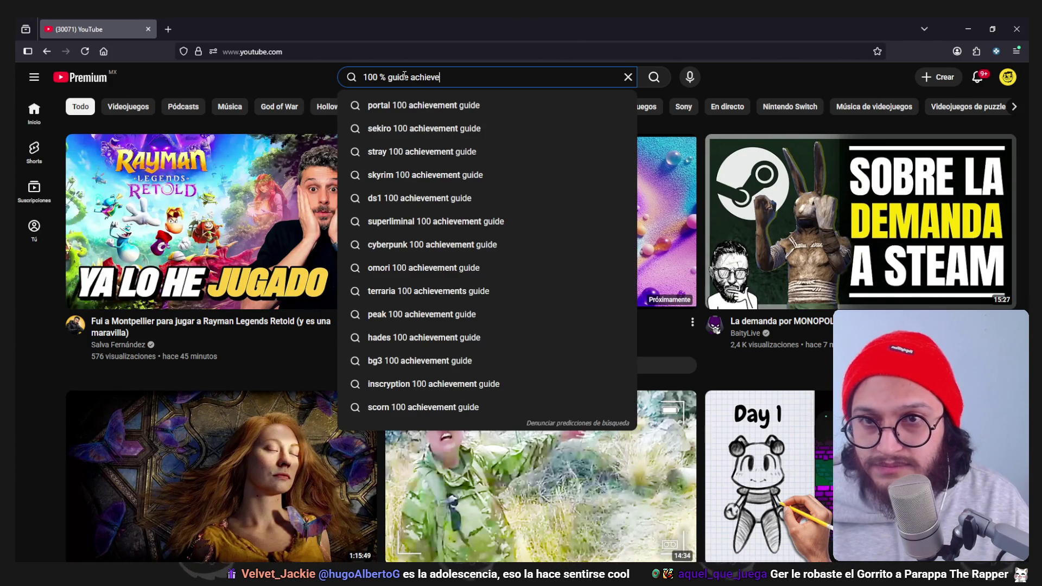
text(nt orni village bo)
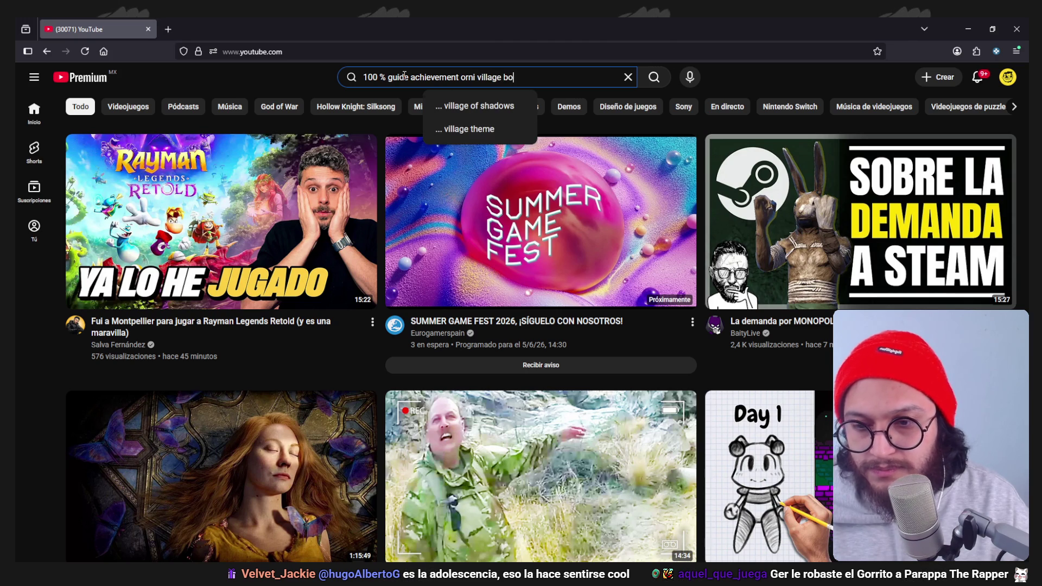
text(tw)
key(Return)
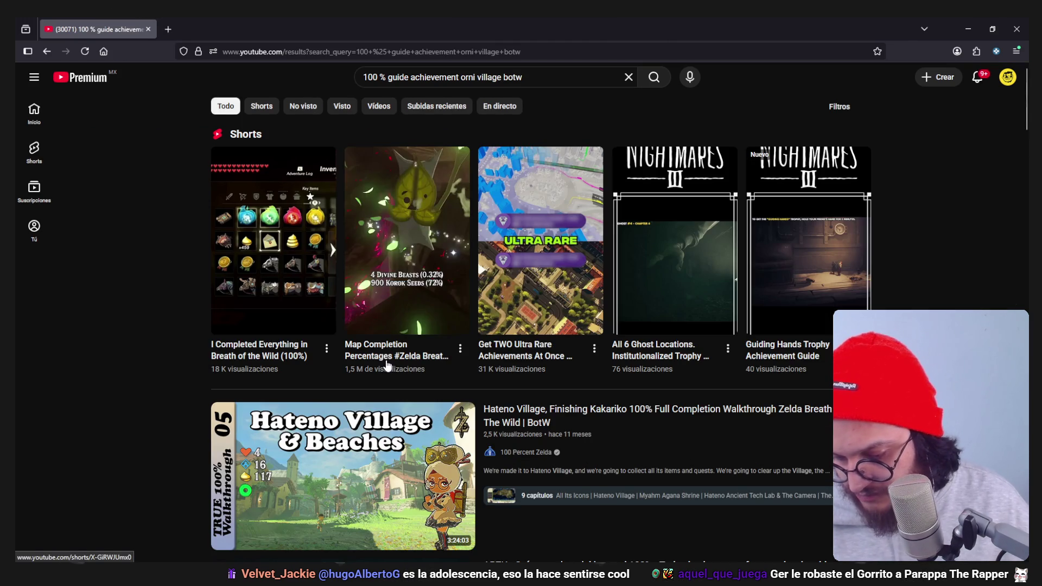
key(alt+Tab)
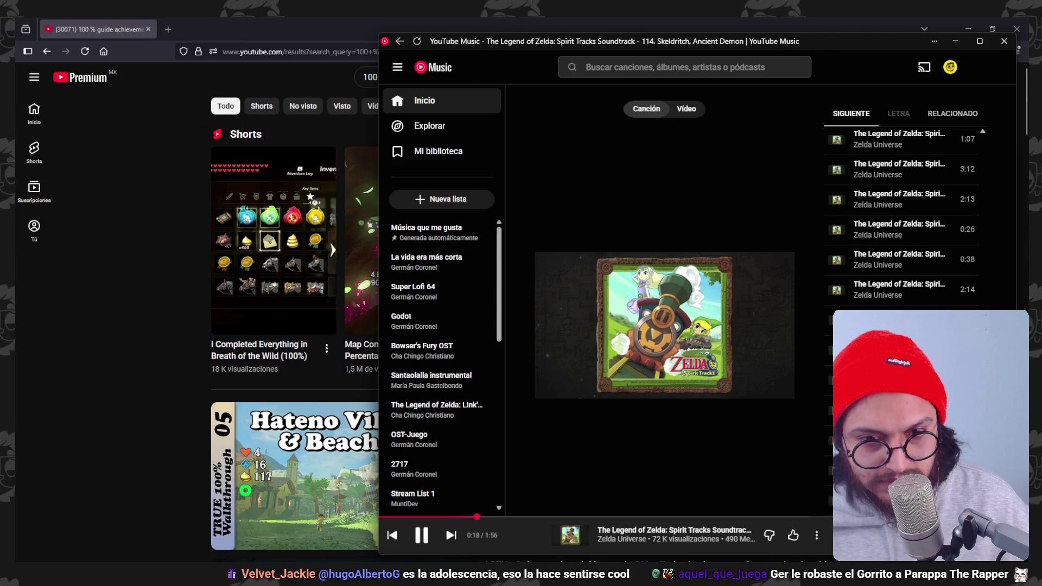
scroll(903, 213, down, 3)
scroll(905, 211, down, 3)
scroll(903, 212, down, 5)
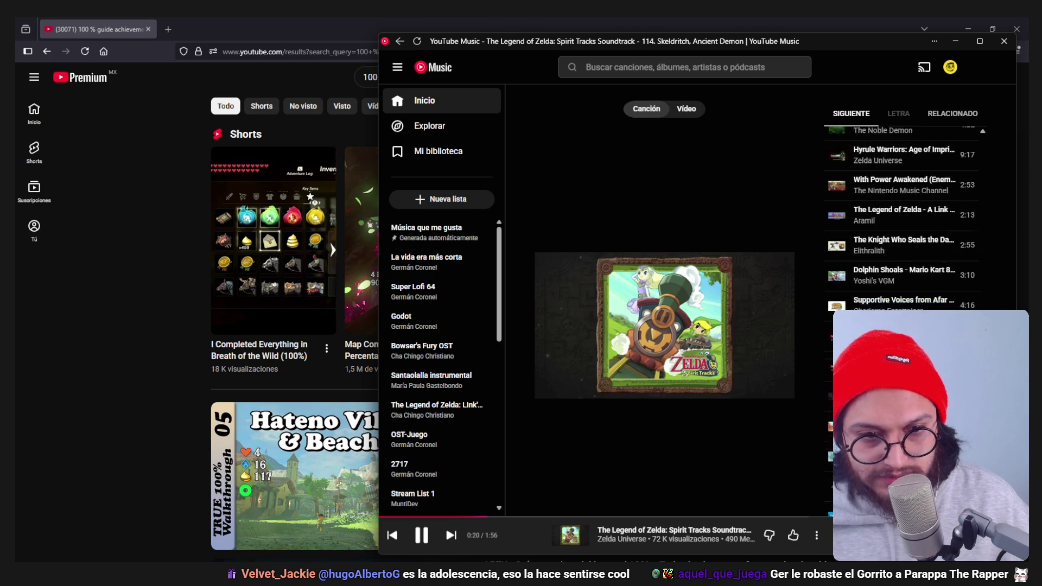
Search YouTube Music for 'wind waker ost' and hide the player behind the YouTube results.
click(696, 70)
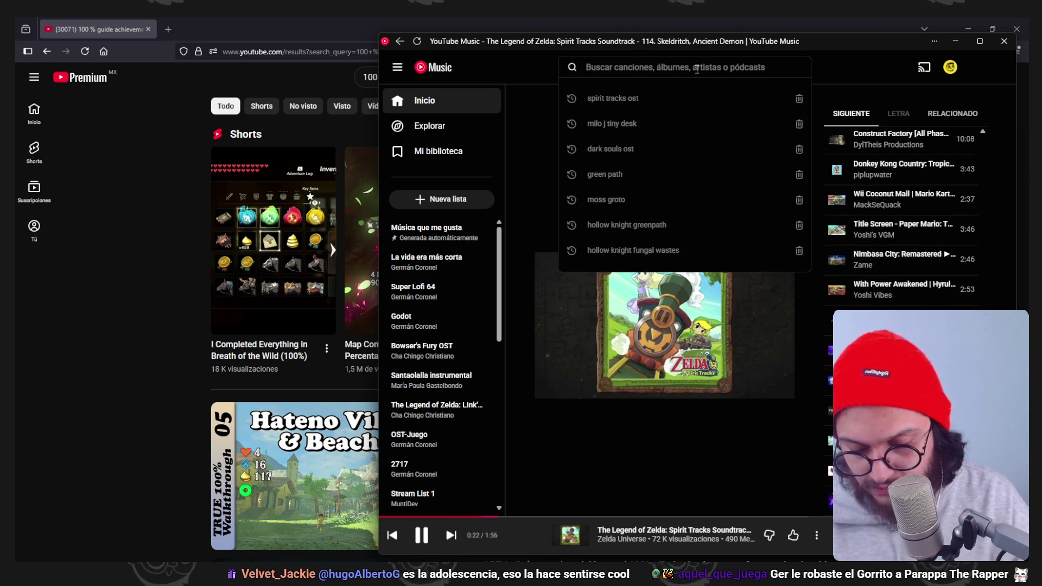
text(wind waker ost)
key(Return)
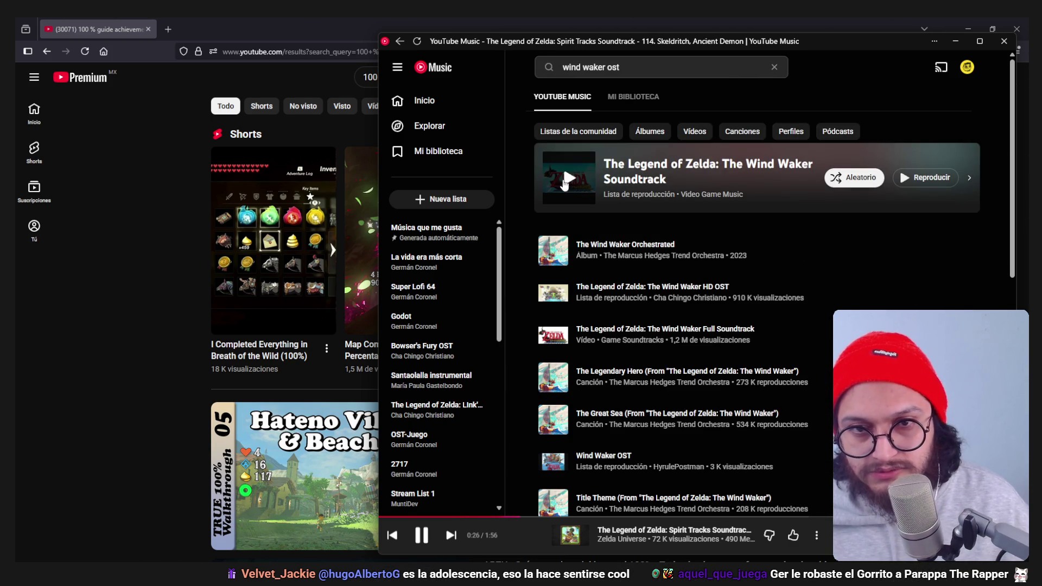
click(966, 35)
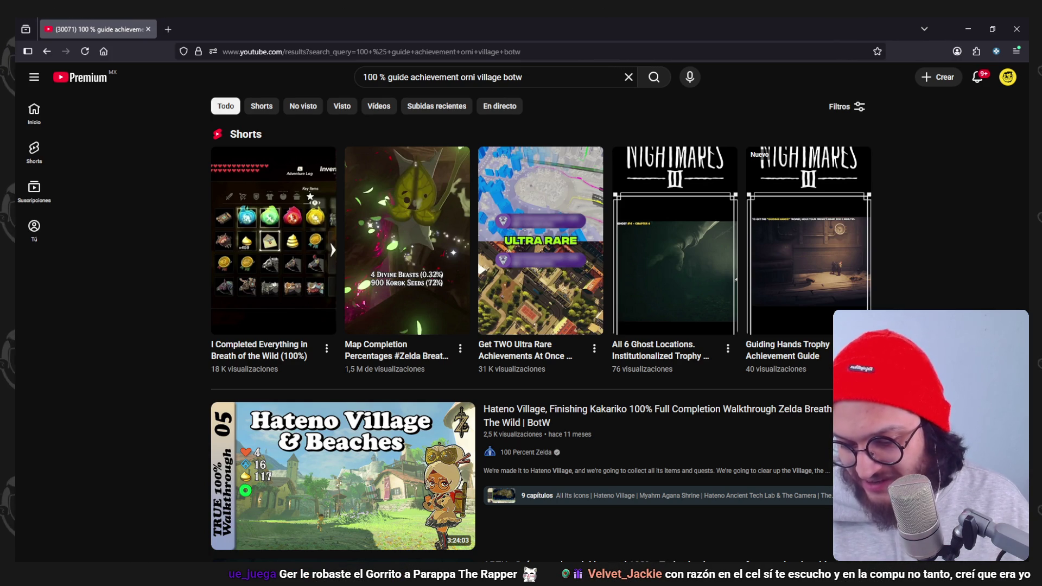
scroll(886, 260, down, 2)
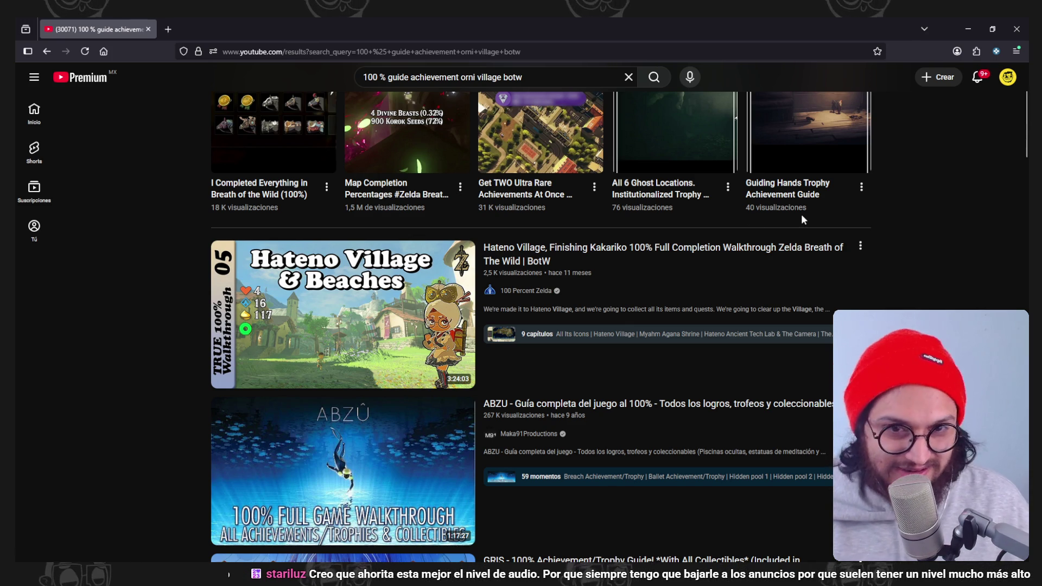
scroll(883, 269, down, 1)
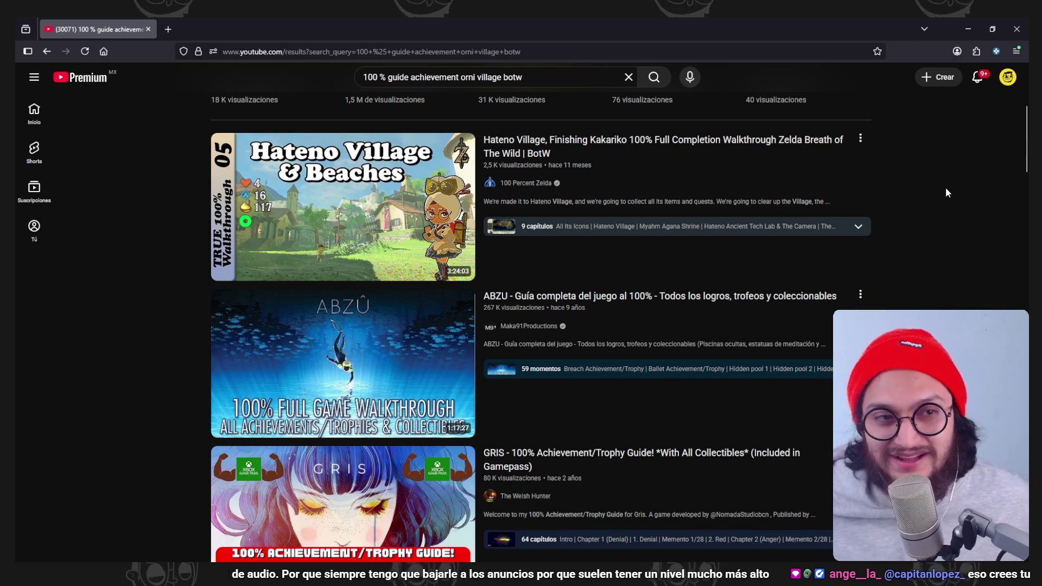
scroll(946, 187, up, 3)
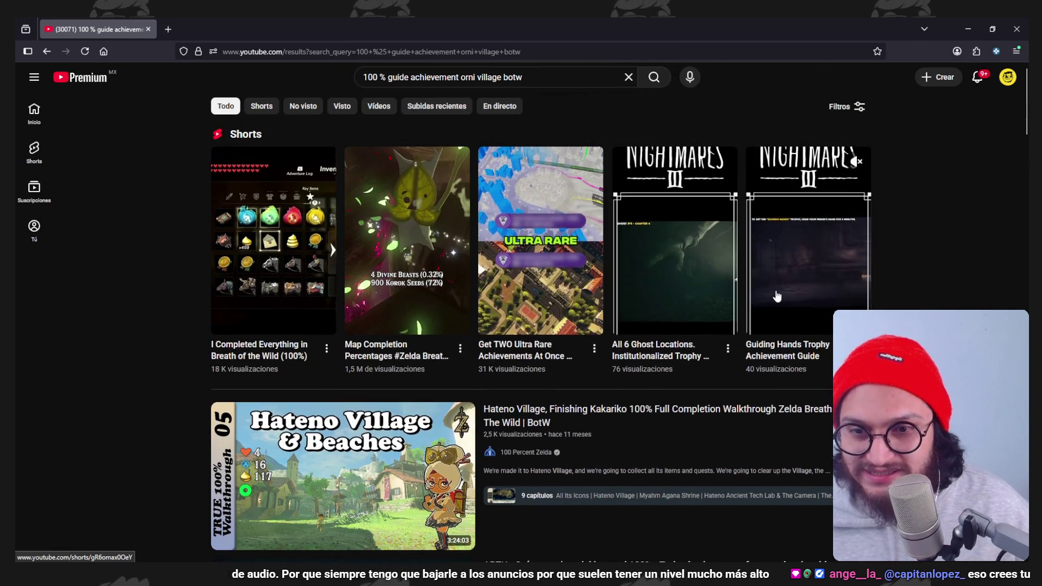
scroll(777, 289, down, 5)
scroll(776, 290, down, 3)
scroll(776, 295, down, 2)
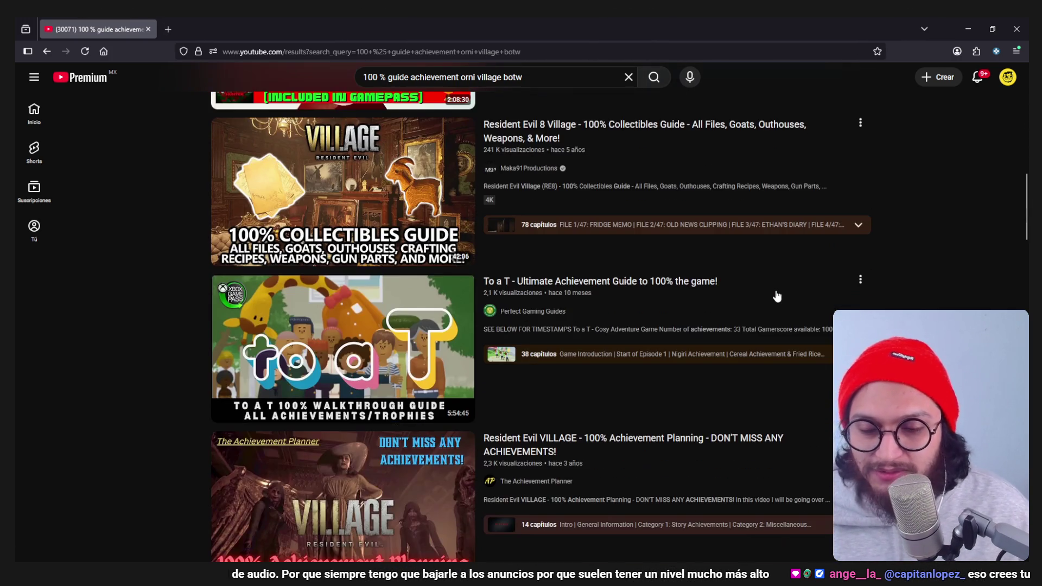
scroll(776, 296, down, 2)
scroll(776, 295, down, 3)
scroll(775, 296, down, 4)
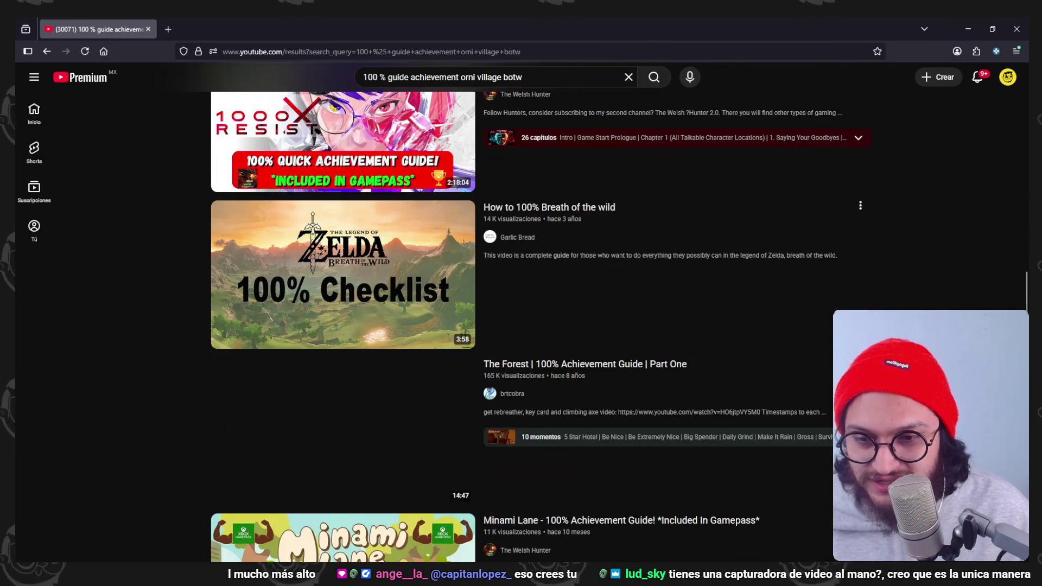
scroll(777, 296, up, 4)
scroll(776, 296, up, 4)
scroll(776, 295, up, 5)
scroll(468, 330, up, 3)
scroll(468, 330, up, 2)
scroll(468, 330, down, 1)
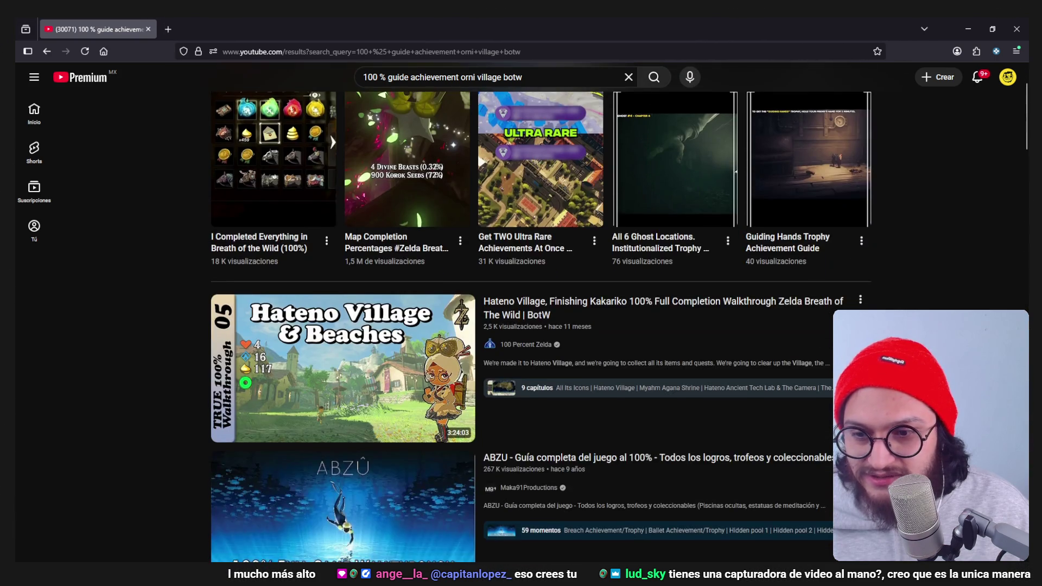
scroll(468, 330, up, 1)
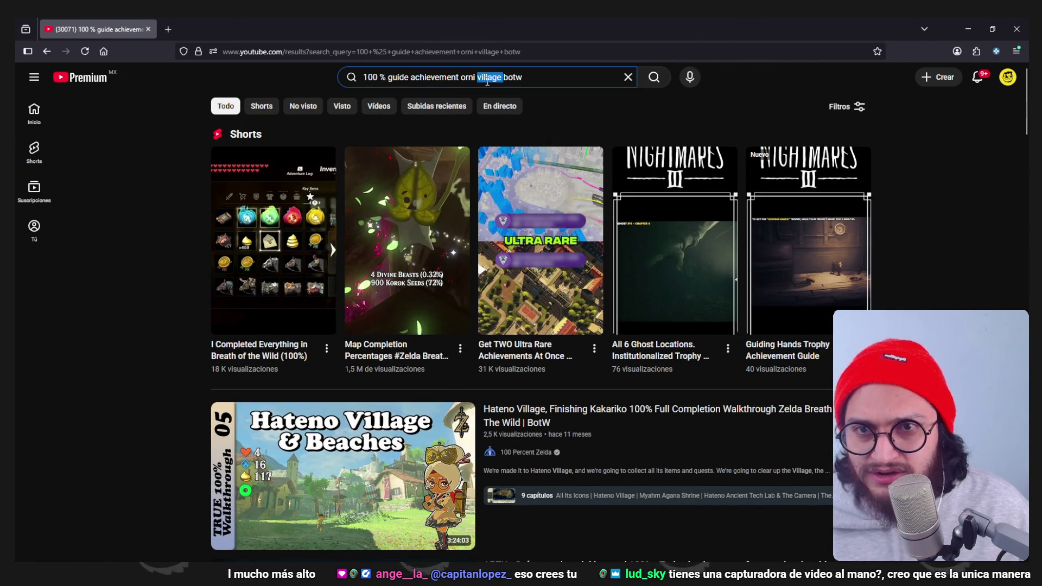
Rework the YouTube search into 'botw orni village walkthrough' and run it.
key(BackSpace)
key(Return)
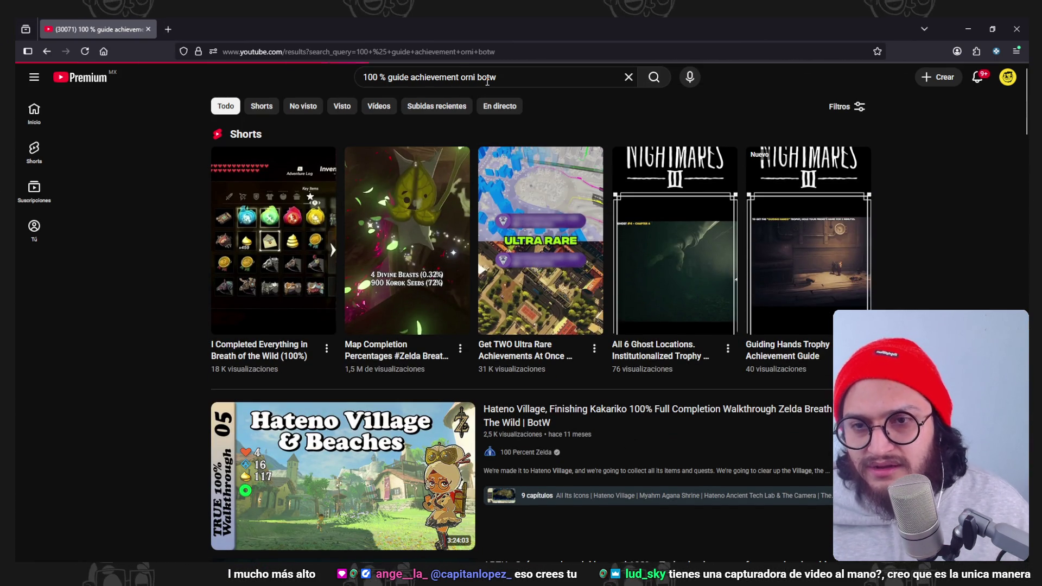
scroll(934, 241, down, 5)
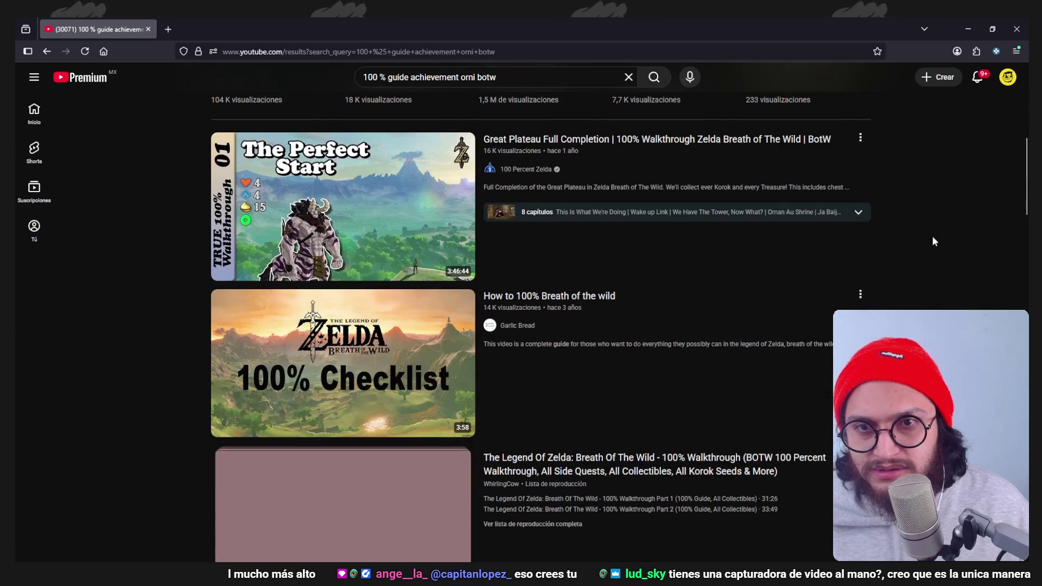
scroll(961, 306, down, 3)
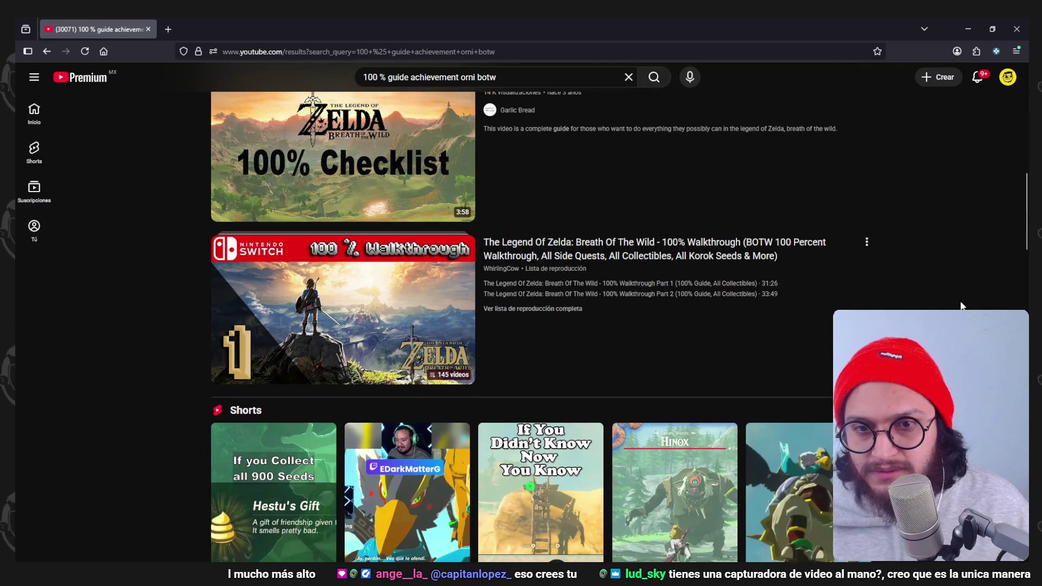
scroll(961, 306, down, 3)
scroll(961, 306, down, 4)
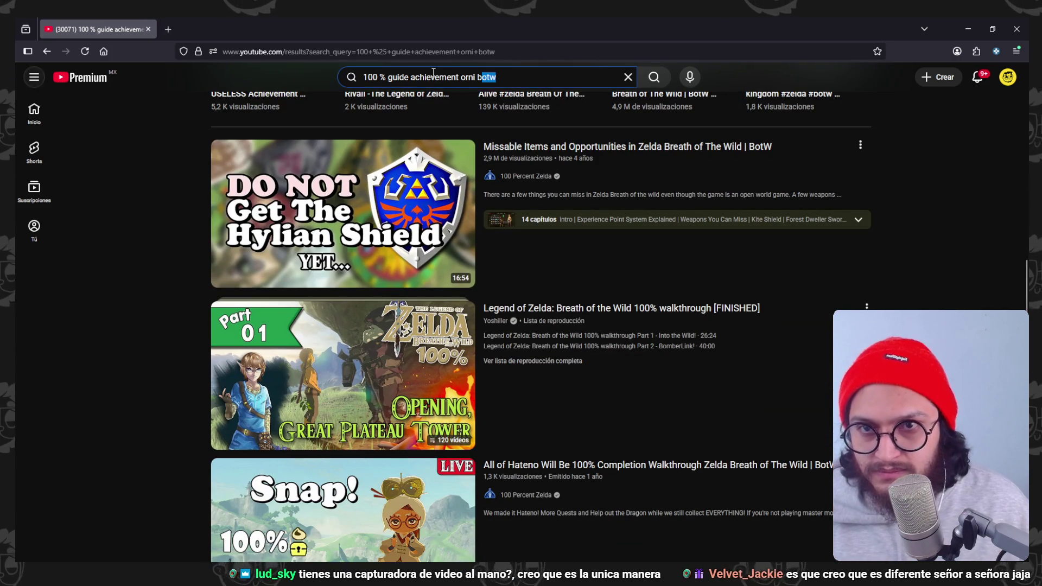
triple_click(408, 77)
text(botw orni)
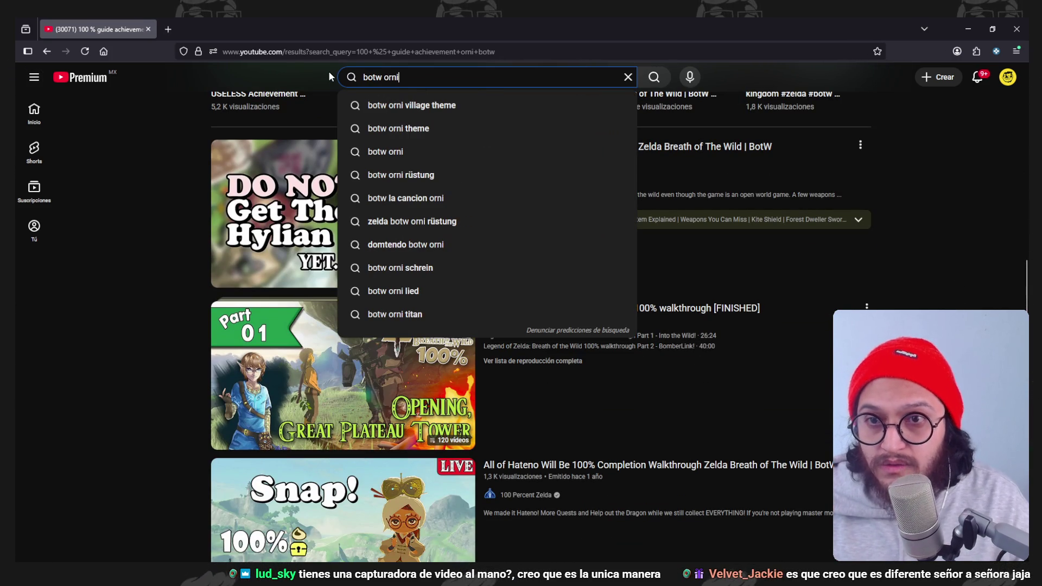
key(Down)
key(BackSpace)
key(BackSpace)
key(BackSpace)
key(BackSpace)
text(walkthrough)
key(Return)
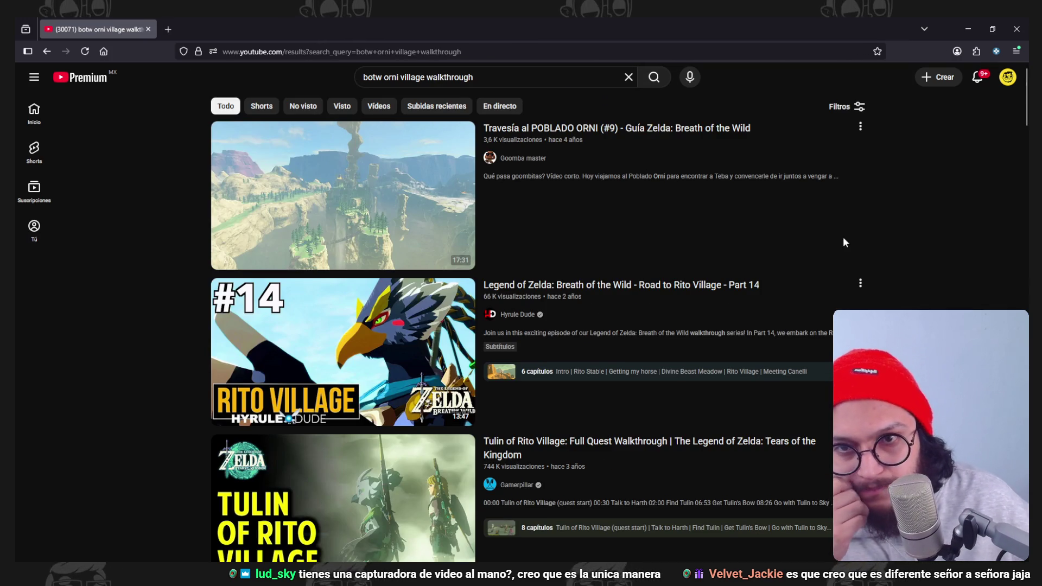
Play the Travesía al Poblado Orni walkthrough and skip ahead to about 3:23.
click(389, 207)
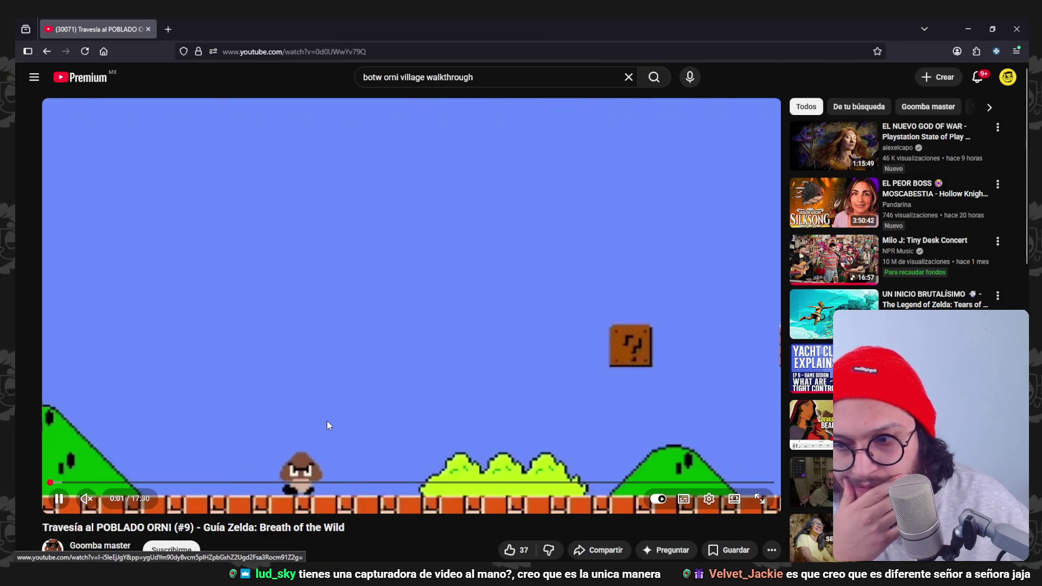
key(l)
key(l)
key(l)
key(l)
key(l)
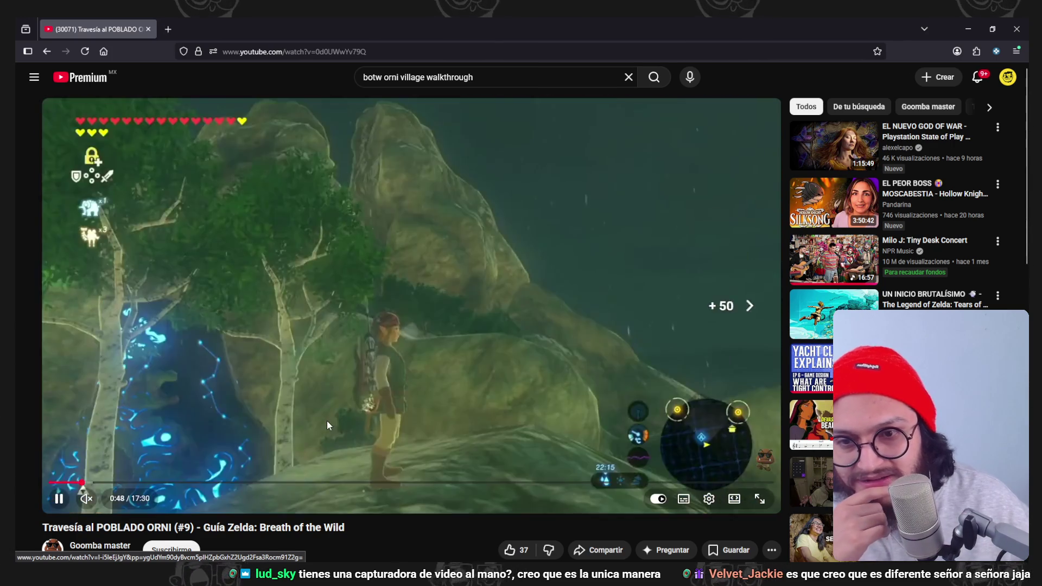
key(l)
key(l)
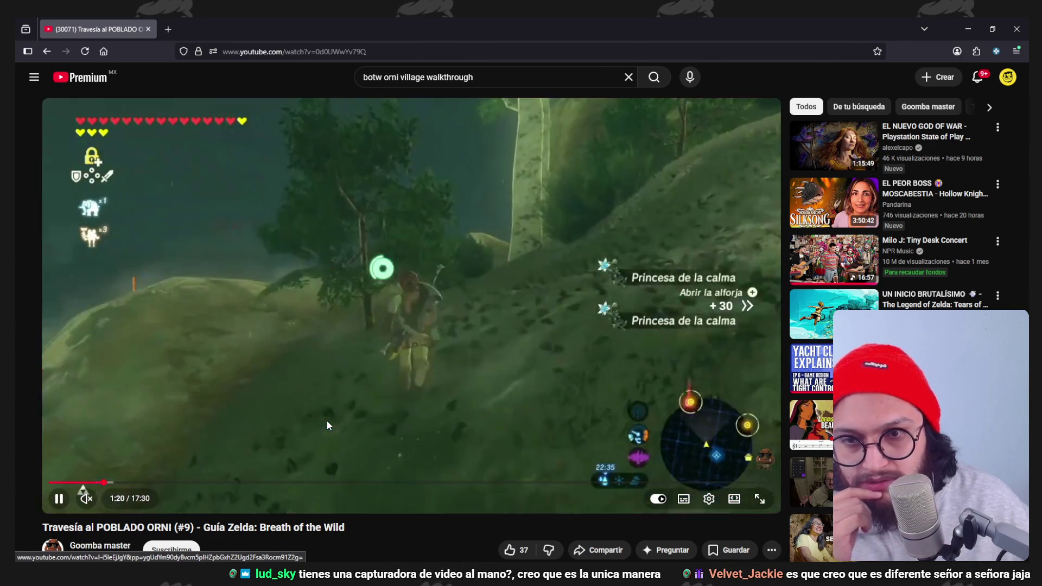
key(Right)
key(Right)
key(Right)
key(Right)
key(Right)
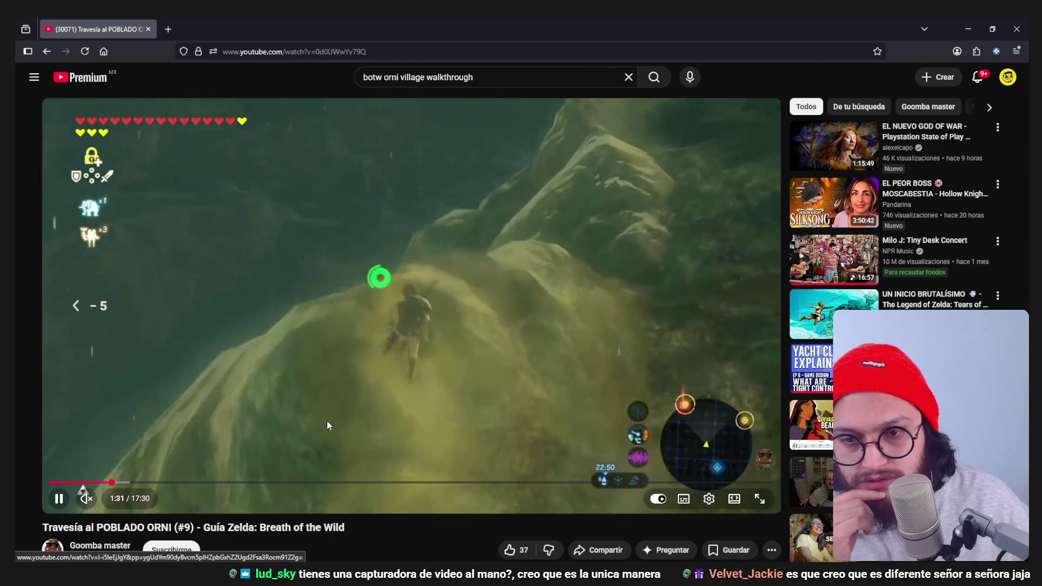
key(Right)
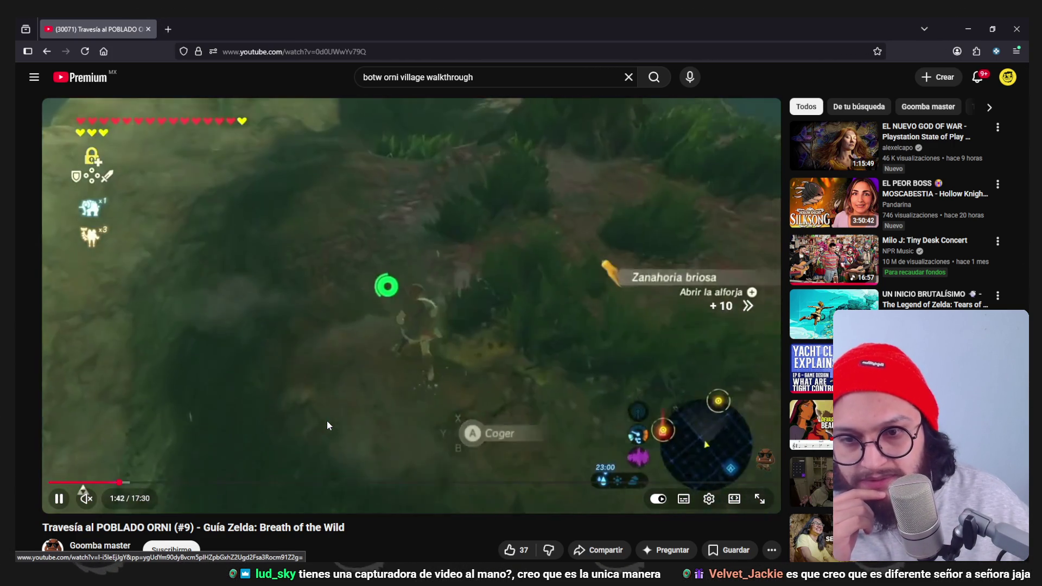
key(Right)
key(Right)
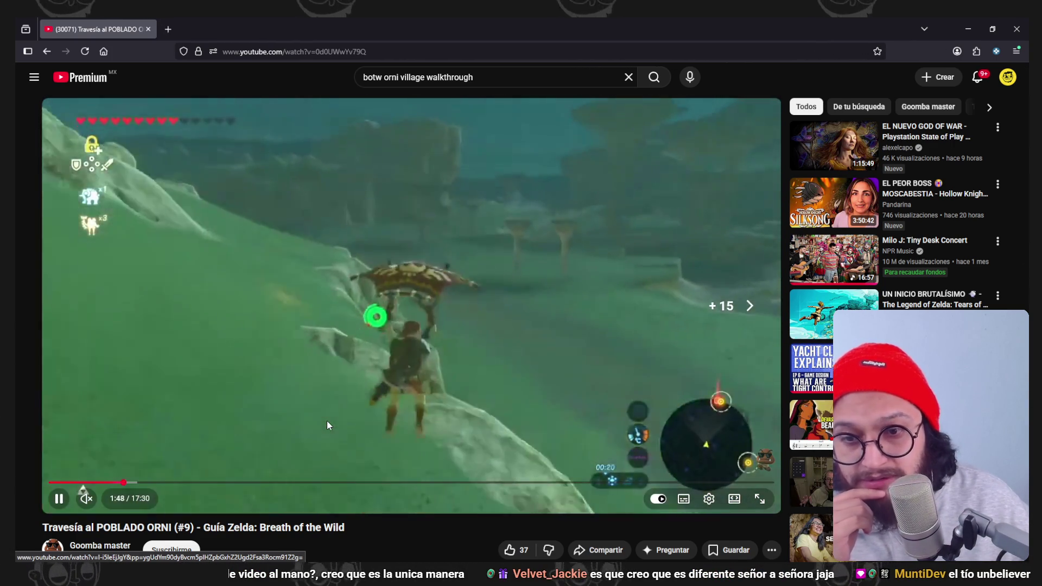
key(Right)
key(Right)
key(Right)
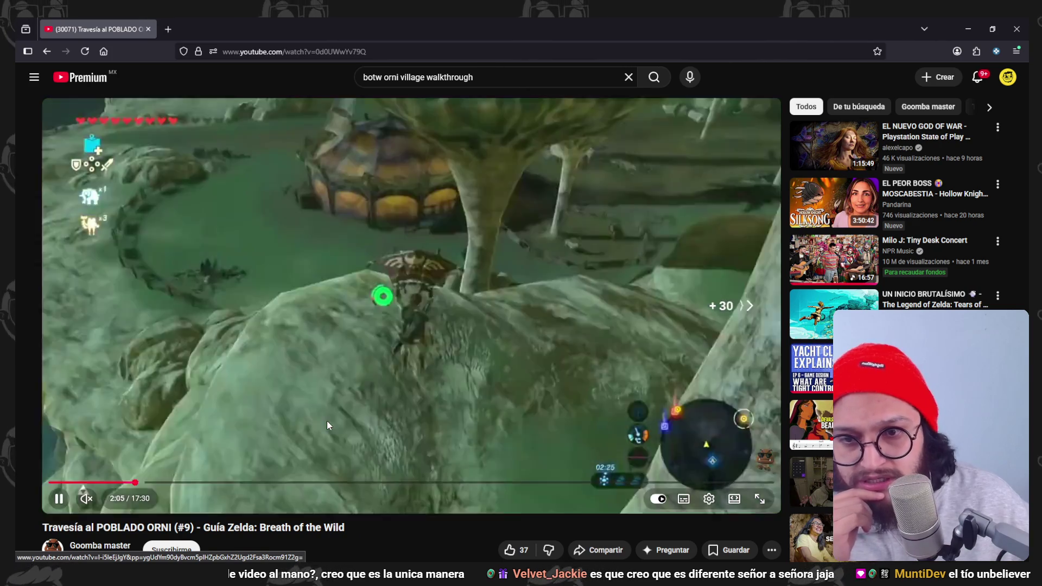
key(Right)
key(Left)
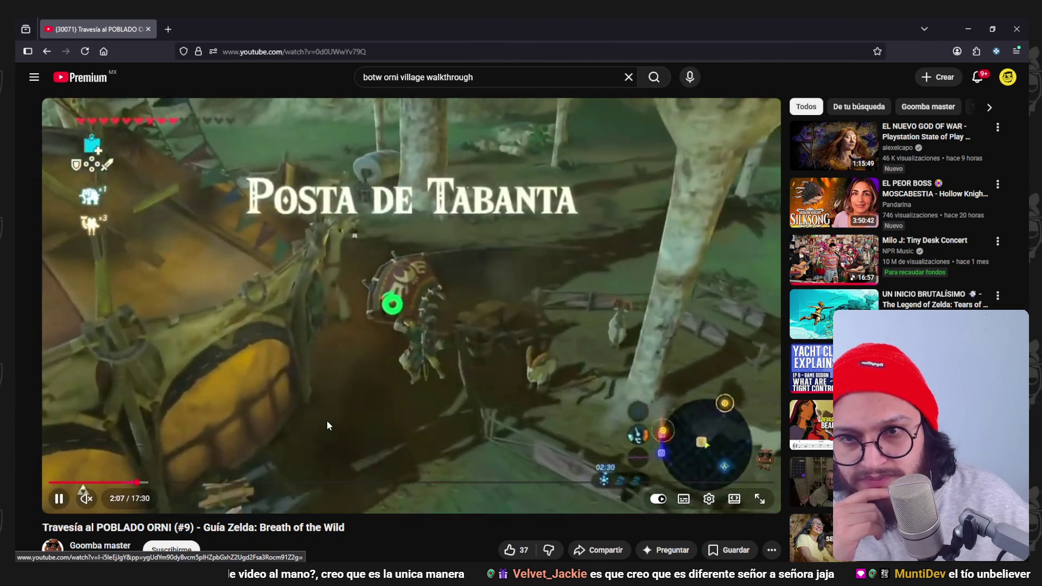
key(Right)
key(Right)
key(Right)
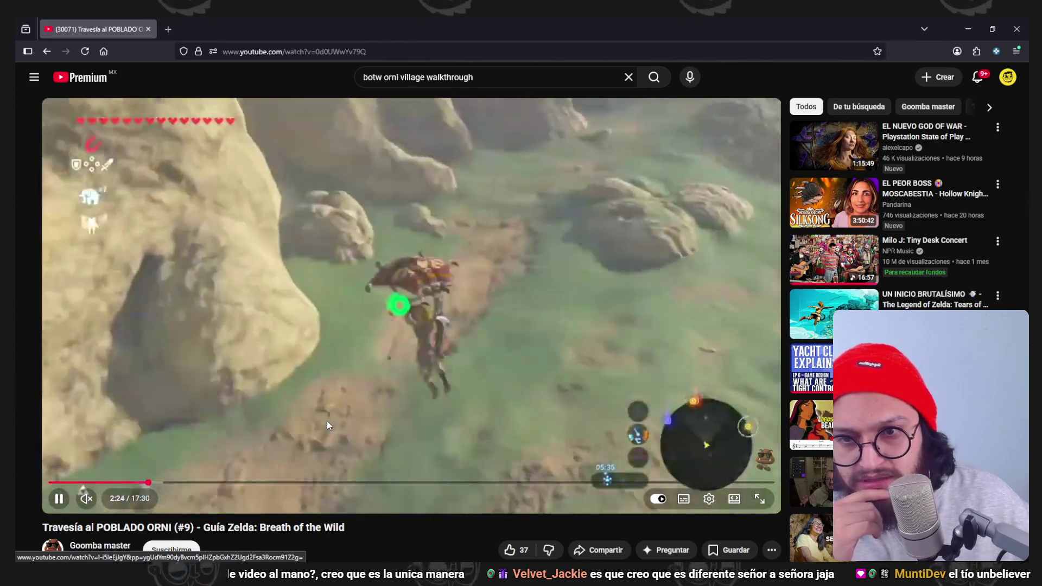
key(Right)
key(Right)
key(Right)
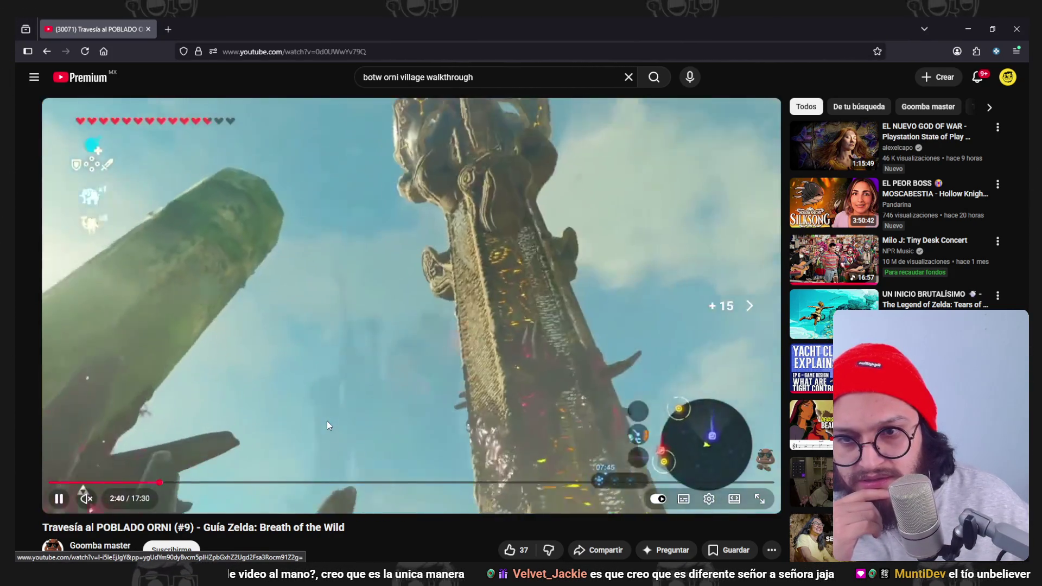
key(Right)
key(Right)
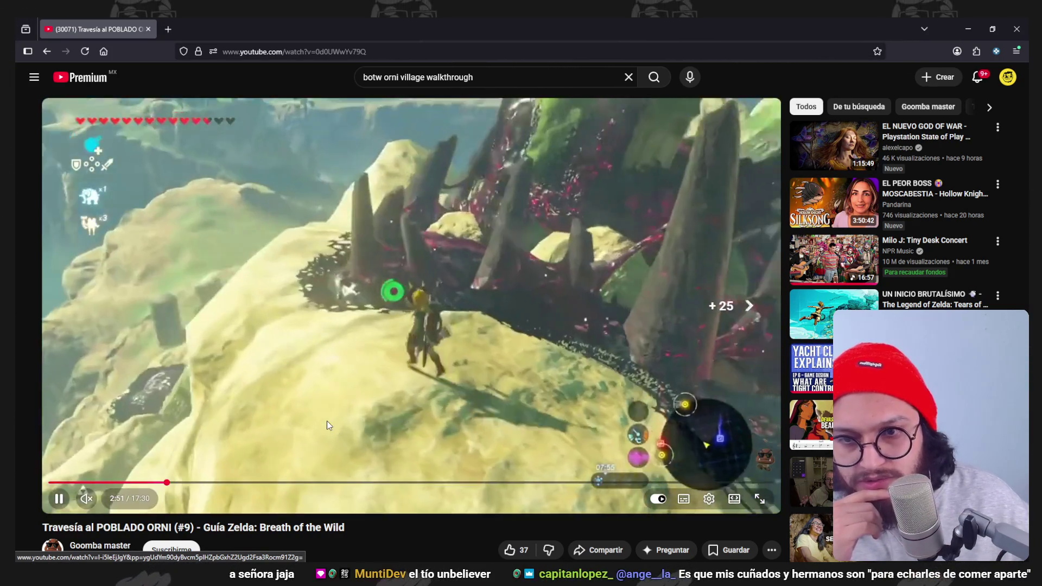
key(Right)
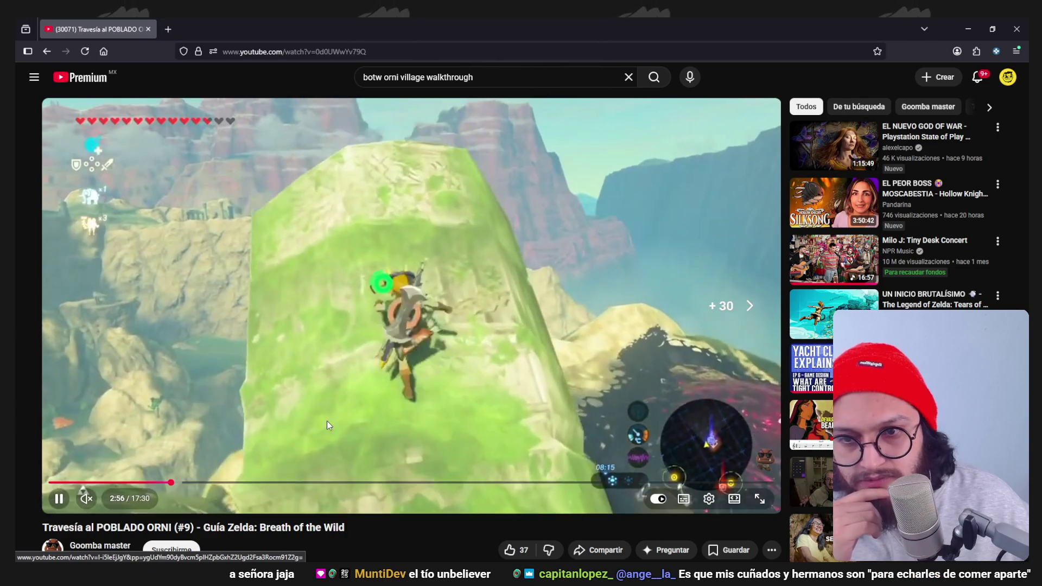
key(Right)
key(Right)
key(Right)
key(Right)
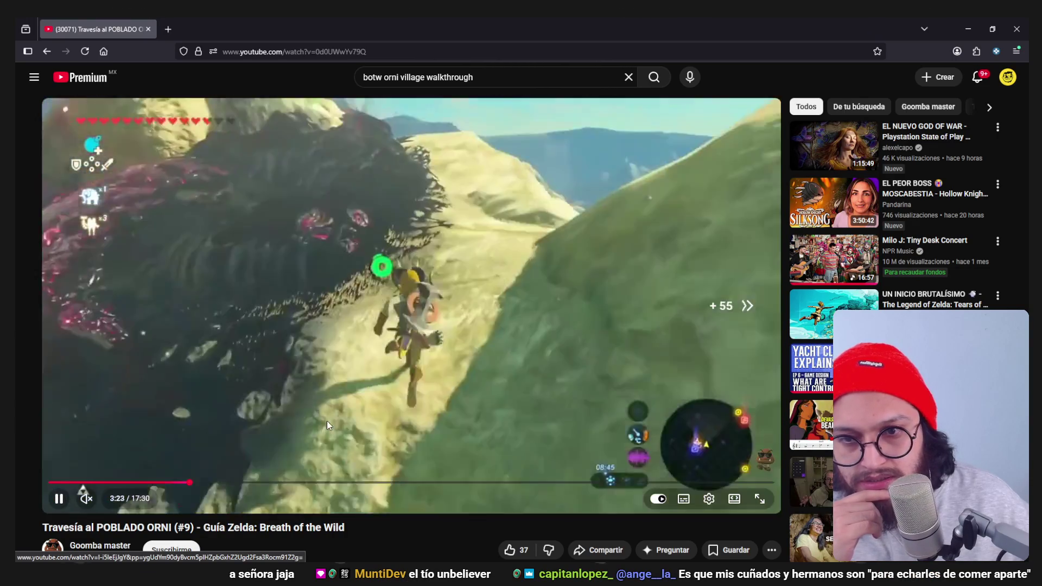
key(Right)
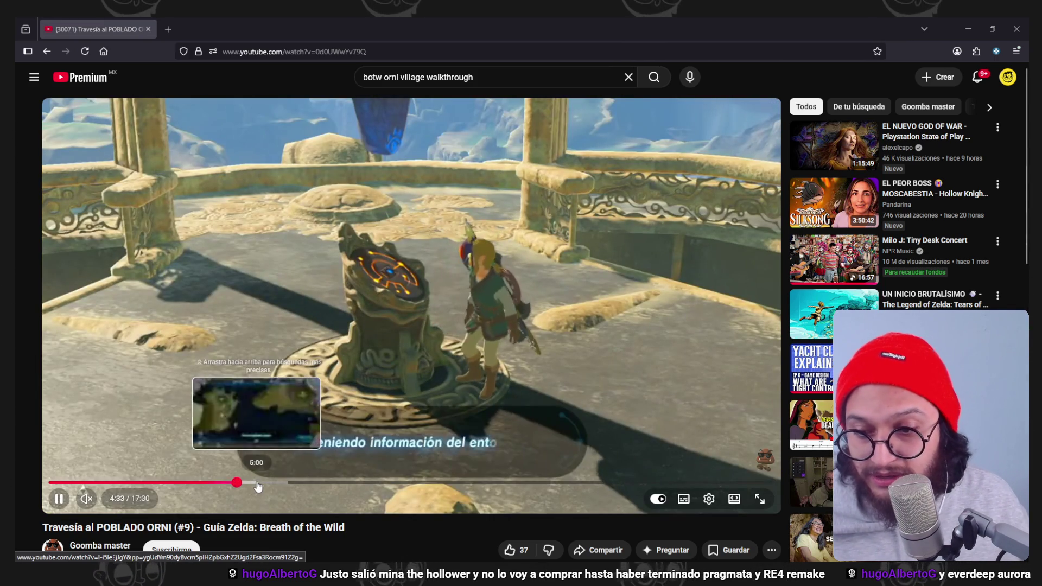
Scrub the walkthrough ahead past the five-minute mark to around 6:39–7:00.
drag(257, 487, 277, 486)
mouse_move(411, 294)
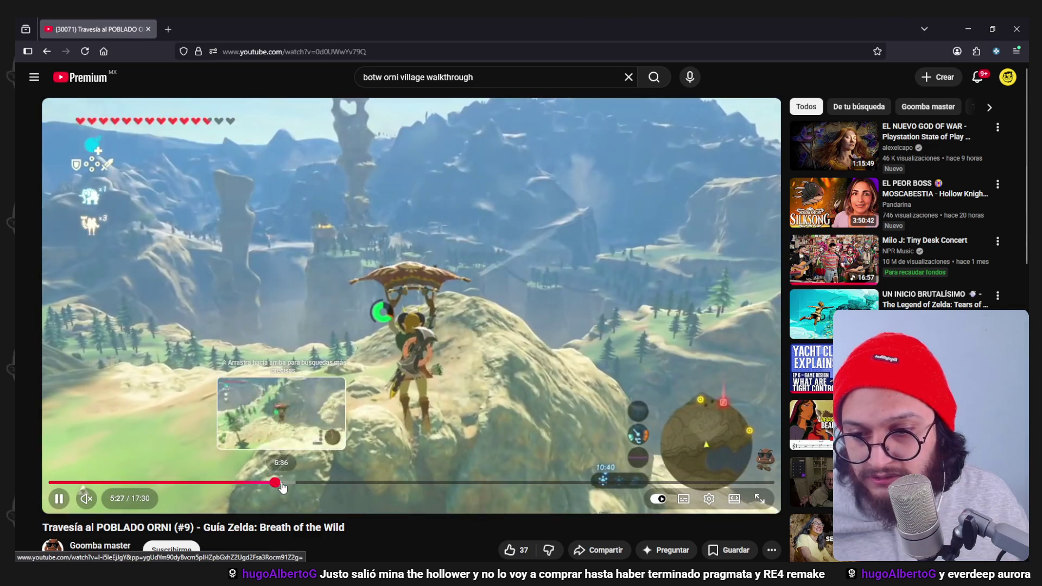
click(281, 486)
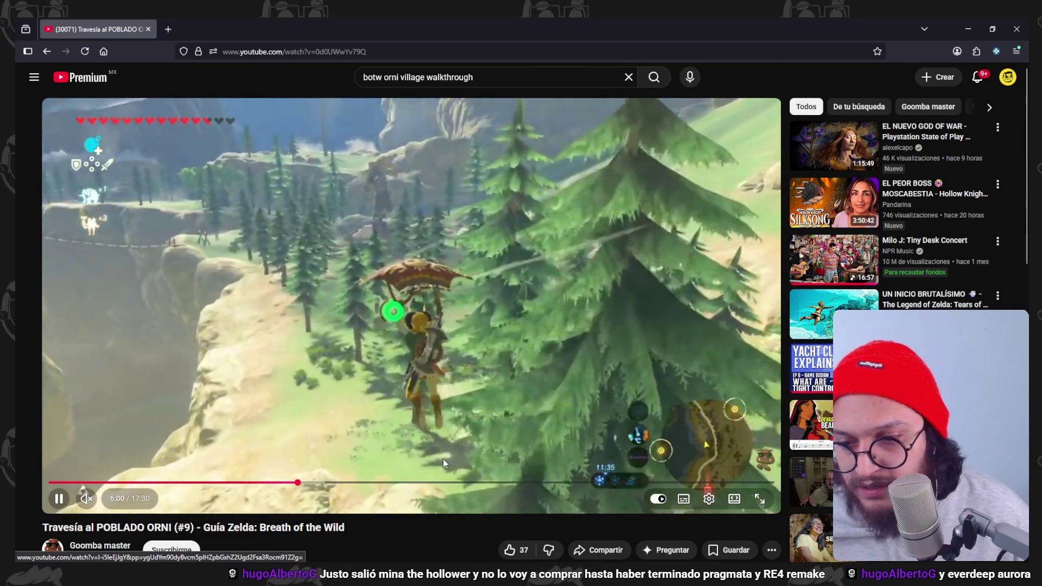
click(311, 483)
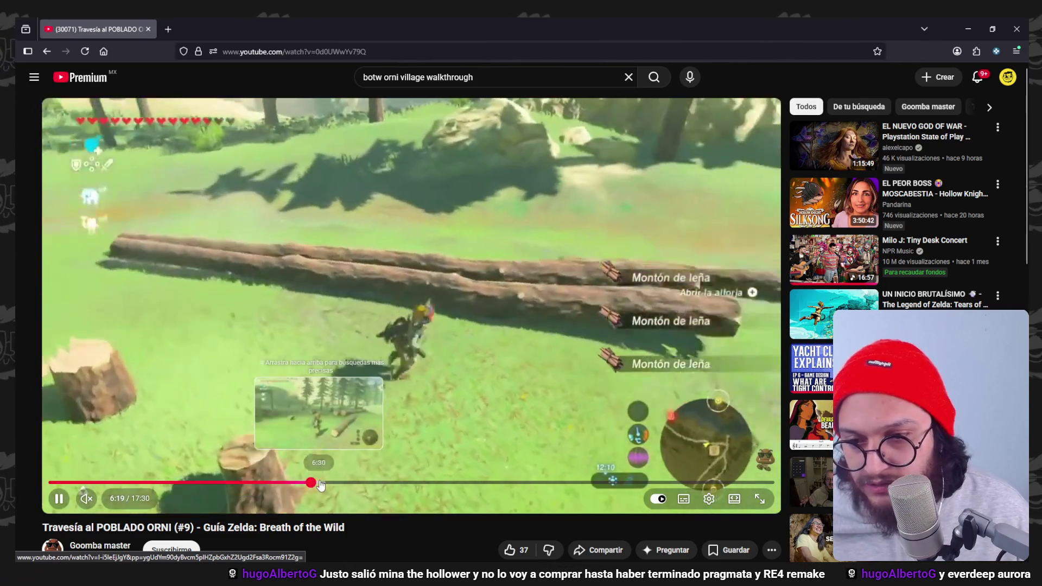
click(341, 484)
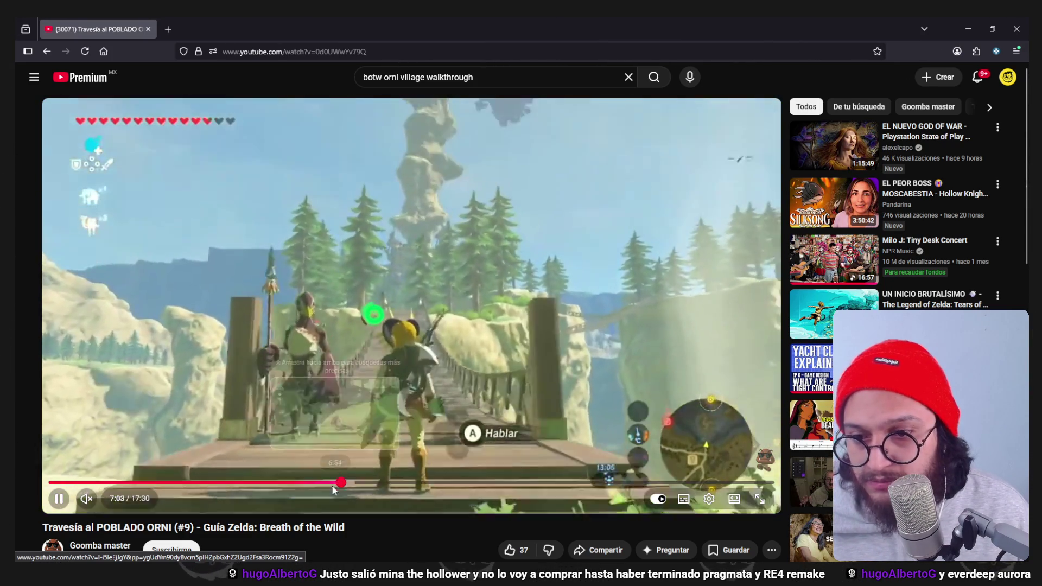
drag(366, 484, 326, 485)
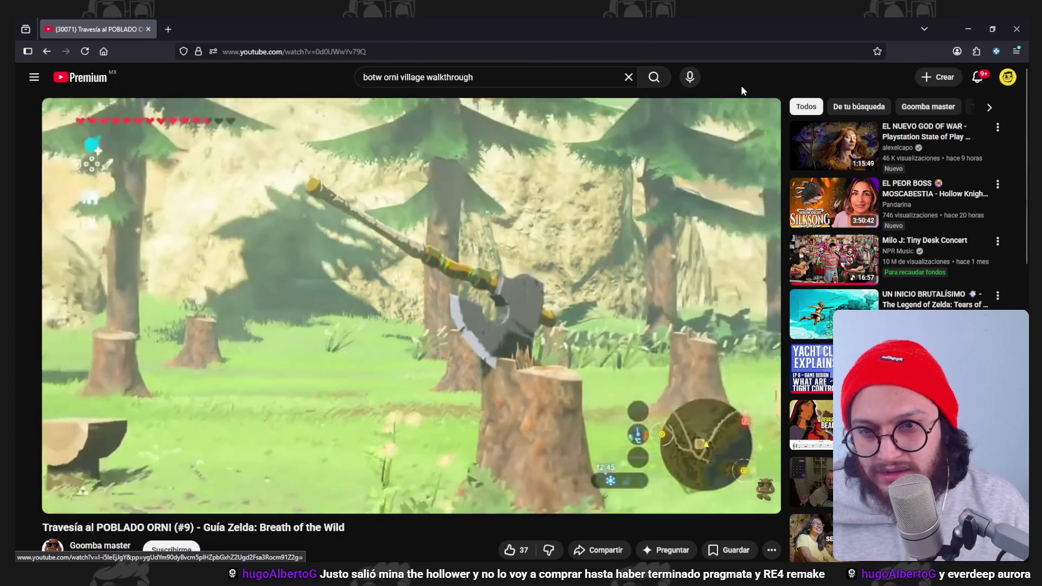
key(l)
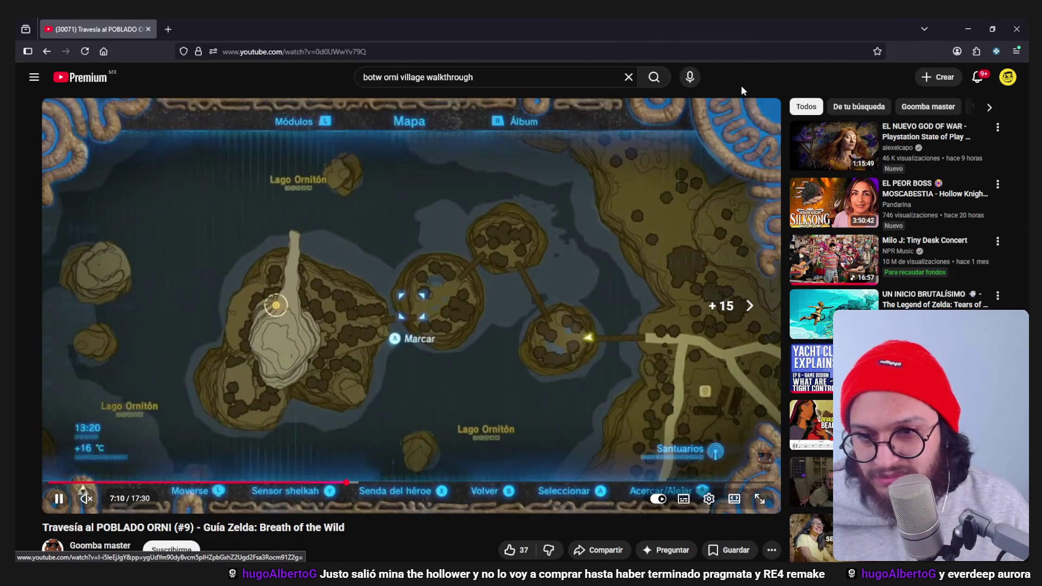
key(Left)
key(l)
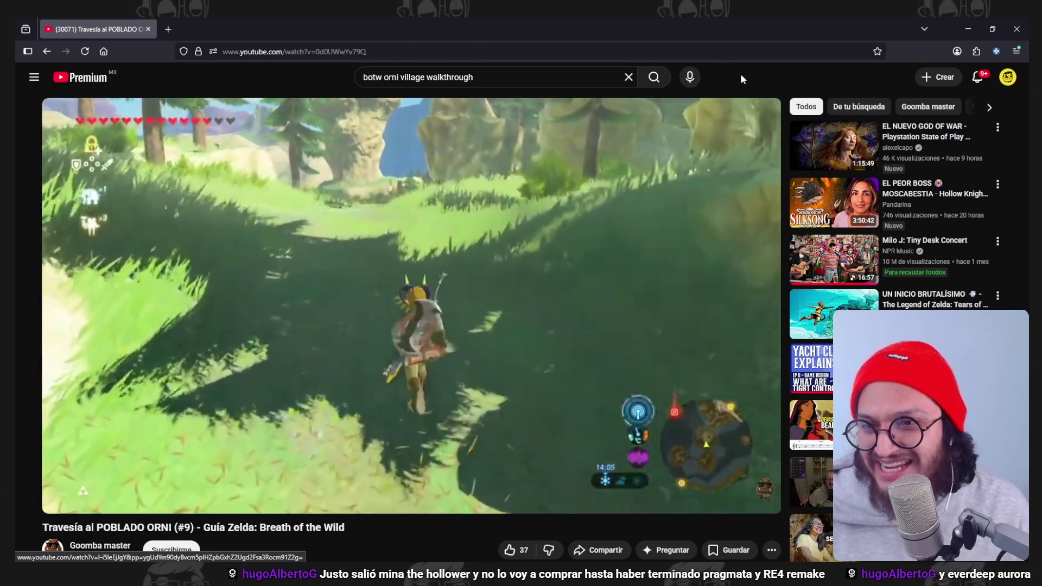
Skip on to about 9:57, pause the video, and select the address bar for a new search.
key(Right)
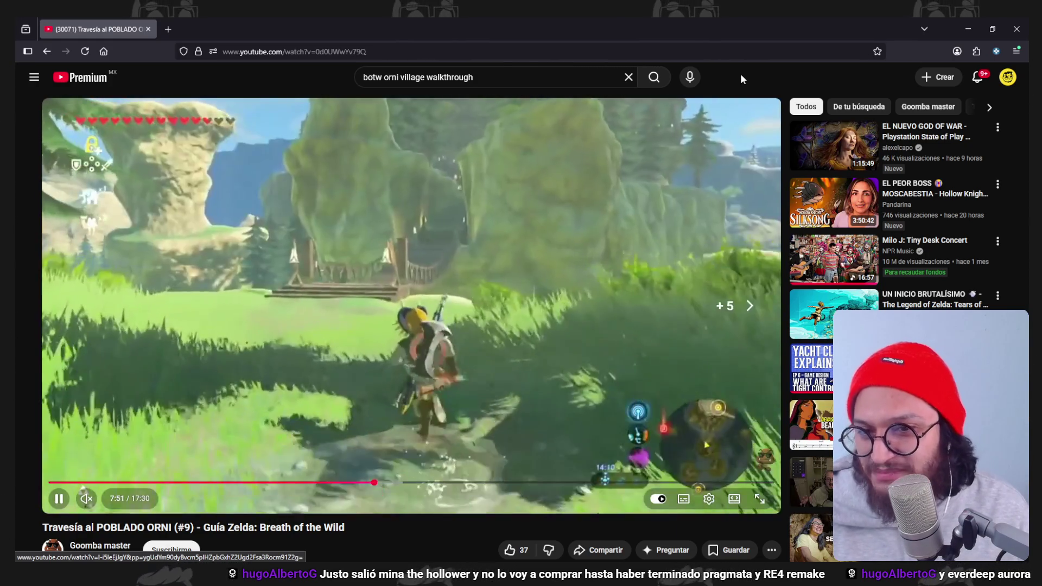
key(Right)
key(Right)
key(Right)
key(Right)
key(Right)
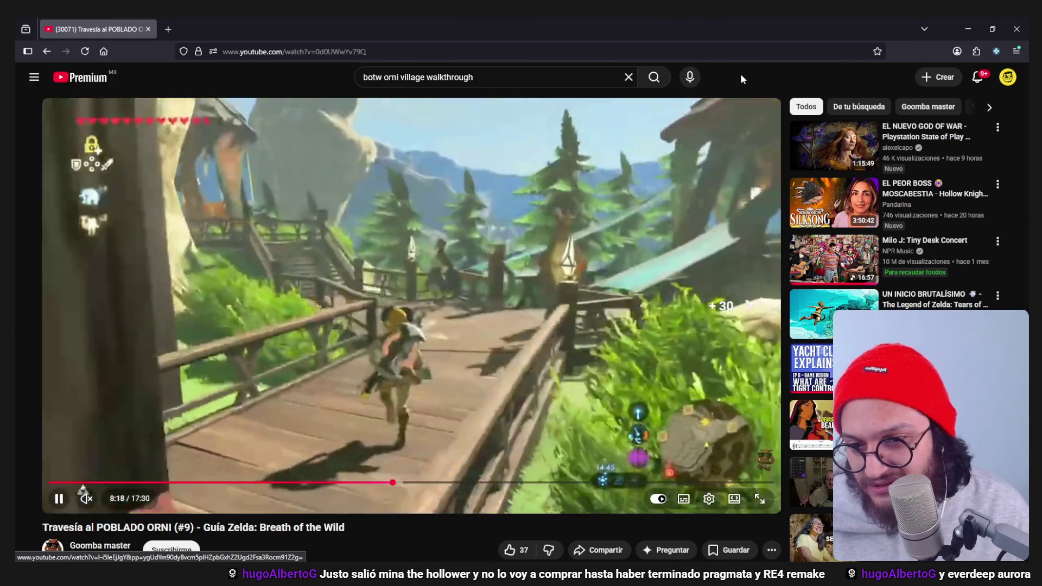
key(Right)
key(Right)
key(Left)
key(Left)
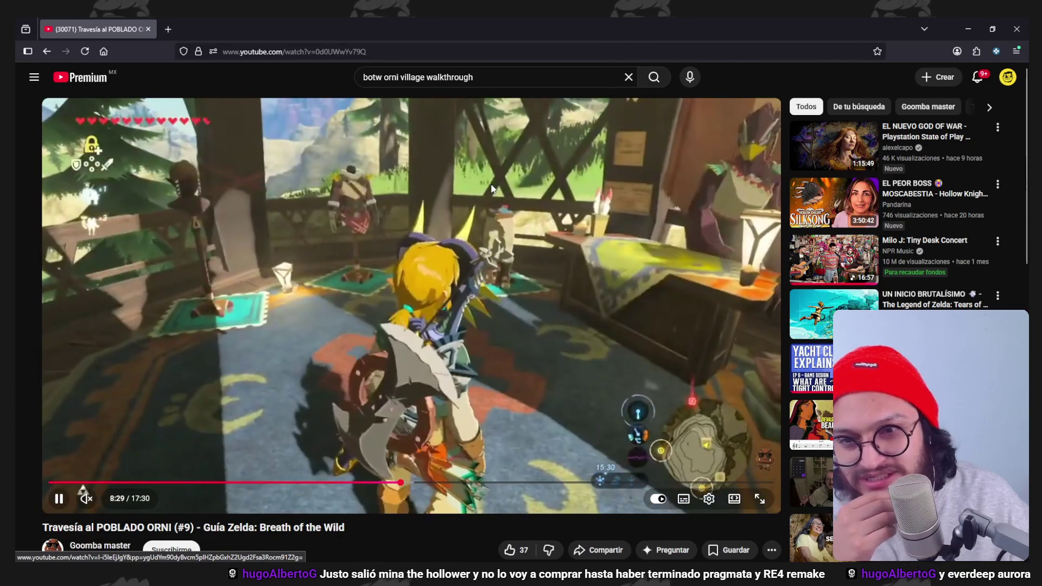
key(Right)
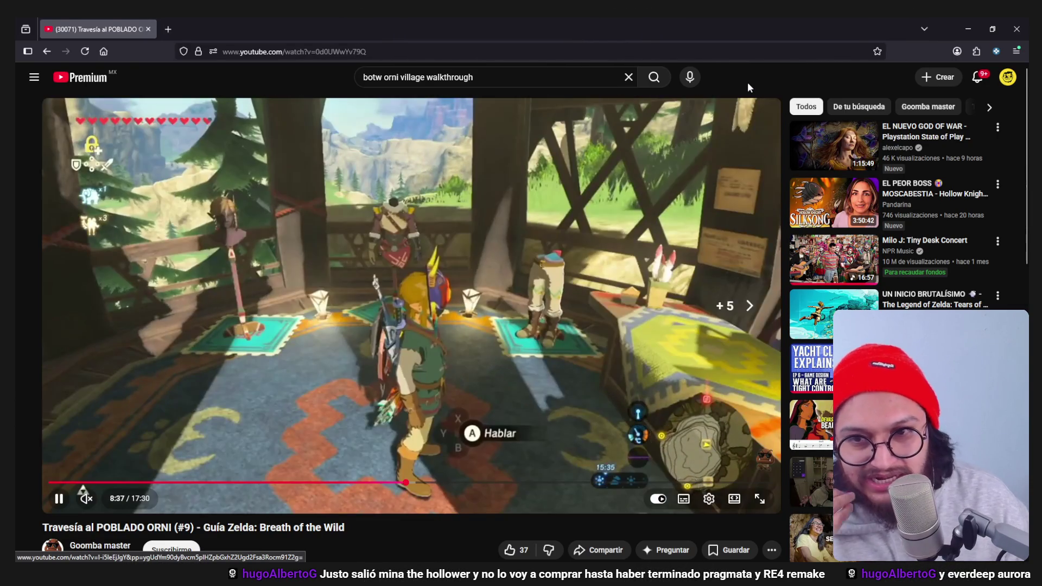
key(Right)
key(Right)
key(Right)
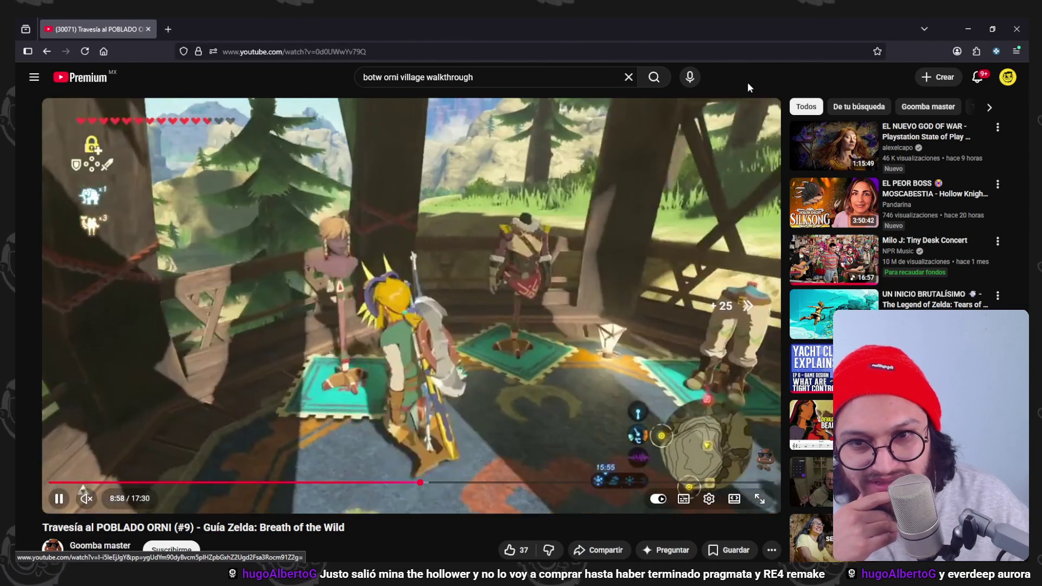
key(Right)
key(Right)
key(Right)
key(Right)
key(Right)
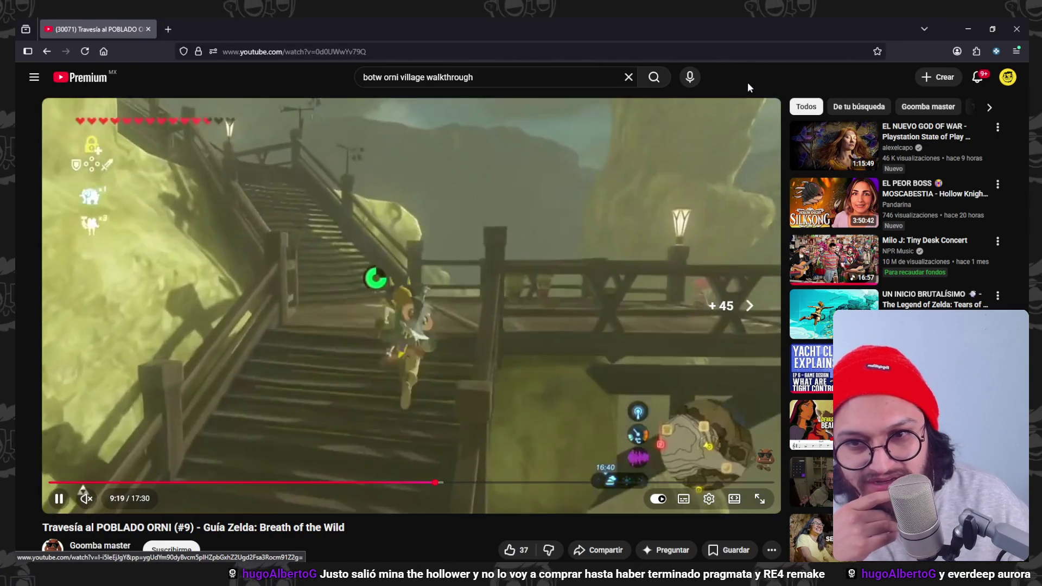
key(Right)
key(Right)
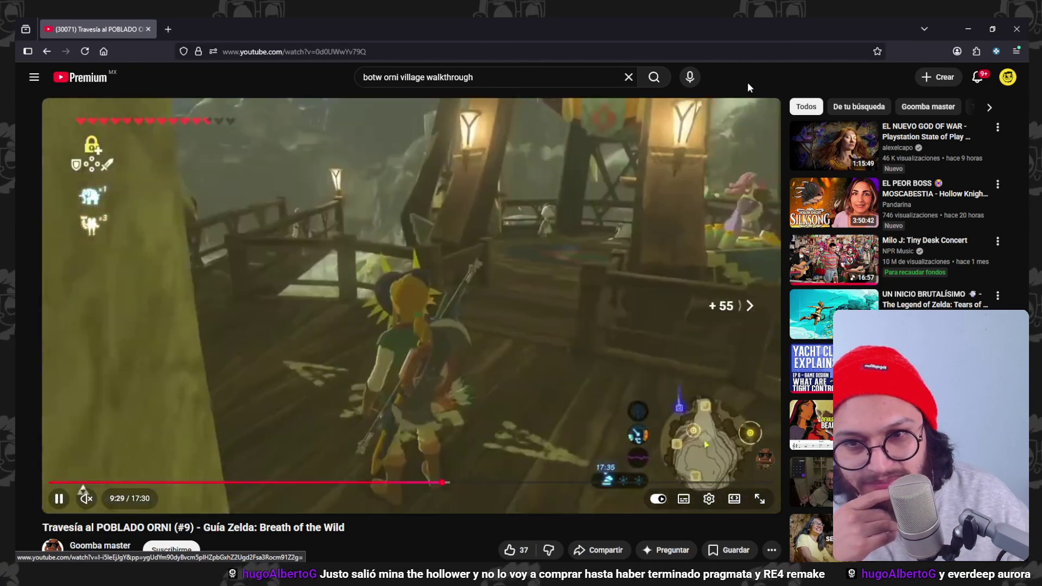
key(Right)
key(Right)
key(Right)
key(Right)
key(Right)
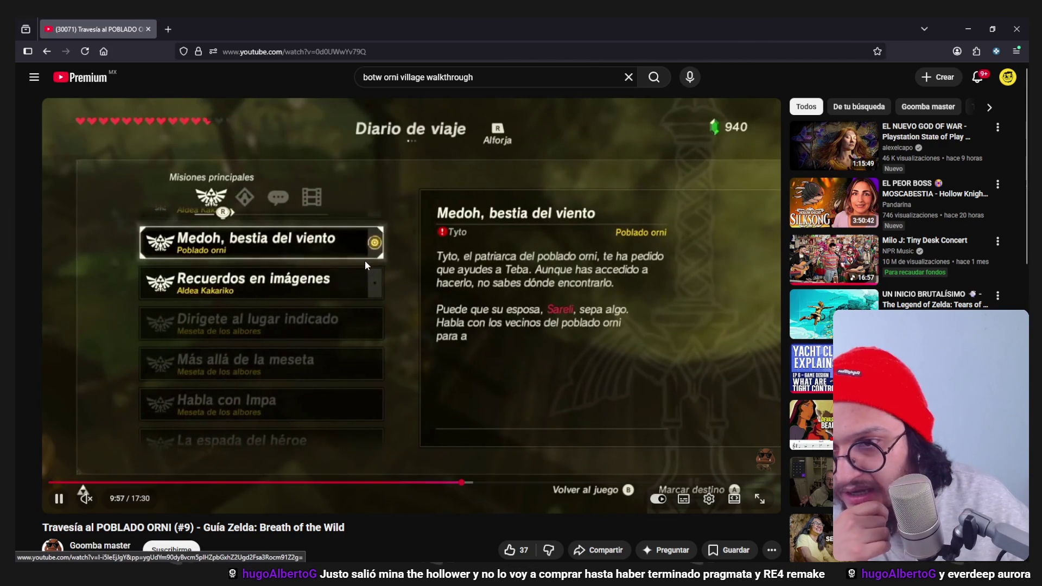
click(366, 261)
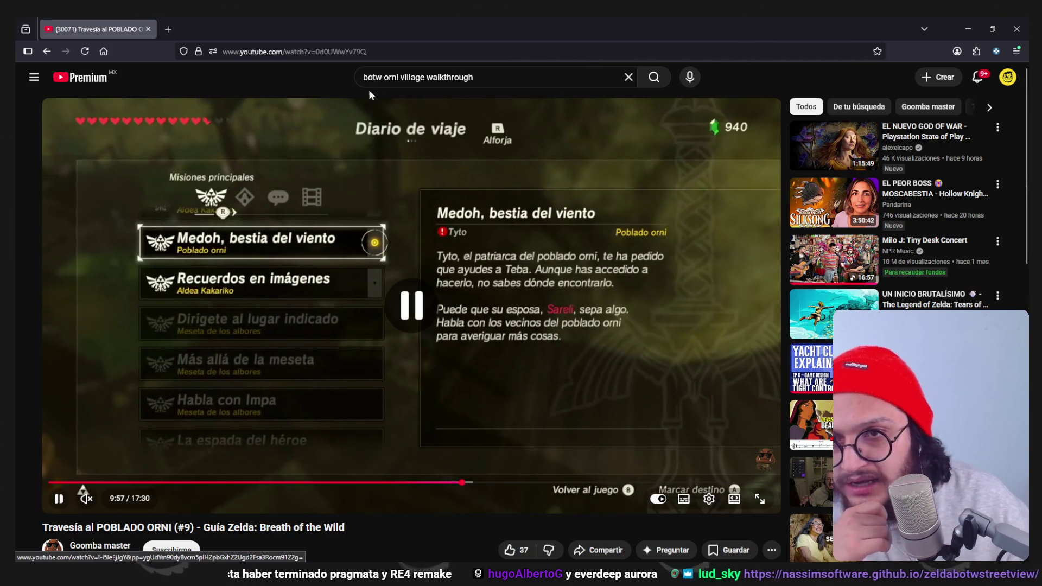
click(380, 52)
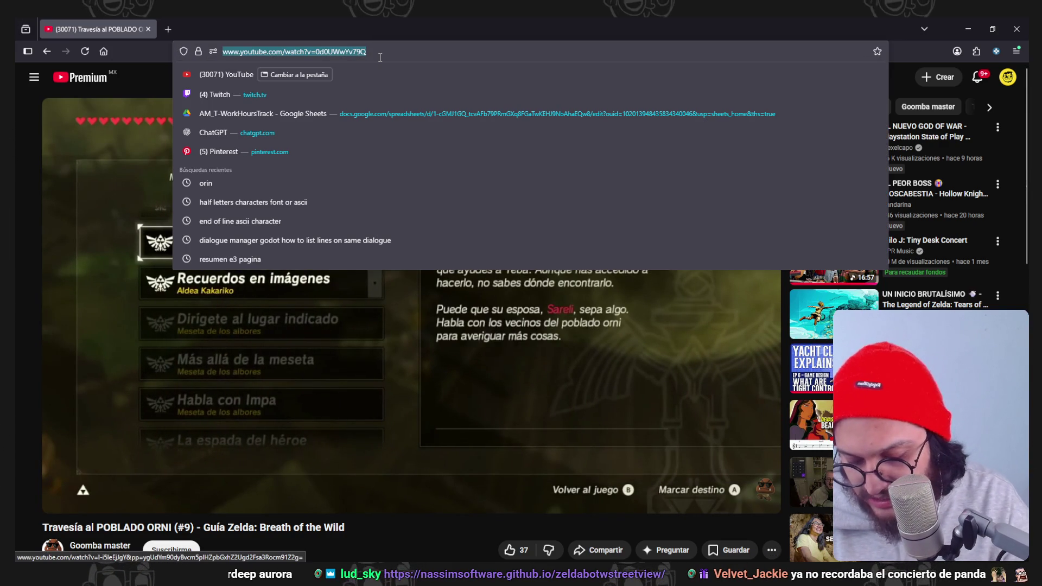
text(echos of wisdom orn)
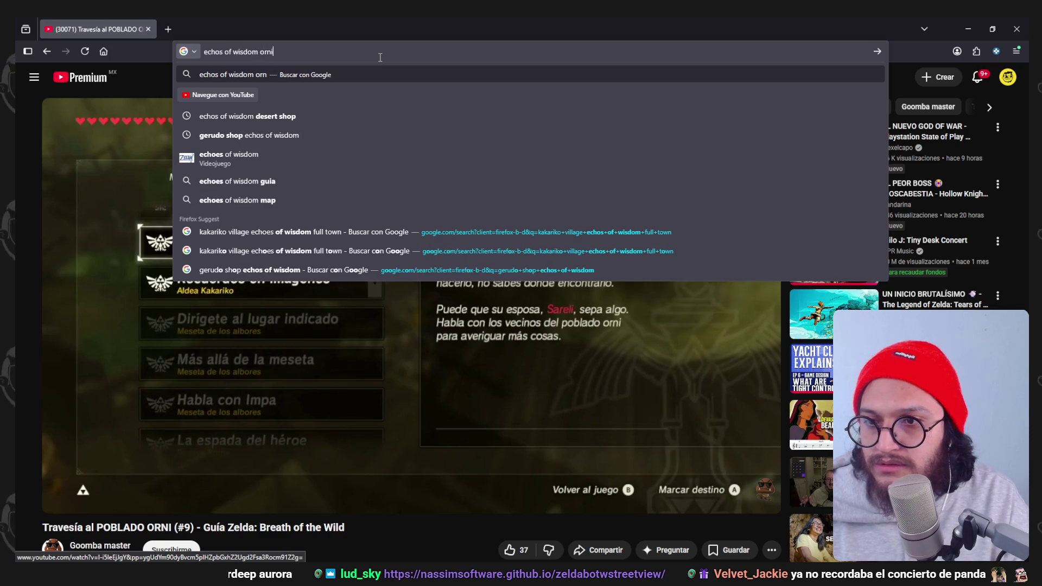
text(i )
text(e)
Search 'echos of wisdom orni village' and open Zelda Wiki's Locations in Echoes of Wisdom page.
key(Return)
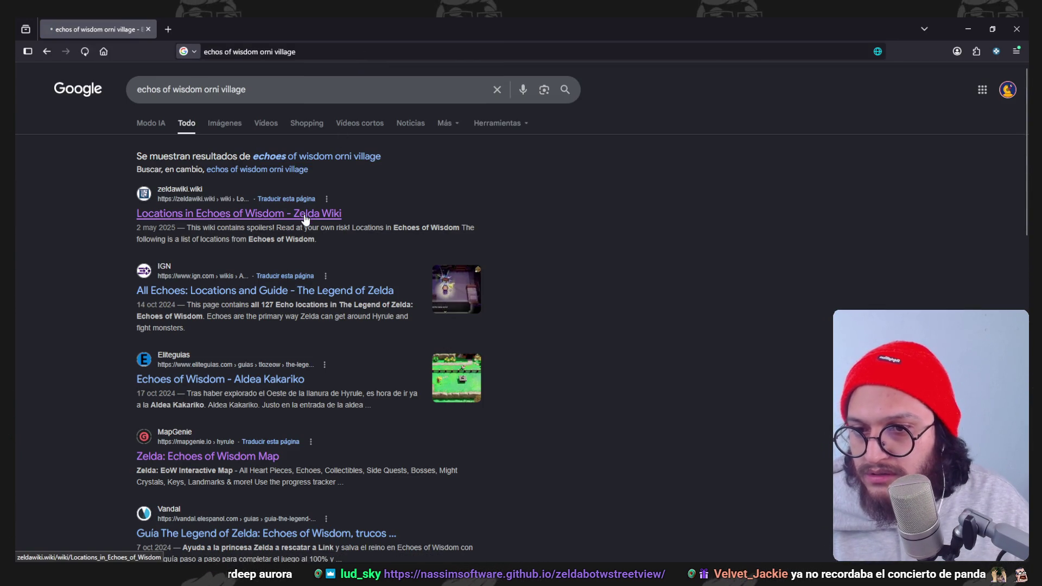
click(305, 215)
scroll(351, 220, down, 5)
scroll(334, 228, down, 5)
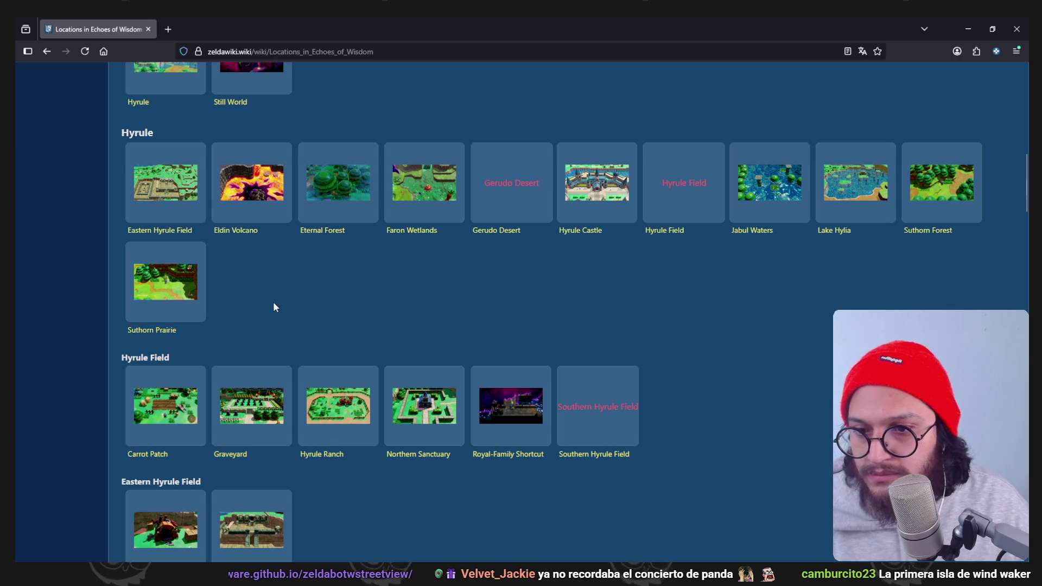
scroll(350, 341, down, 2)
Queue Hyrule Ranch, Seesyde Village and Zora River screenshots in background tabs, dismiss the ad, and show Hyrule Ranch.
middle_click(347, 242)
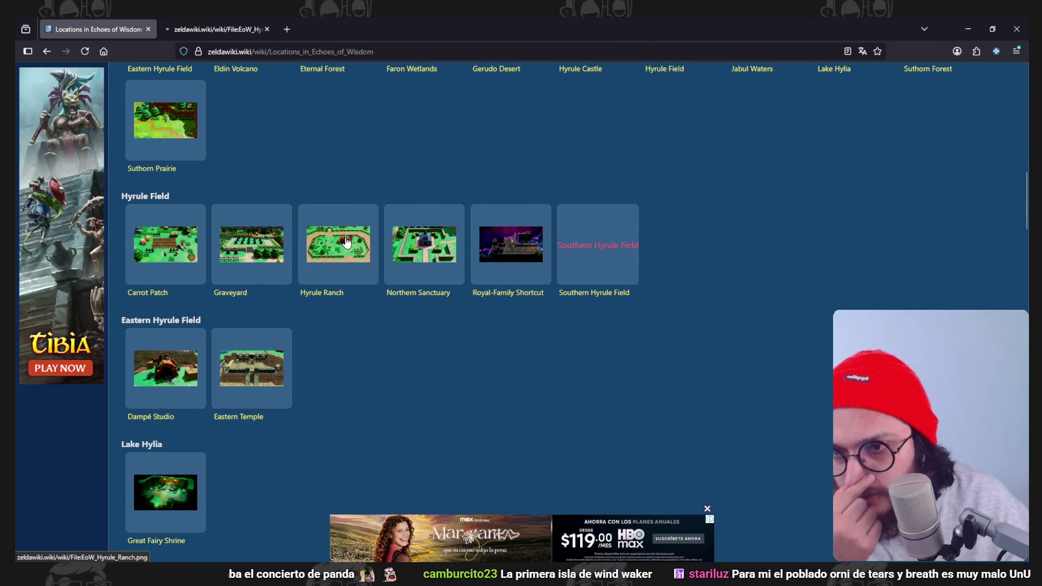
scroll(563, 350, up, 1)
scroll(535, 346, up, 1)
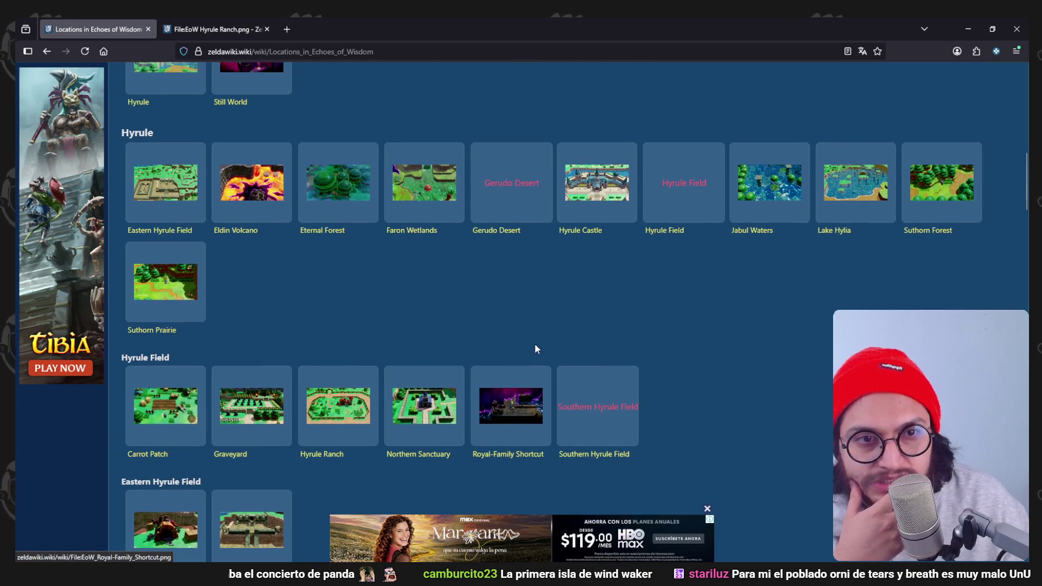
scroll(619, 350, up, 1)
scroll(709, 356, up, 1)
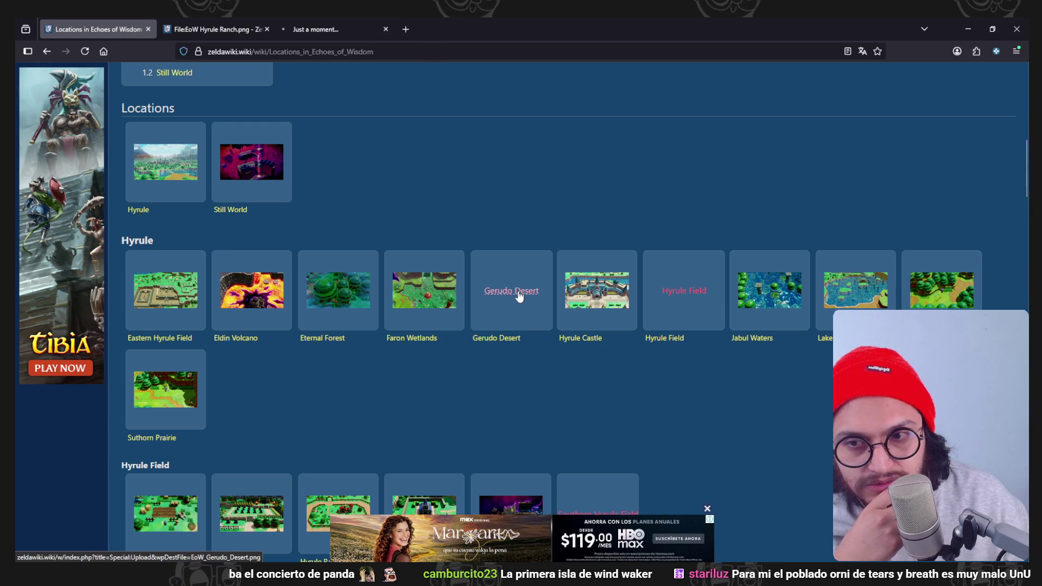
scroll(669, 393, down, 1)
scroll(669, 393, up, 1)
scroll(669, 398, up, 1)
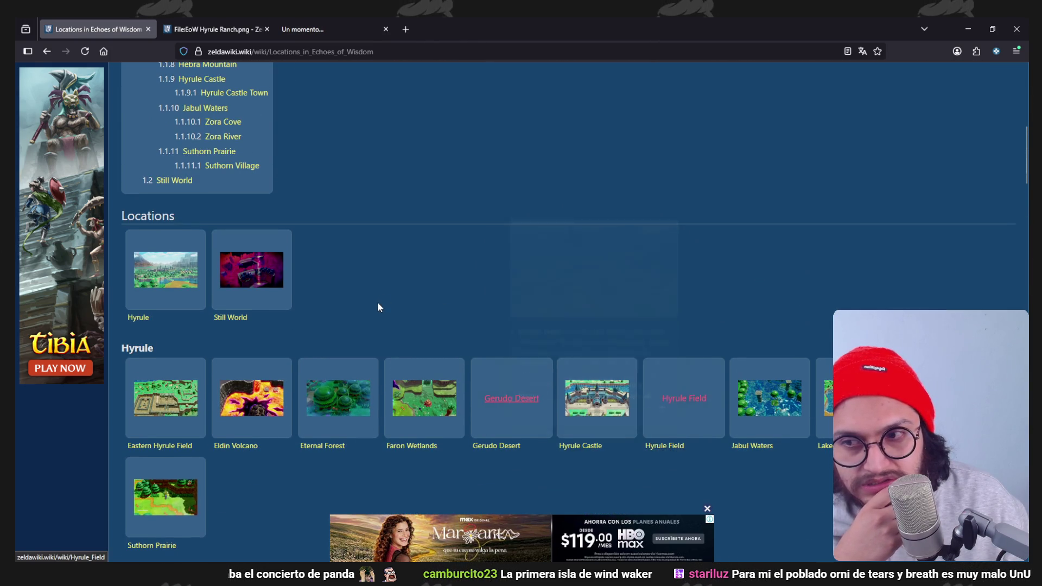
scroll(578, 349, down, 5)
scroll(677, 359, down, 1)
scroll(669, 378, down, 3)
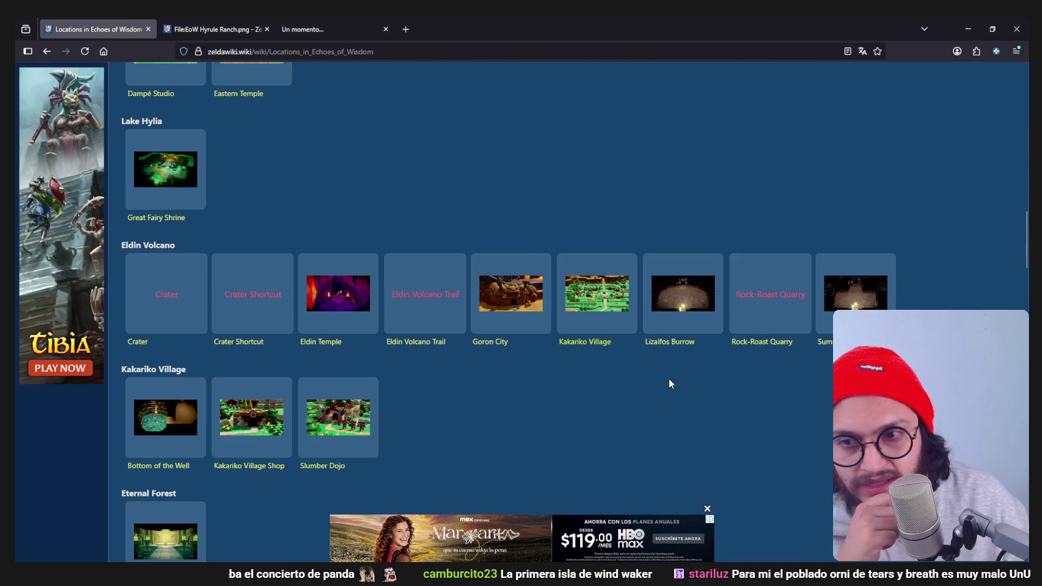
scroll(670, 384, down, 1)
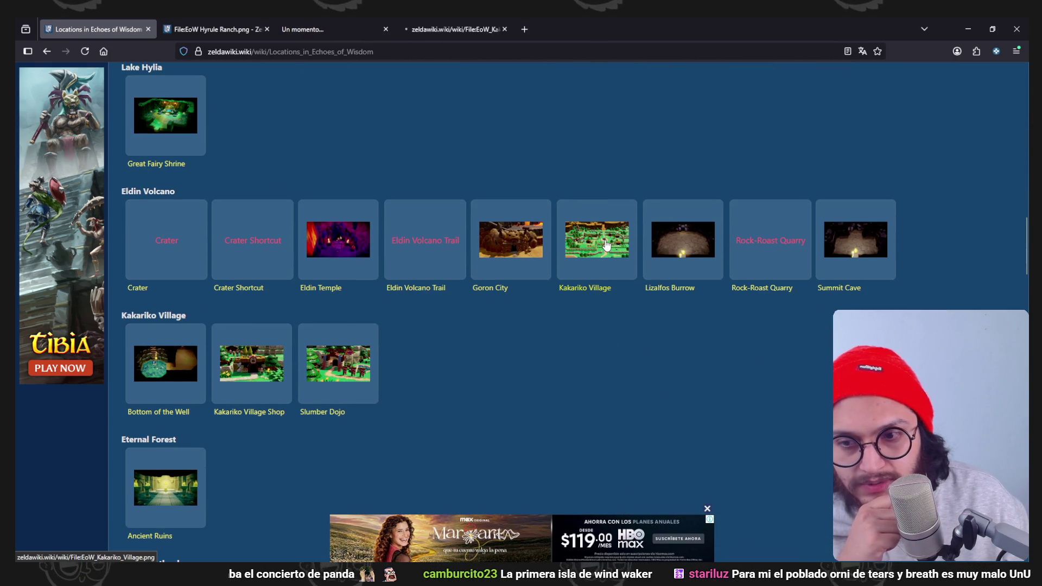
scroll(358, 326, down, 1)
scroll(356, 335, down, 2)
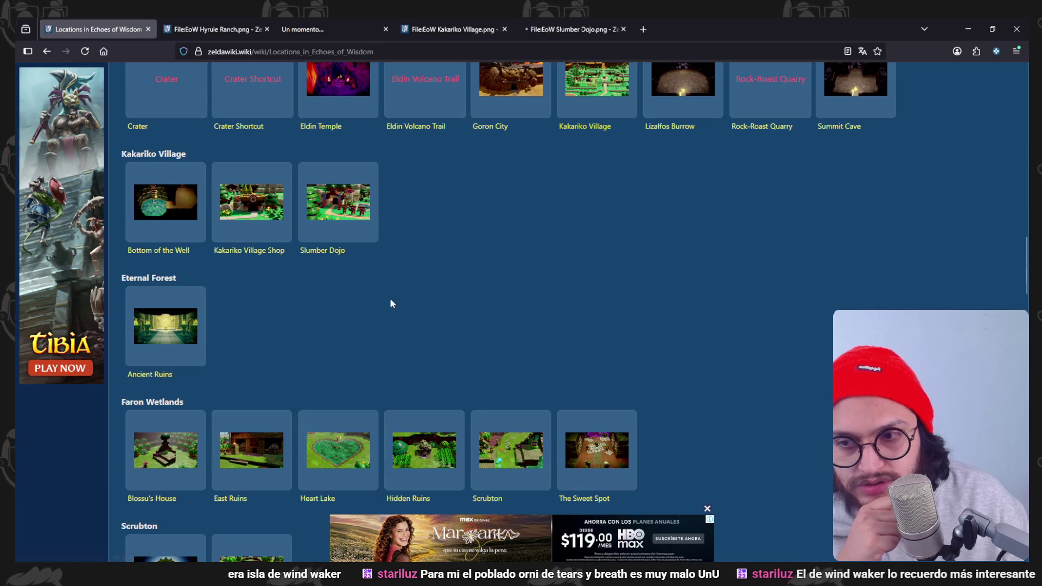
scroll(614, 295, down, 6)
scroll(615, 285, down, 2)
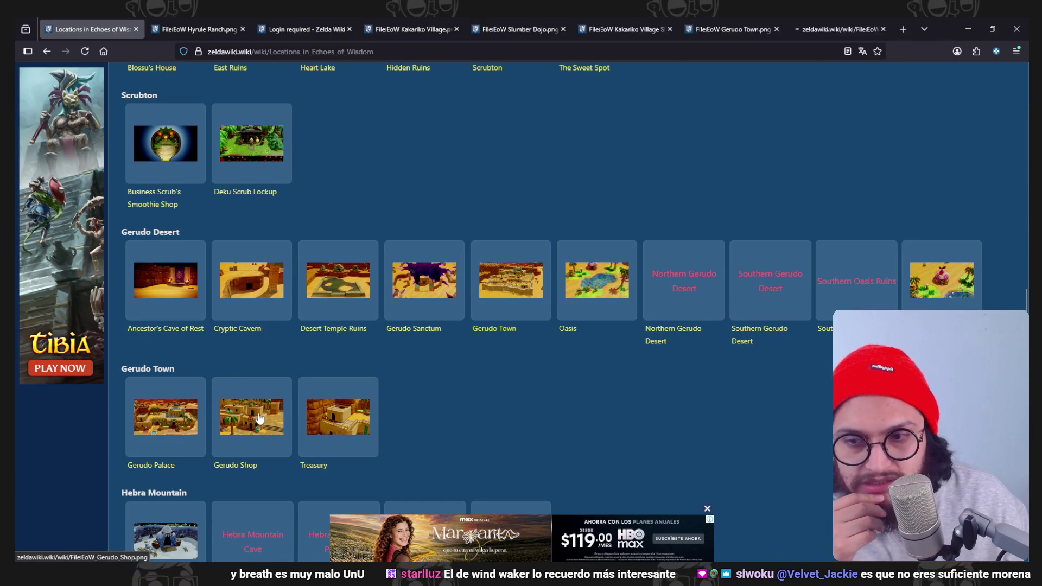
scroll(580, 327, down, 7)
scroll(579, 326, down, 1)
scroll(488, 293, down, 1)
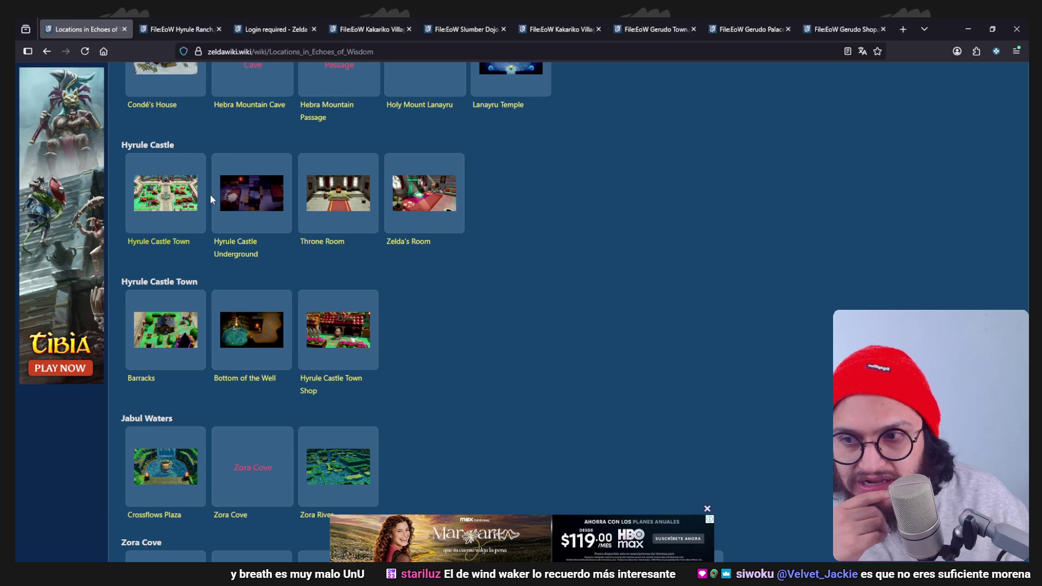
scroll(438, 263, down, 1)
scroll(439, 264, down, 1)
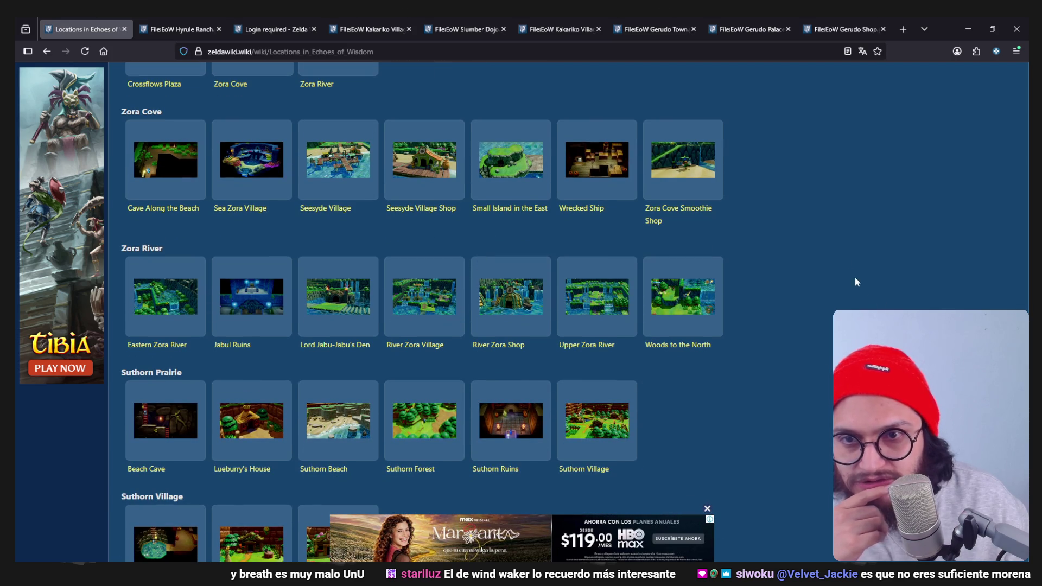
middle_click(358, 179)
scroll(746, 259, down, 1)
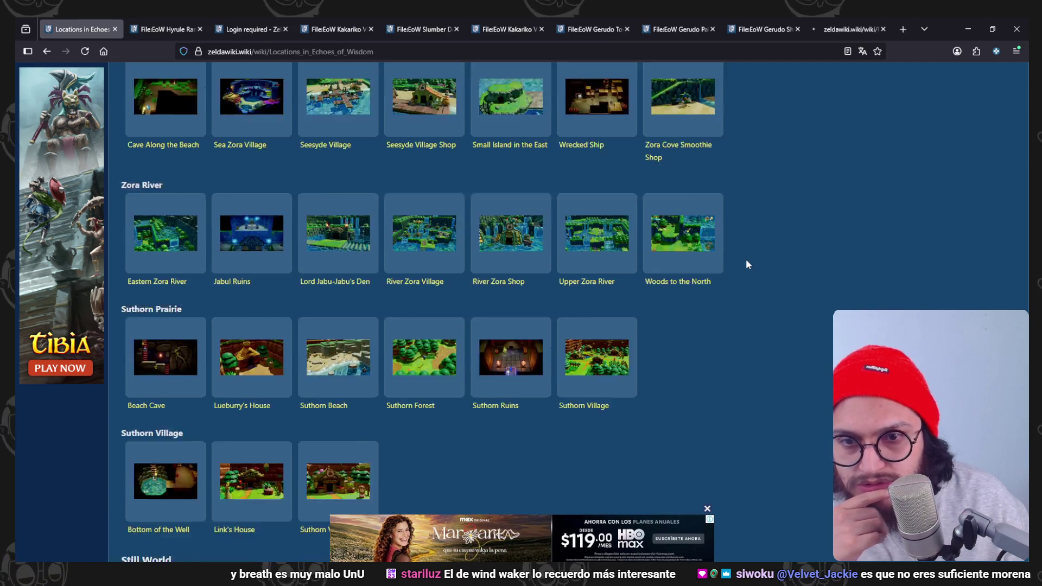
scroll(746, 259, down, 1)
middle_click(597, 139)
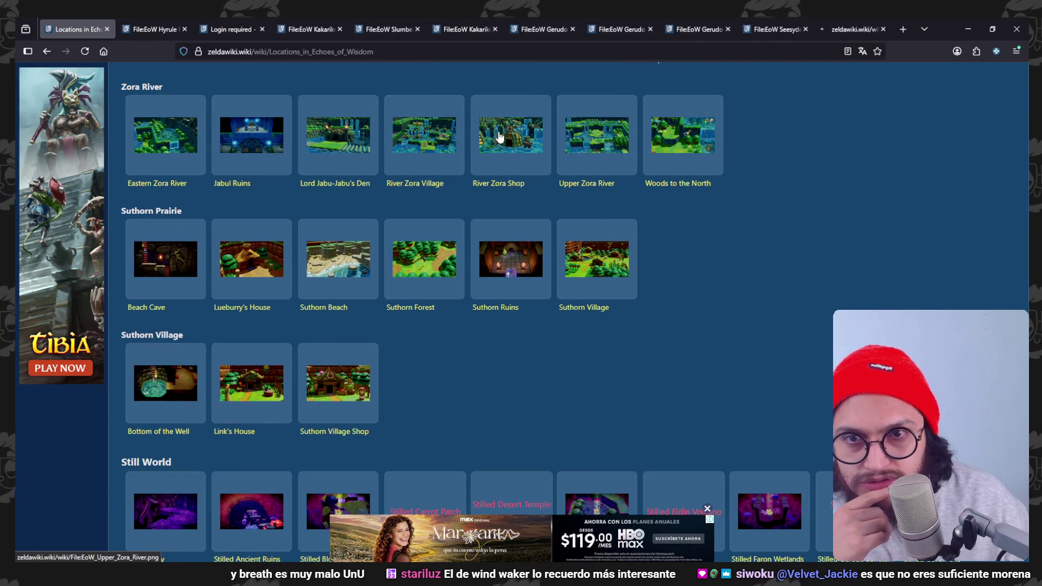
middle_click(423, 152)
scroll(662, 200, down, 2)
scroll(368, 111, up, 2)
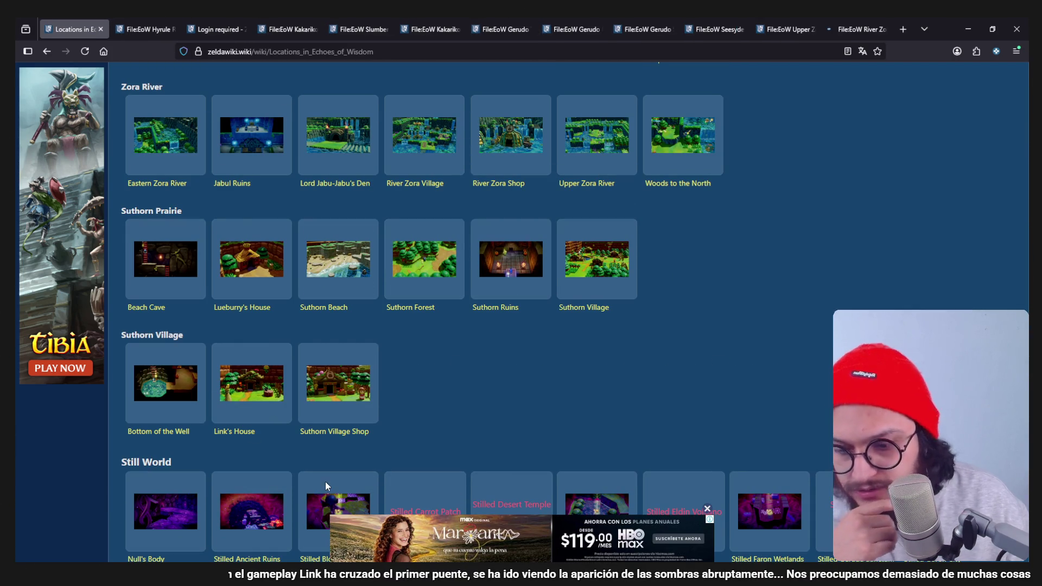
click(708, 508)
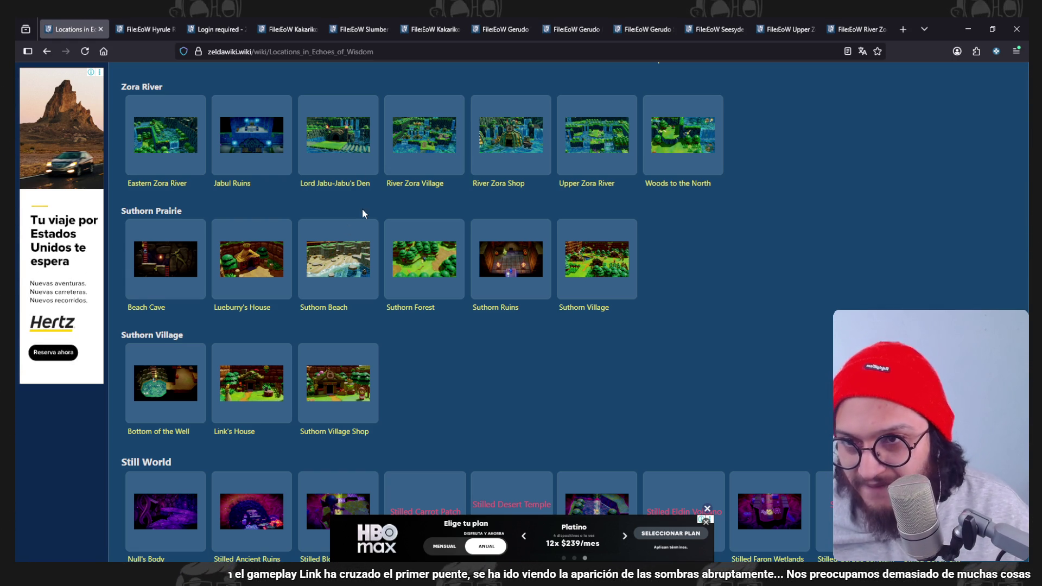
click(167, 26)
scroll(503, 320, down, 2)
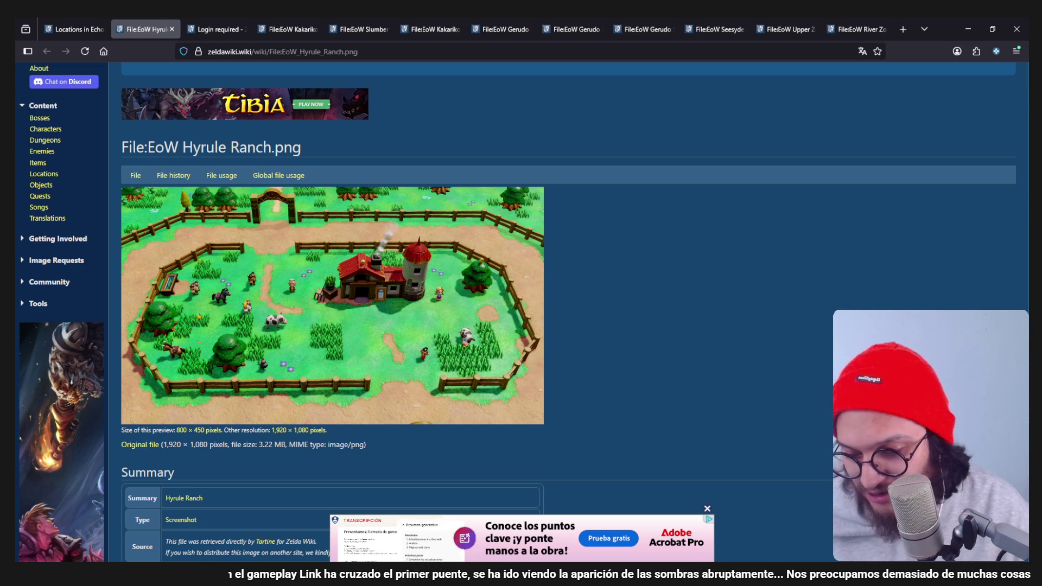
scroll(627, 297, up, 2)
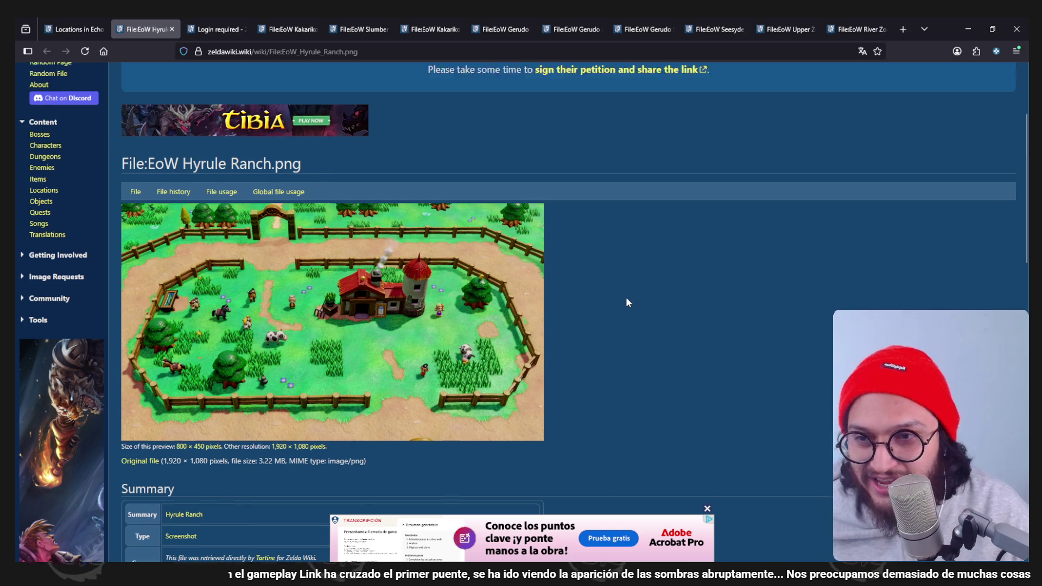
scroll(630, 297, down, 3)
scroll(630, 296, up, 2)
scroll(629, 296, down, 3)
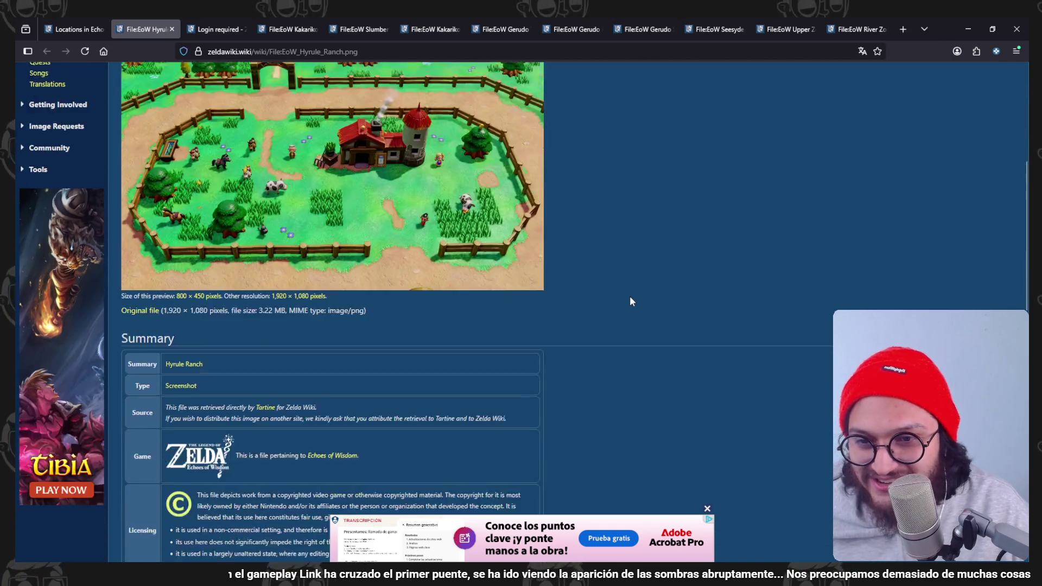
scroll(629, 296, down, 3)
scroll(639, 298, down, 5)
scroll(640, 302, up, 5)
scroll(640, 300, up, 1)
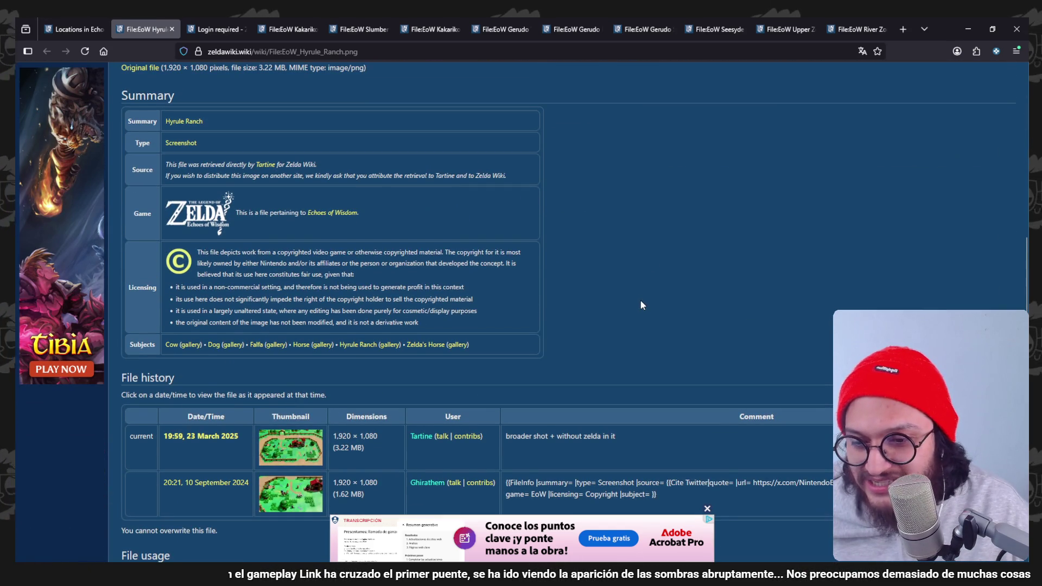
scroll(612, 287, down, 3)
scroll(394, 391, up, 3)
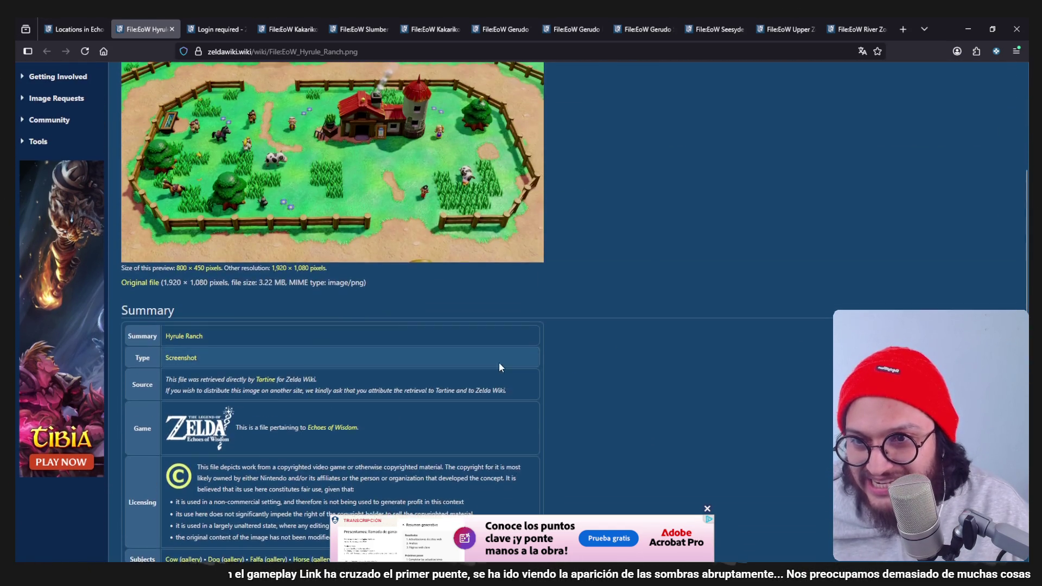
scroll(499, 363, up, 1)
scroll(571, 359, up, 1)
scroll(581, 355, up, 1)
scroll(624, 277, up, 1)
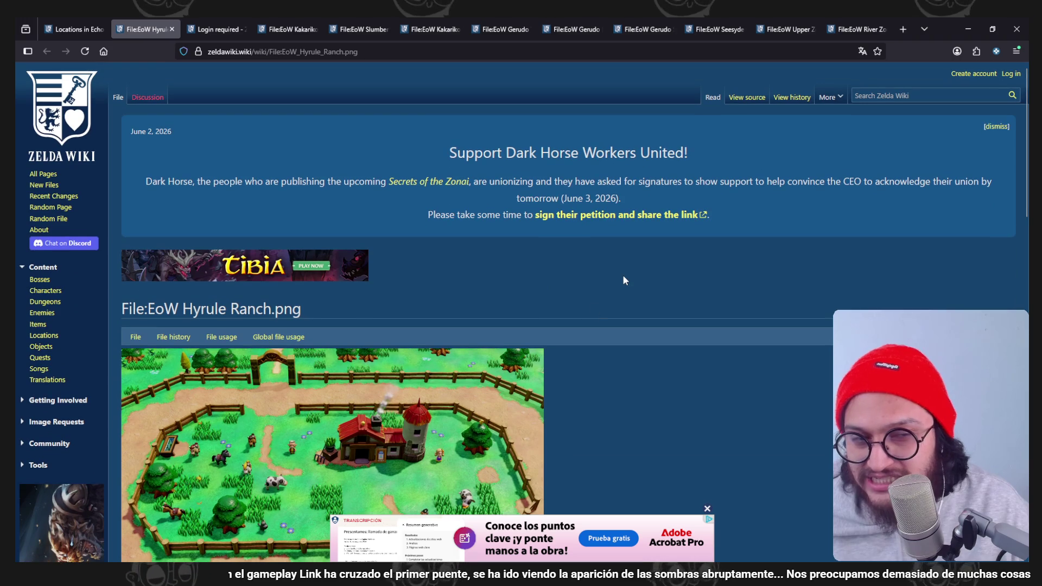
scroll(626, 280, down, 5)
scroll(627, 283, up, 3)
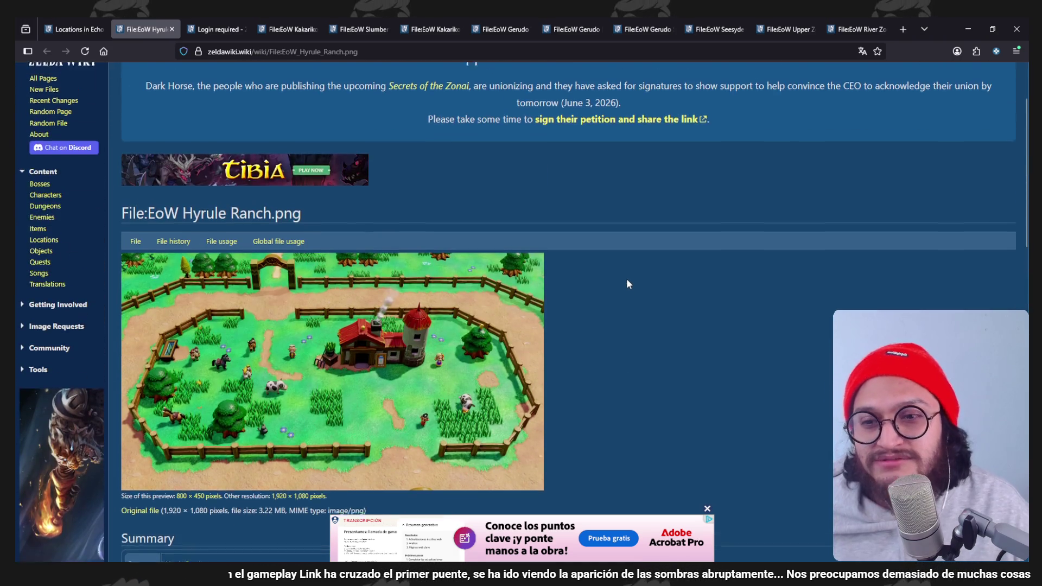
scroll(627, 284, up, 1)
scroll(627, 284, down, 5)
scroll(626, 283, down, 5)
scroll(627, 284, down, 3)
scroll(611, 334, up, 5)
scroll(586, 358, up, 4)
scroll(530, 325, up, 2)
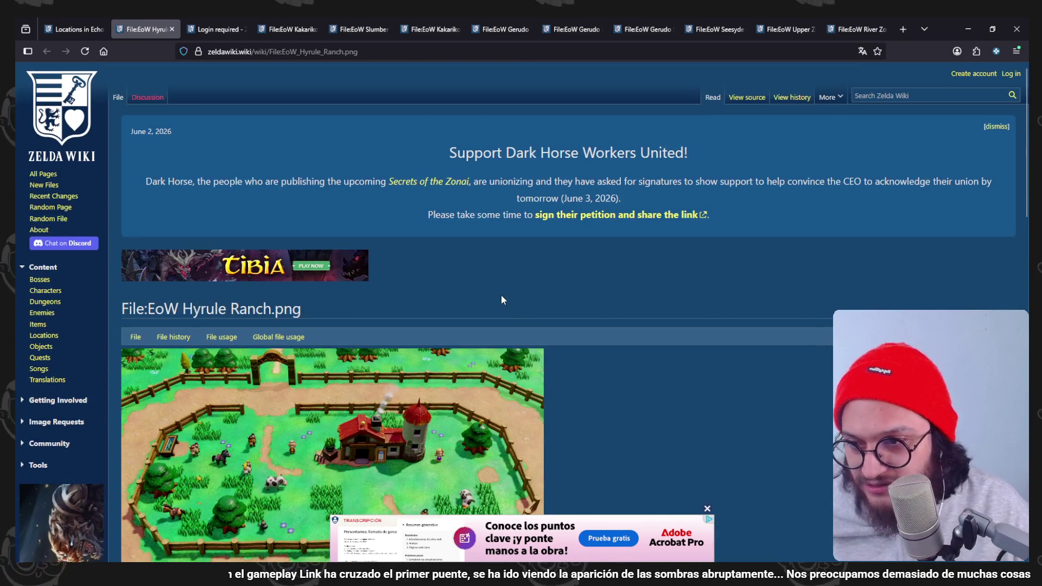
scroll(376, 190, down, 1)
scroll(325, 155, down, 1)
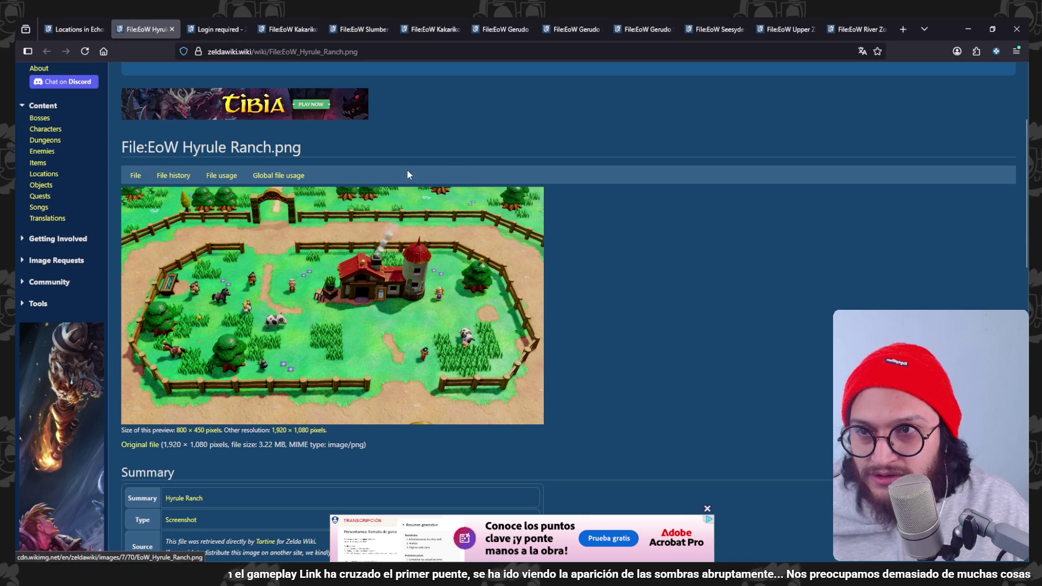
Check the login-required upload tab against its neighbours and close it.
click(229, 27)
click(159, 28)
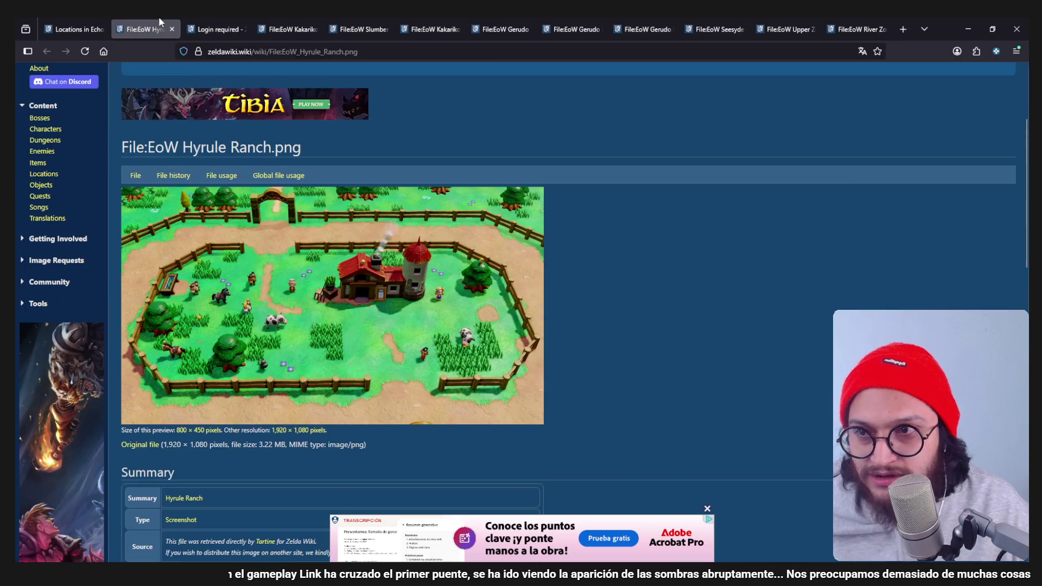
click(222, 28)
click(242, 29)
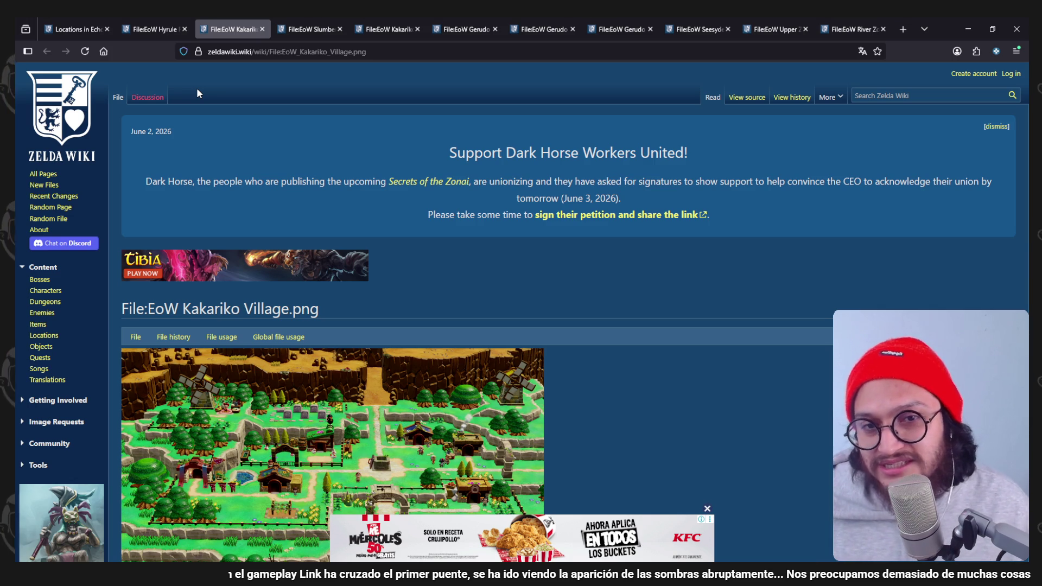
scroll(635, 301, down, 2)
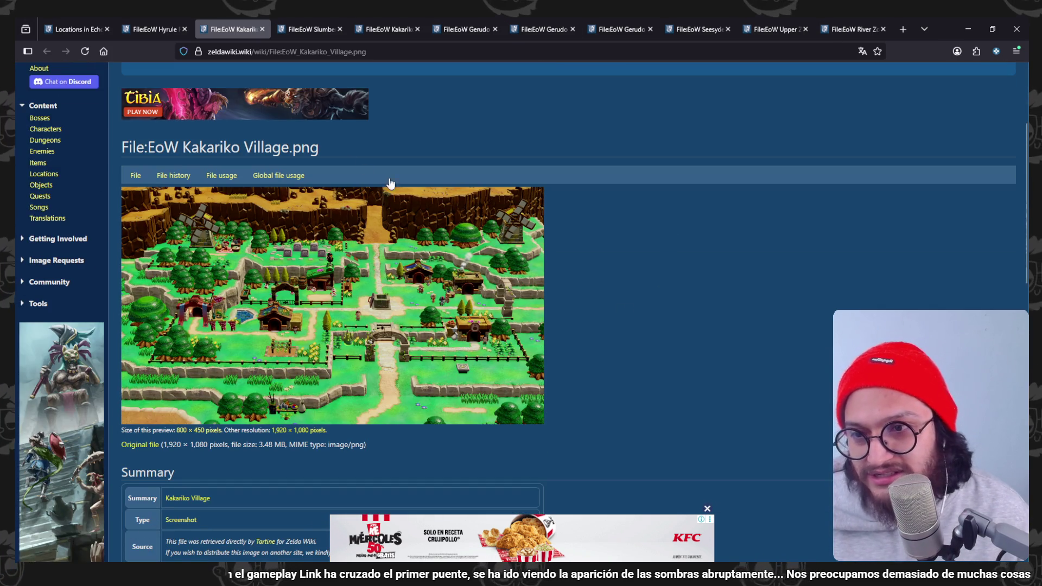
Send the Kakariko Village screenshot to its own full-size image tab and bring it forward.
right_click(365, 250)
click(405, 255)
click(297, 24)
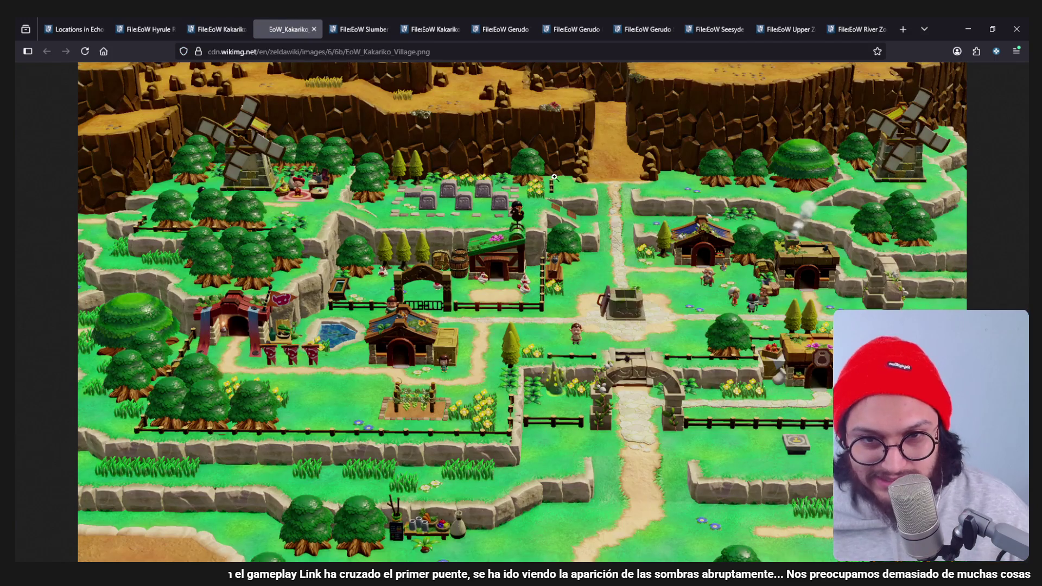
View the Kakariko Village image at full size, then surface the BotW Street View map tab.
click(554, 176)
ctrl+scroll(515, 175, down, 1)
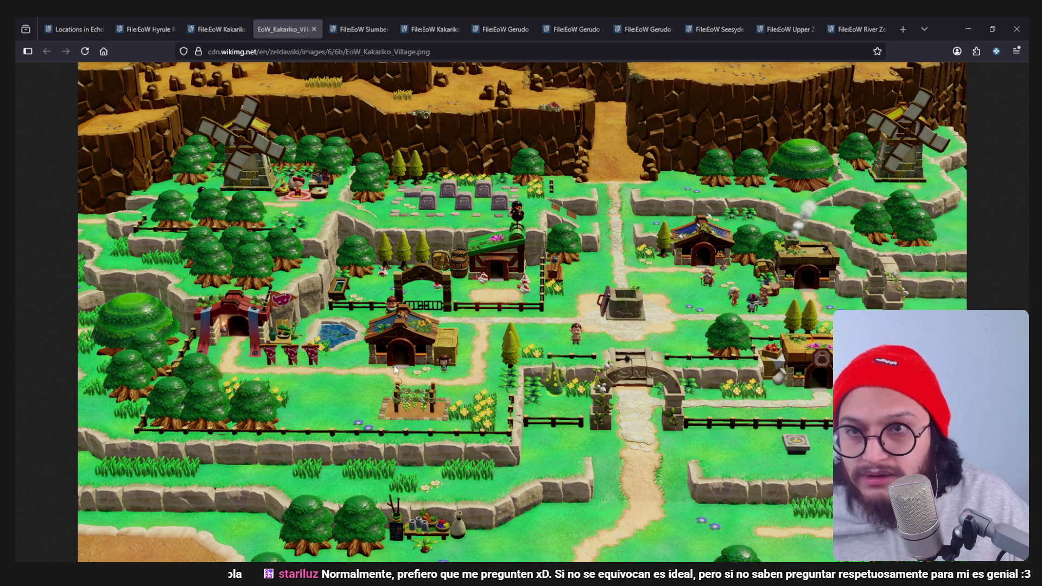
drag(298, 112, 334, 29)
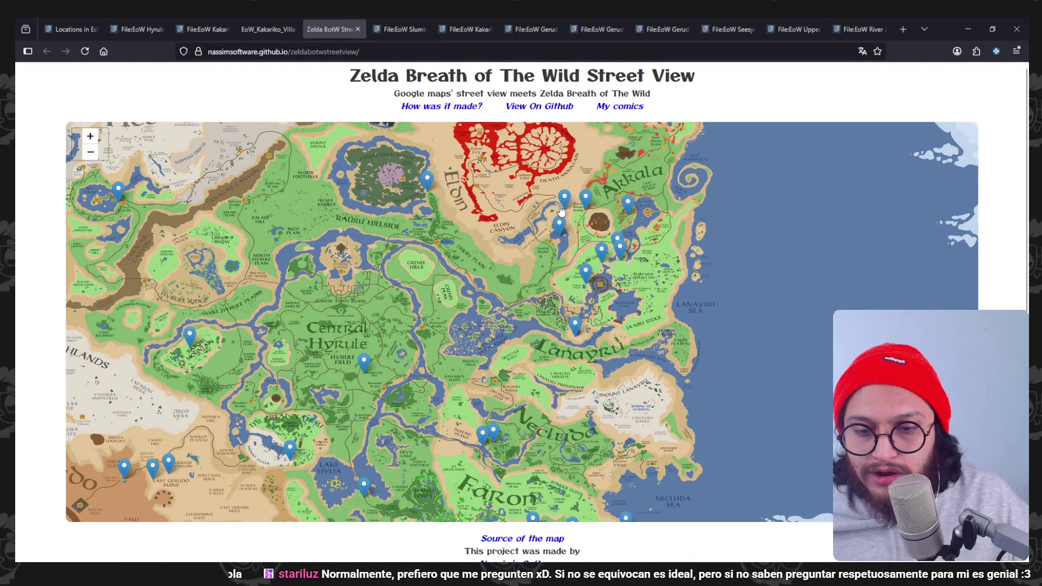
scroll(821, 377, down, 1)
scroll(821, 377, up, 1)
scroll(821, 377, down, 1)
scroll(757, 225, up, 1)
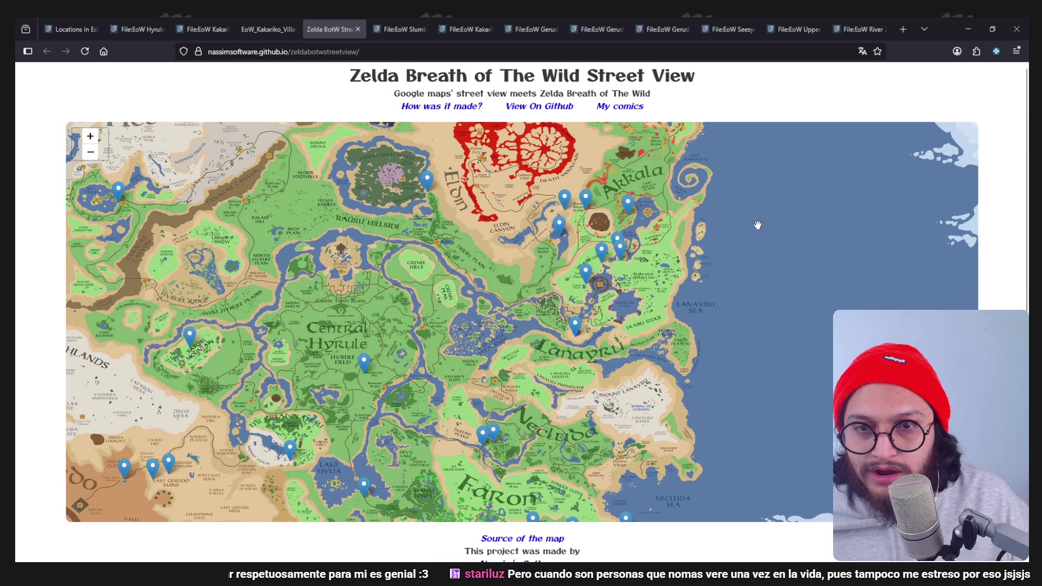
Pan the Hyrule map to Rito Village near Tama Pond and load the panorama for a marker there.
drag(332, 270, 521, 355)
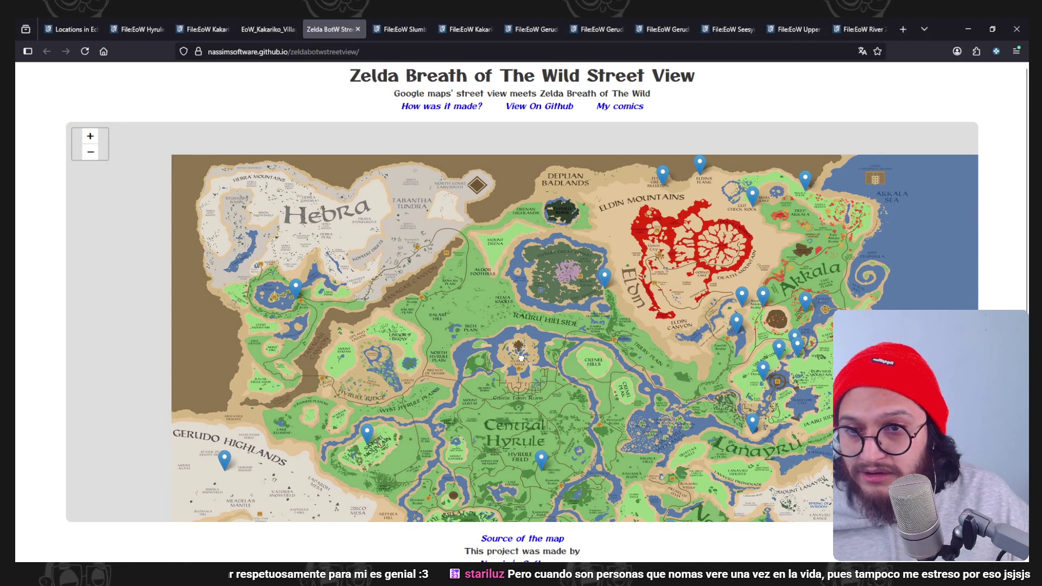
scroll(423, 241, up, 2)
drag(422, 242, 419, 294)
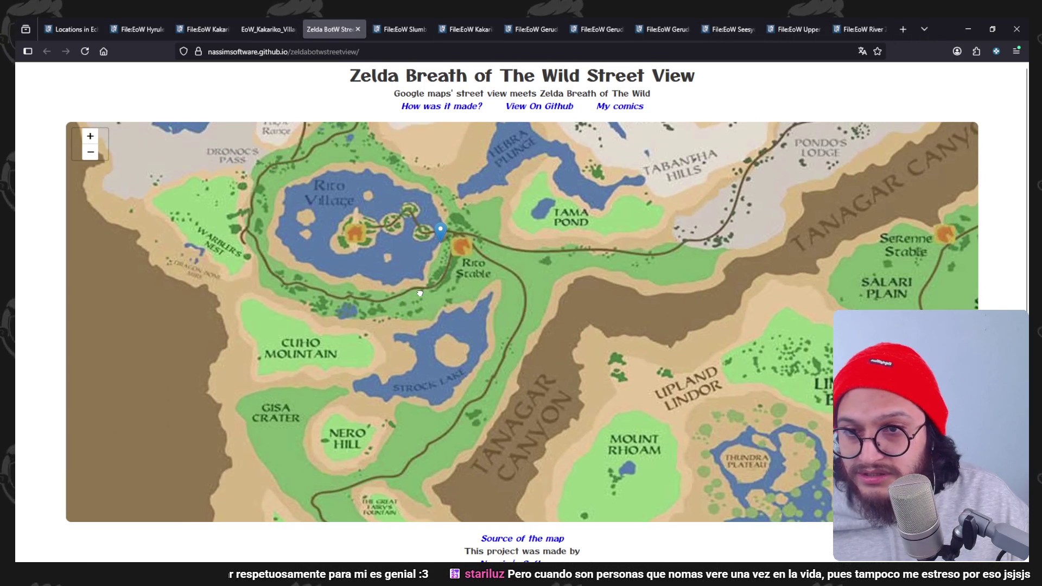
scroll(391, 235, up, 2)
scroll(392, 236, down, 2)
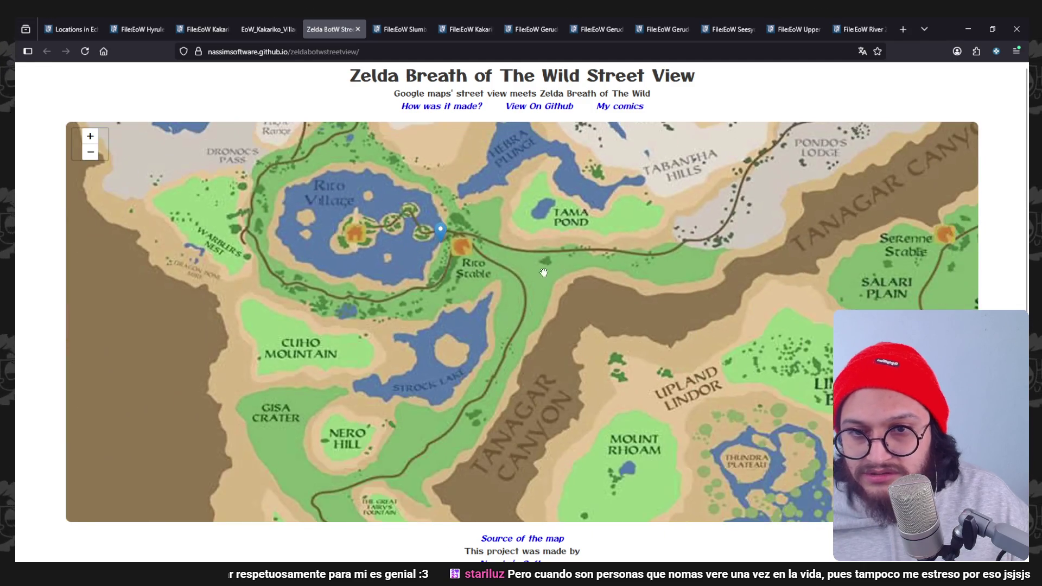
scroll(493, 268, up, 2)
scroll(364, 242, down, 2)
click(345, 222)
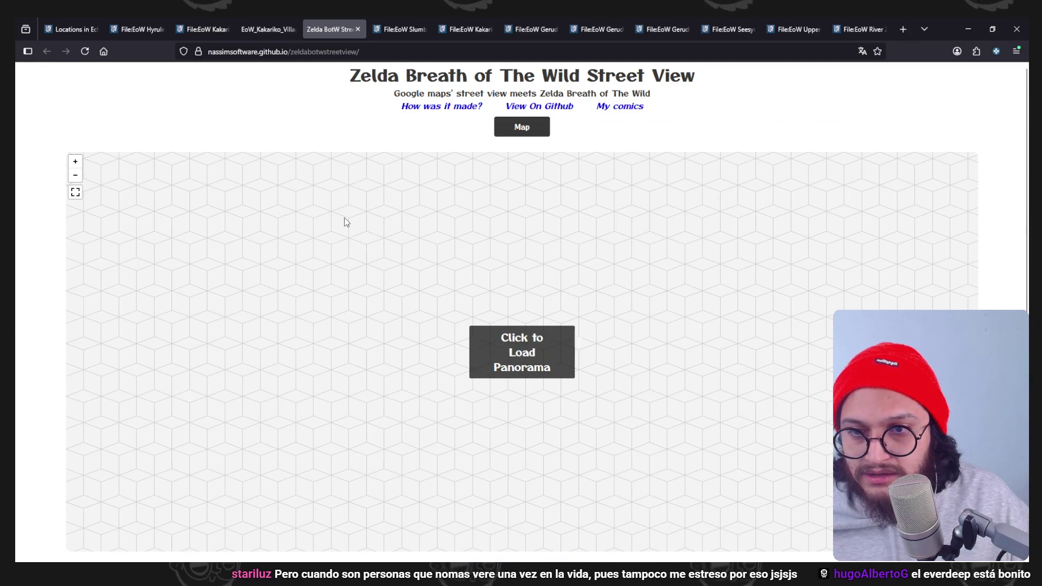
click(541, 351)
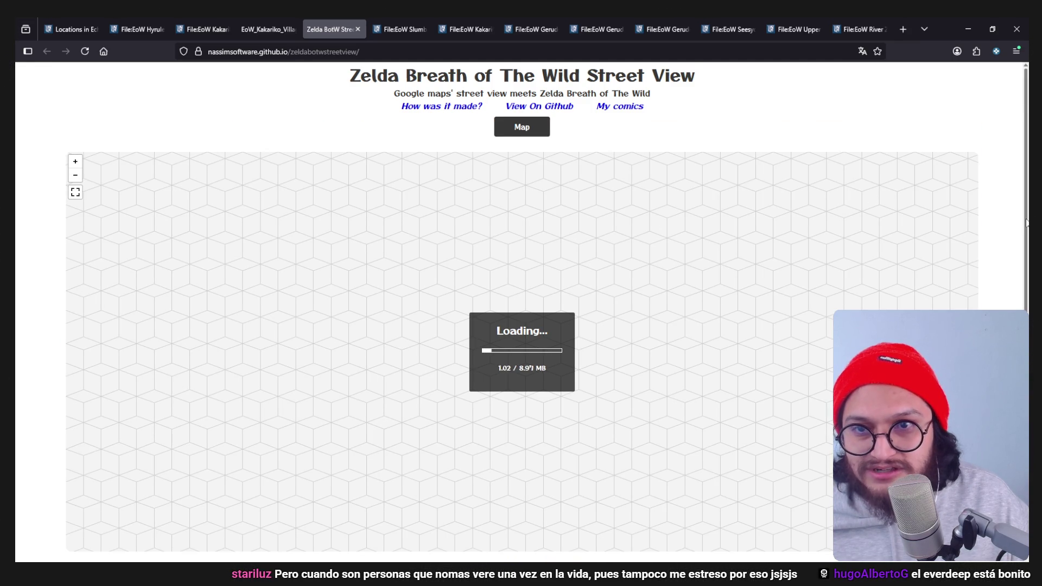
scroll(1027, 221, down, 1)
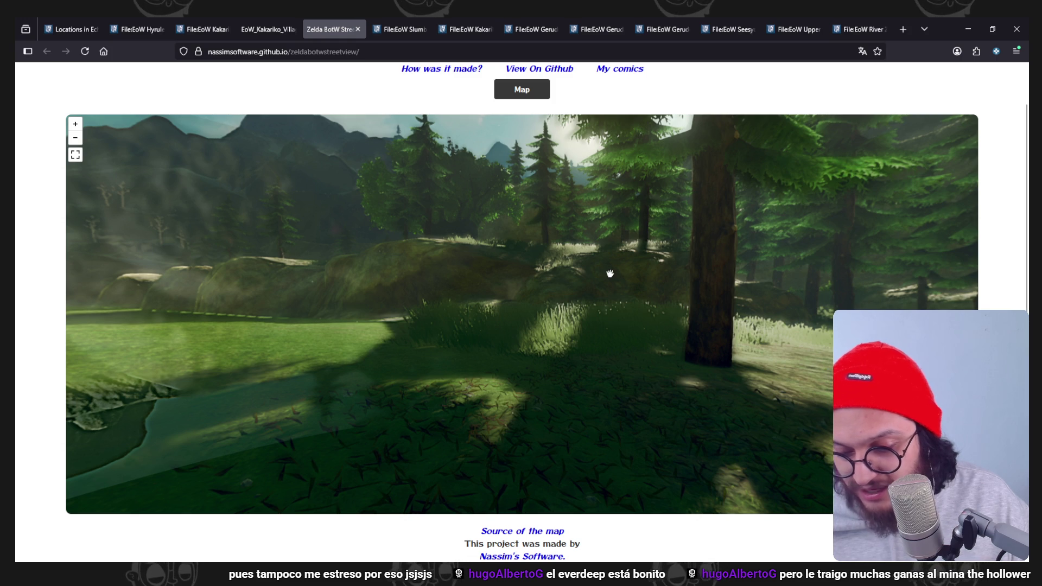
Walk the panorama through the forest and wooden gate toward the mountains, viewpoint by viewpoint.
drag(647, 291, 342, 291)
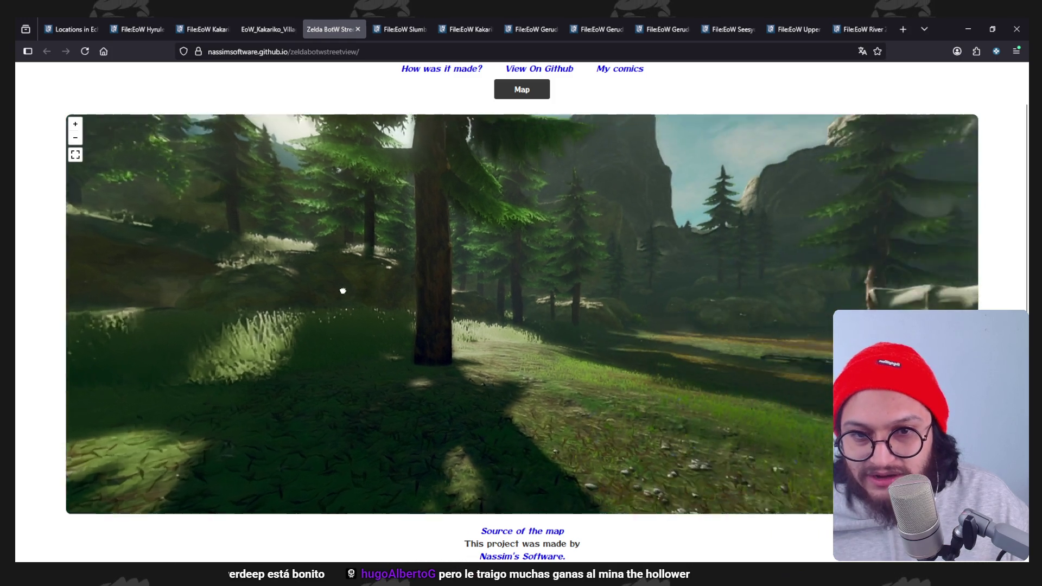
click(247, 263)
mouse_move(431, 235)
mouse_down()
mouse_move(368, 231)
mouse_move(386, 327)
mouse_up()
click(369, 230)
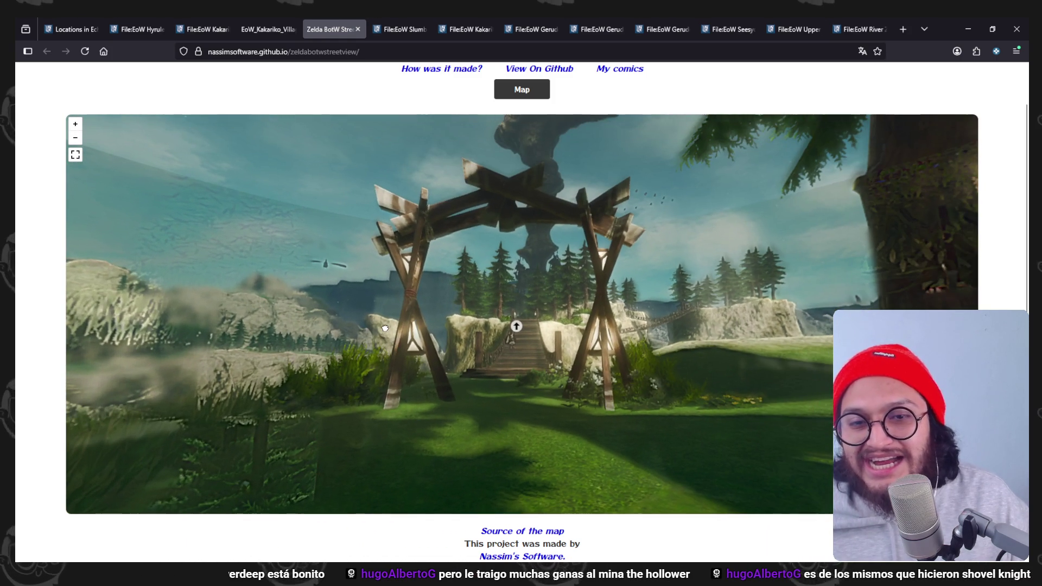
click(517, 329)
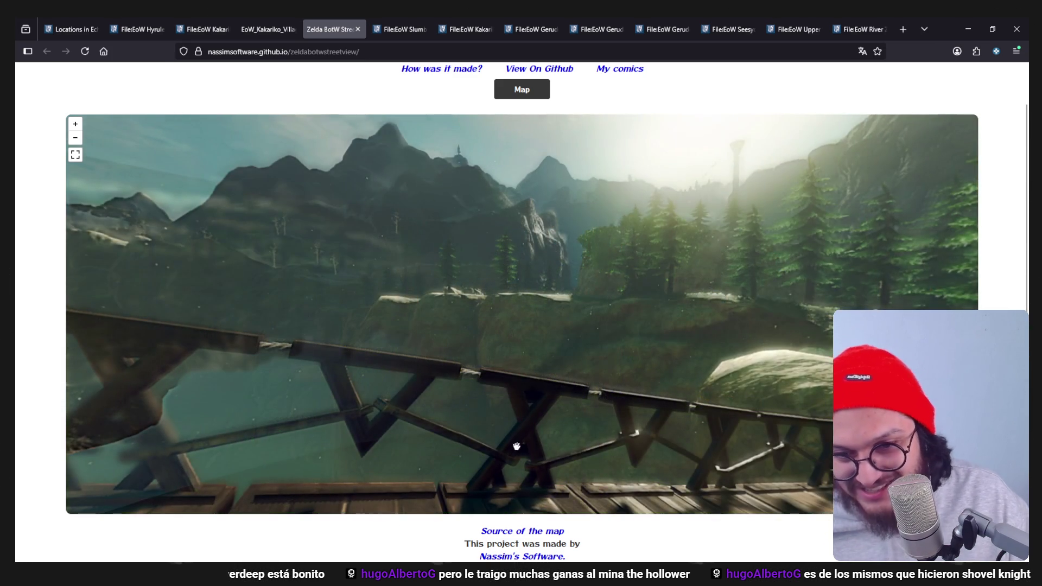
mouse_move(517, 446)
mouse_down()
mouse_move(245, 361)
mouse_move(415, 326)
mouse_move(396, 431)
mouse_move(734, 304)
mouse_move(671, 153)
mouse_move(586, 216)
mouse_up()
click(588, 220)
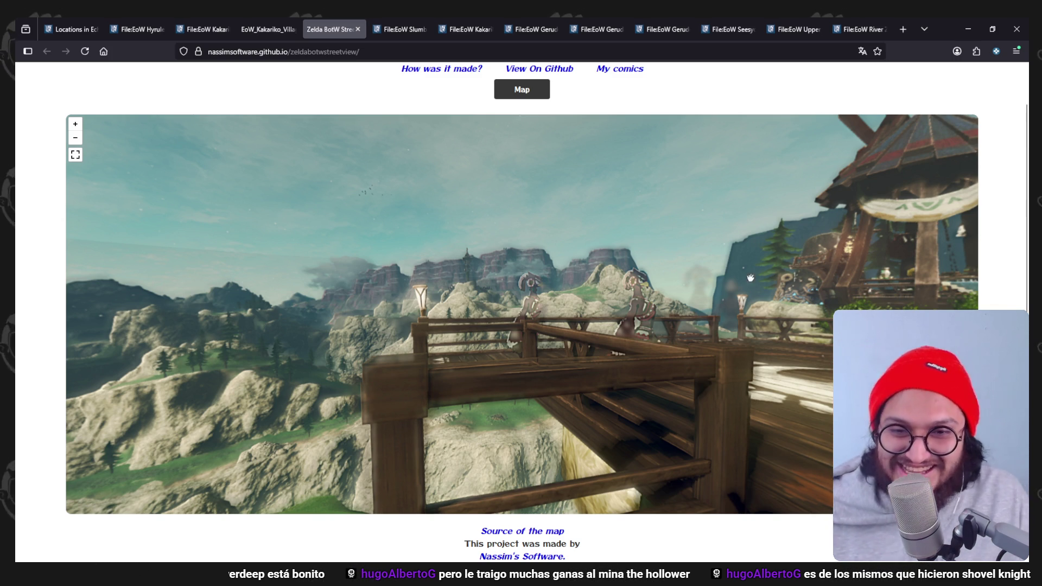
Reach the wooden deck by the treehouse and look around the cliffs, water and floor emblem.
click(472, 312)
mouse_move(471, 312)
mouse_down()
mouse_move(262, 273)
mouse_move(468, 438)
mouse_up()
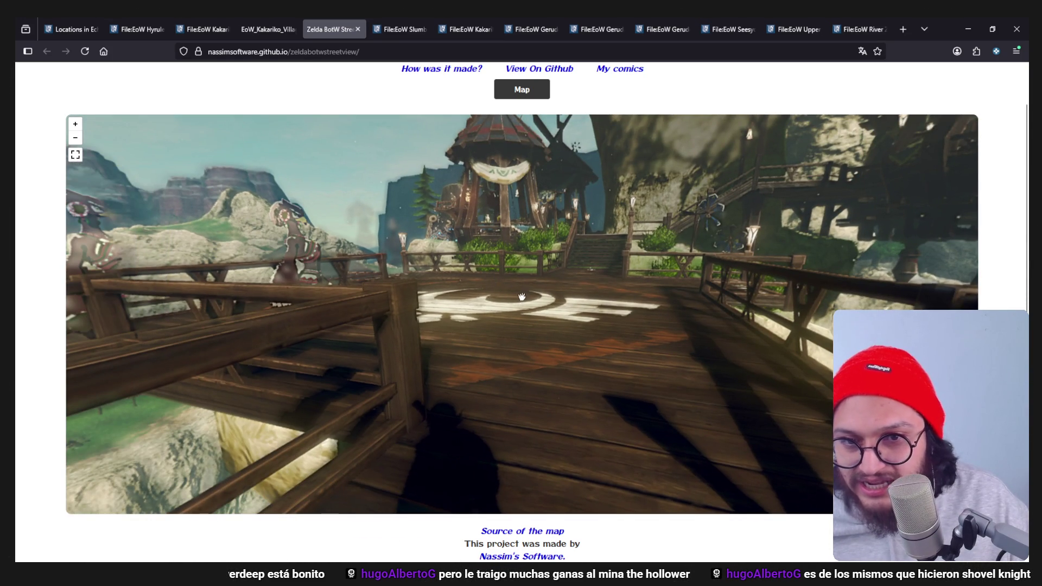
mouse_move(522, 297)
mouse_down()
mouse_move(514, 219)
mouse_move(497, 340)
mouse_move(627, 226)
mouse_move(526, 288)
mouse_up()
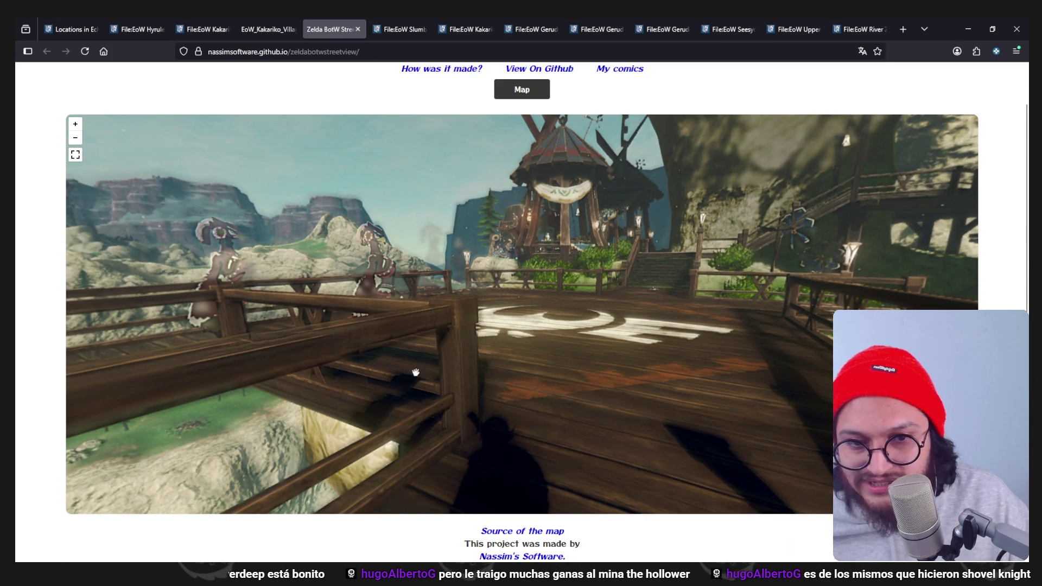
mouse_move(639, 300)
mouse_down()
mouse_move(526, 176)
mouse_move(524, 345)
mouse_up()
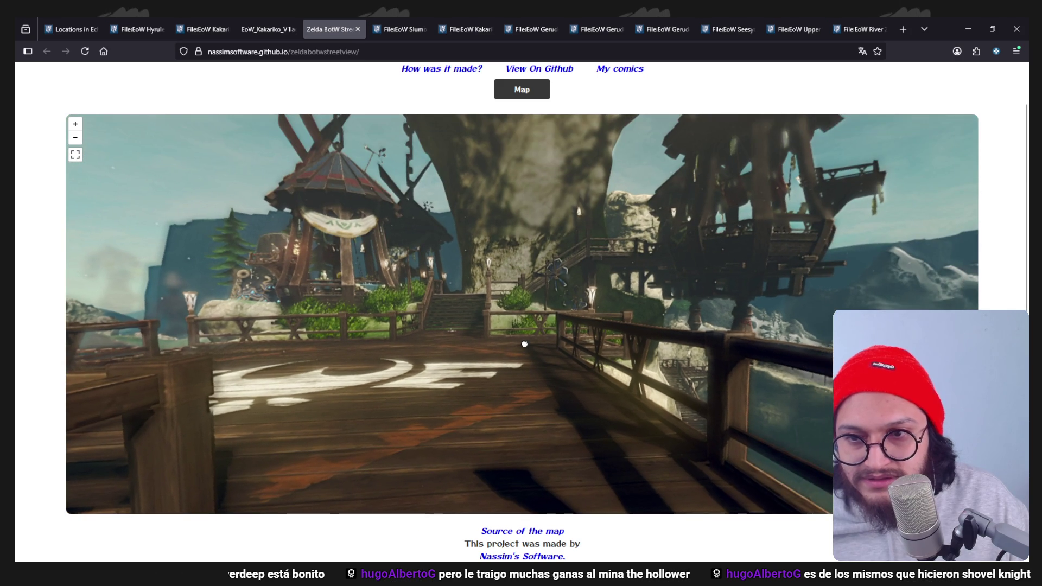
scroll(459, 282, up, 5)
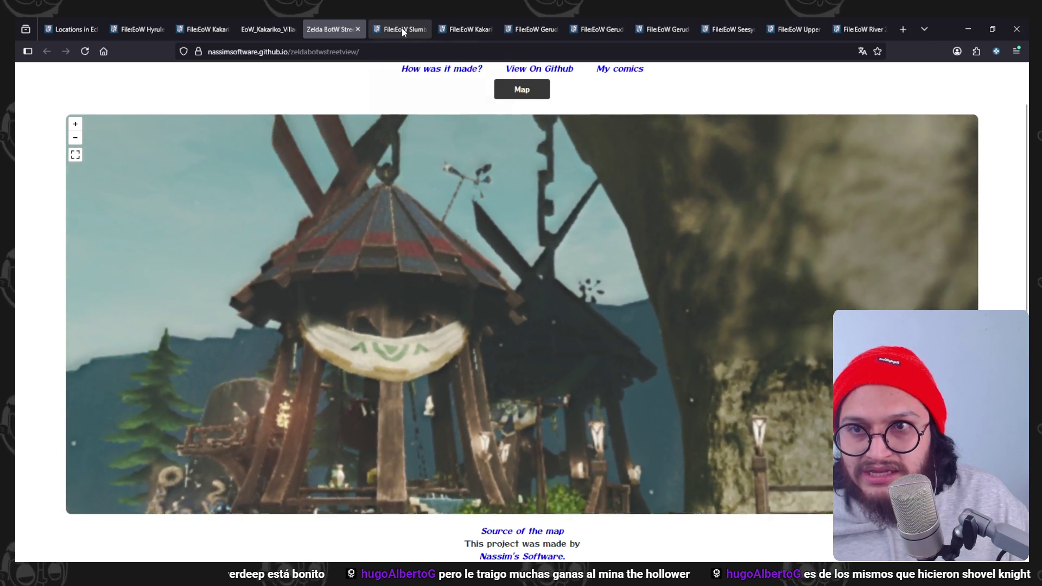
Flip through the Slumber Dojo, Kakariko Village and Shop tabs, then view the Gerudo Town image full size.
click(402, 30)
scroll(489, 326, down, 3)
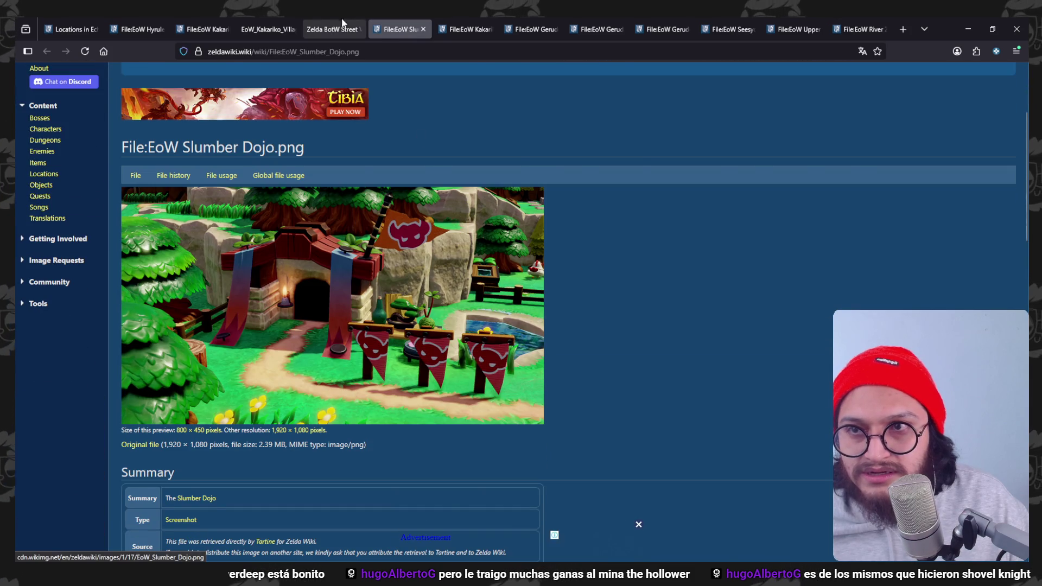
click(263, 30)
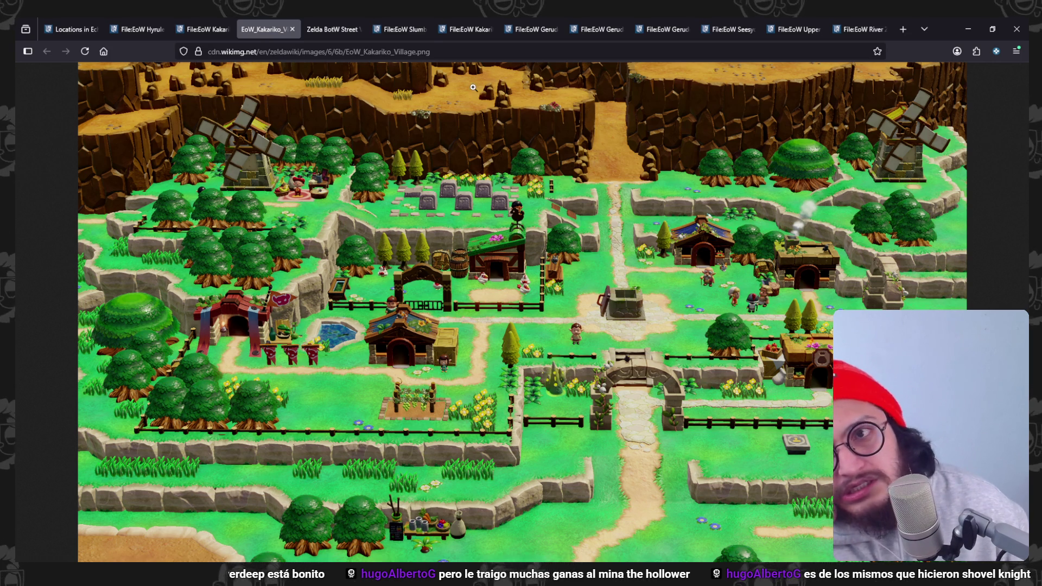
click(333, 29)
click(396, 29)
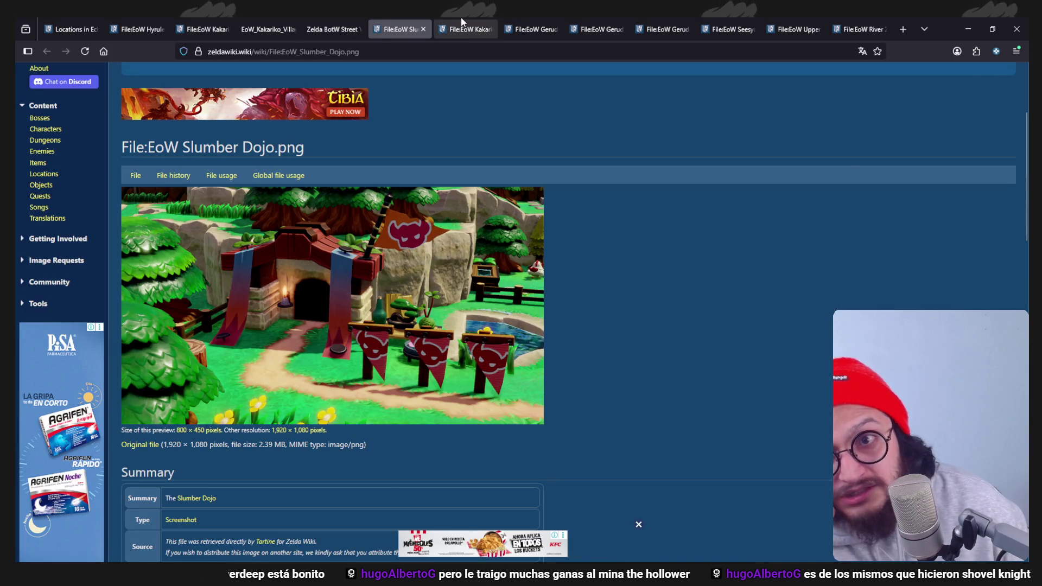
click(460, 28)
scroll(480, 300, down, 3)
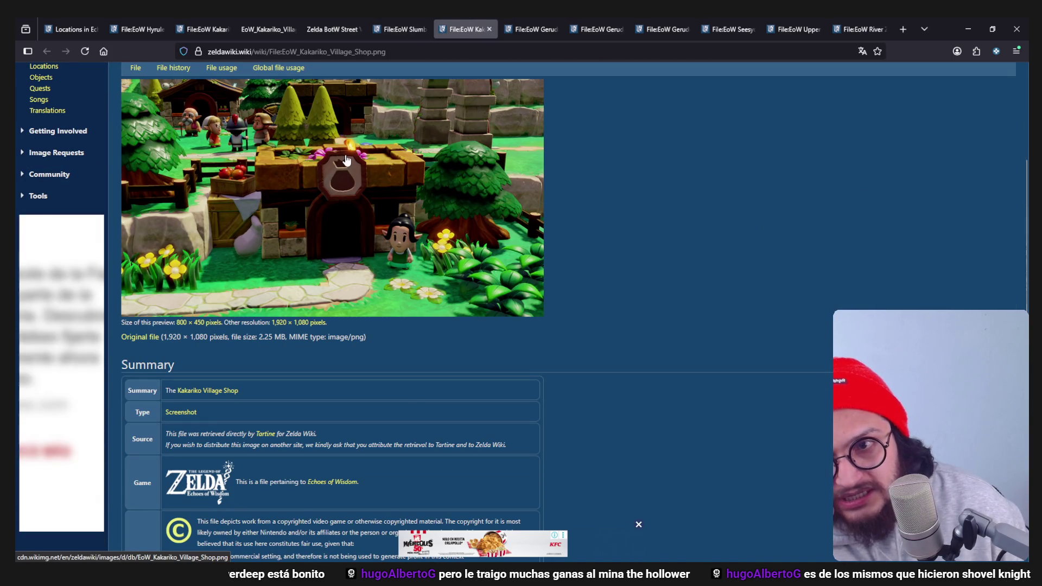
click(533, 29)
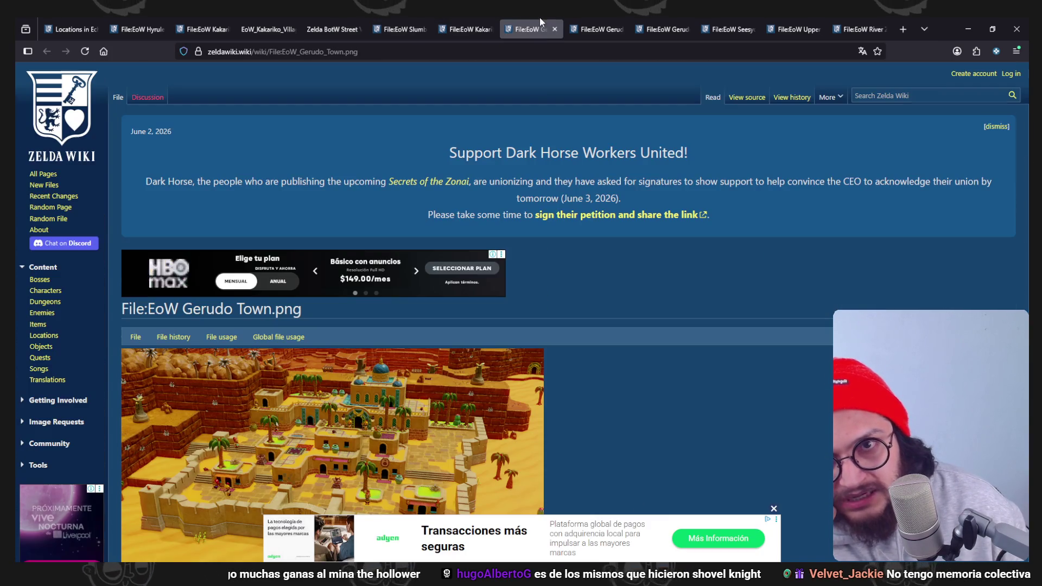
scroll(531, 257, down, 4)
scroll(530, 256, up, 2)
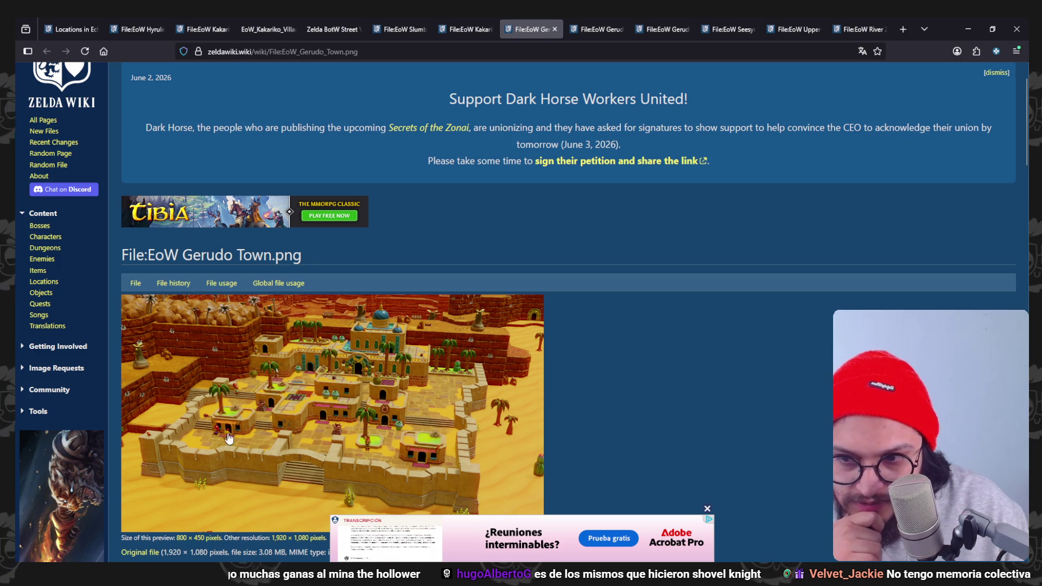
scroll(444, 360, down, 1)
click(444, 360)
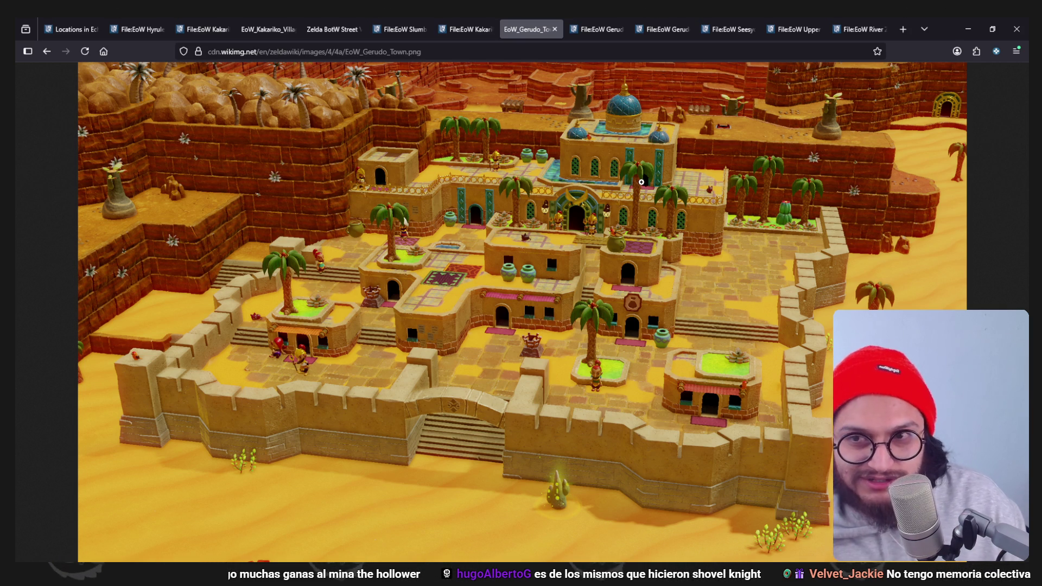
Open the Gerudo Palace image on its own, land on the Gerudo Shop page, and switch to the YouTube window.
click(593, 20)
scroll(542, 278, down, 3)
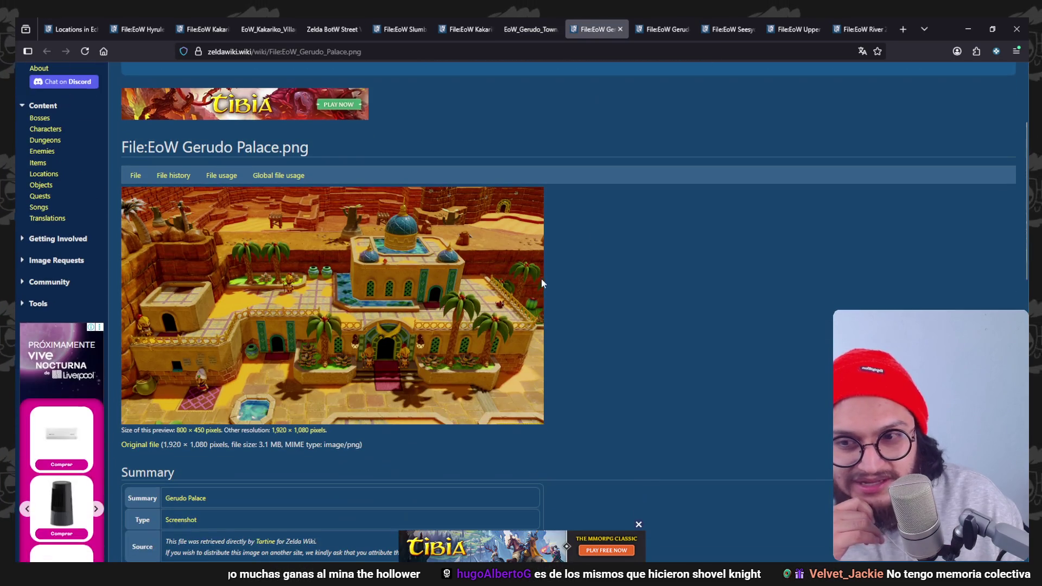
click(394, 298)
click(649, 30)
scroll(554, 297, down, 3)
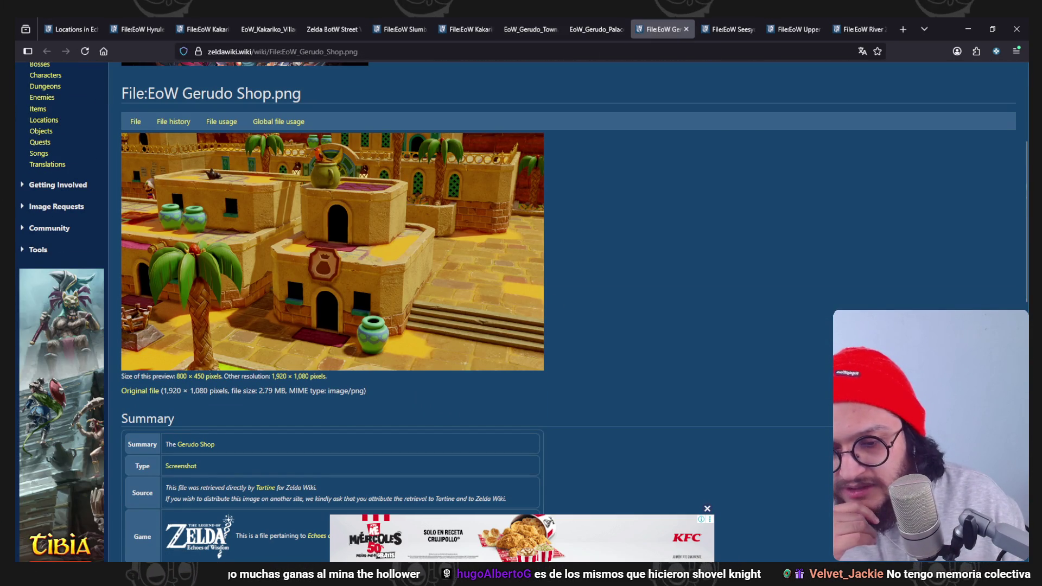
key(alt+Tab)
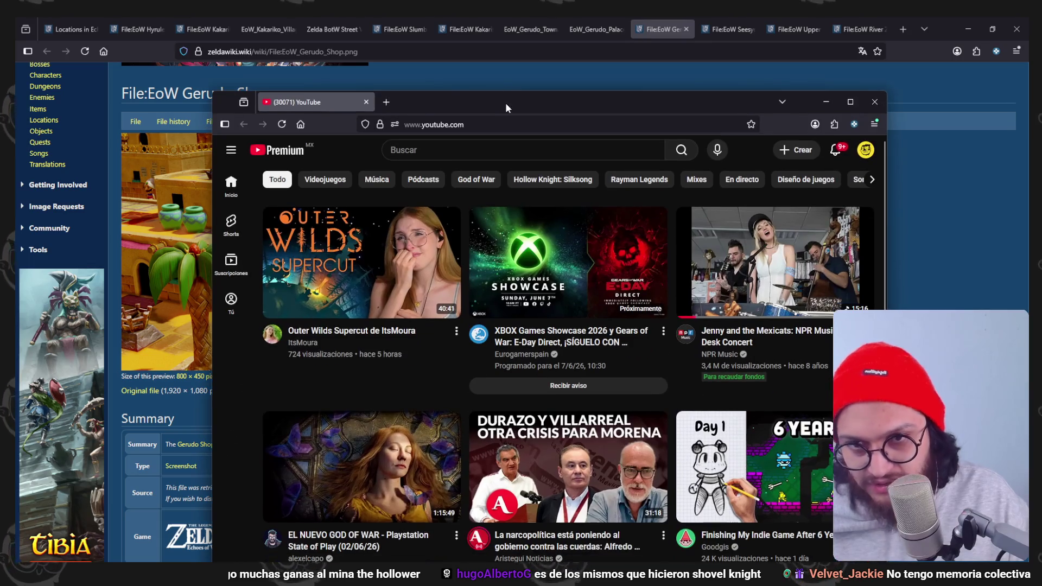
drag(506, 104, 515, 32)
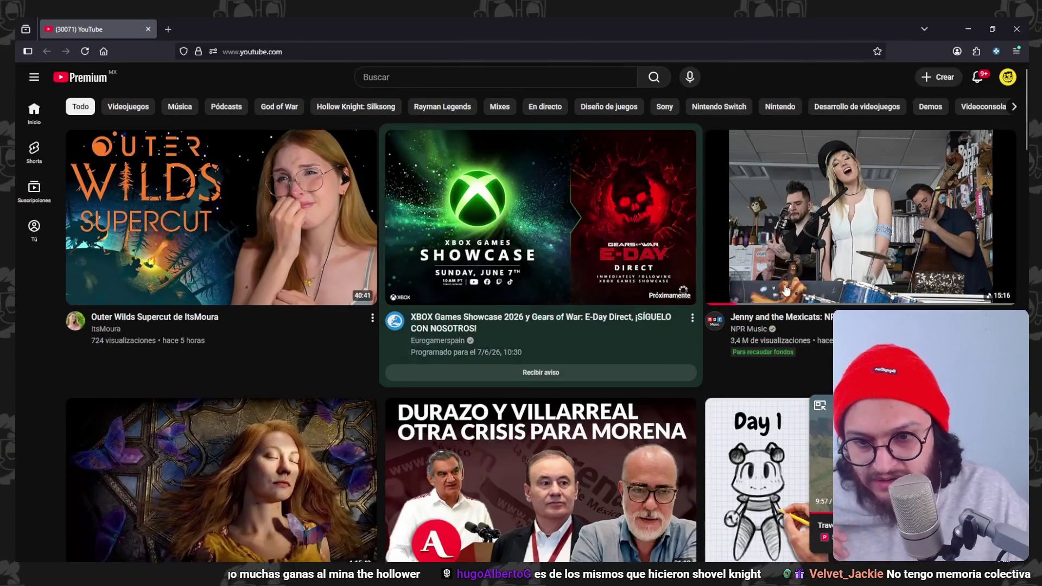
scroll(638, 347, down, 3)
scroll(1006, 234, down, 3)
scroll(1007, 235, down, 3)
scroll(1007, 235, down, 2)
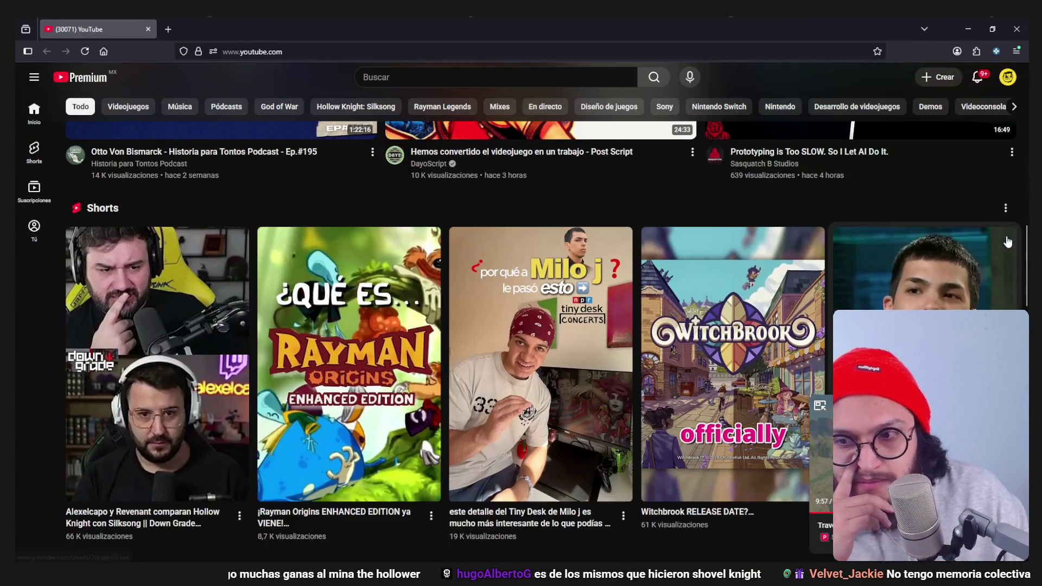
scroll(1006, 235, down, 3)
scroll(1007, 234, down, 3)
scroll(1006, 235, down, 3)
scroll(541, 325, down, 4)
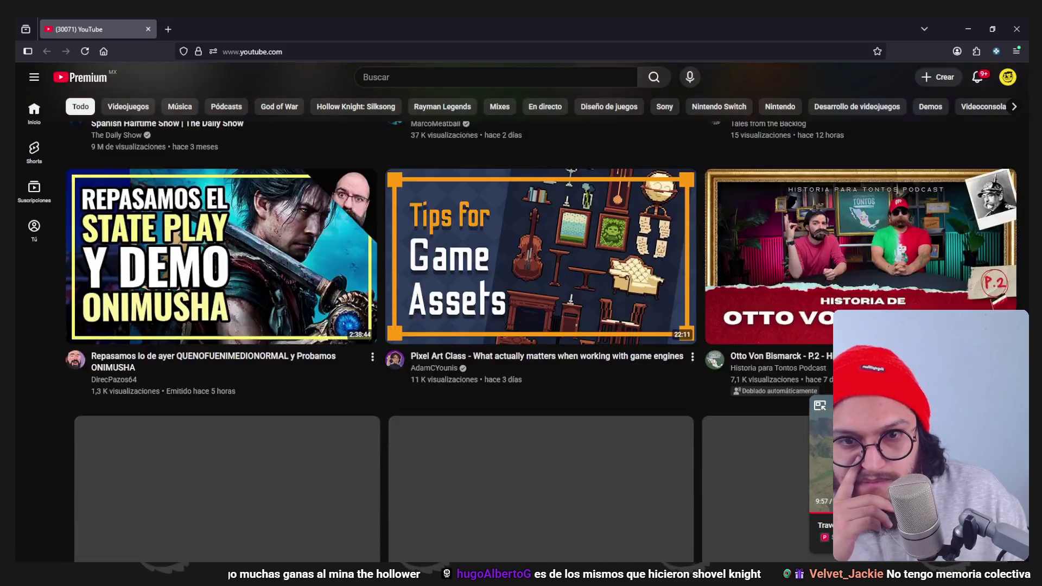
scroll(541, 326, up, 1)
scroll(541, 326, down, 6)
scroll(541, 326, down, 1)
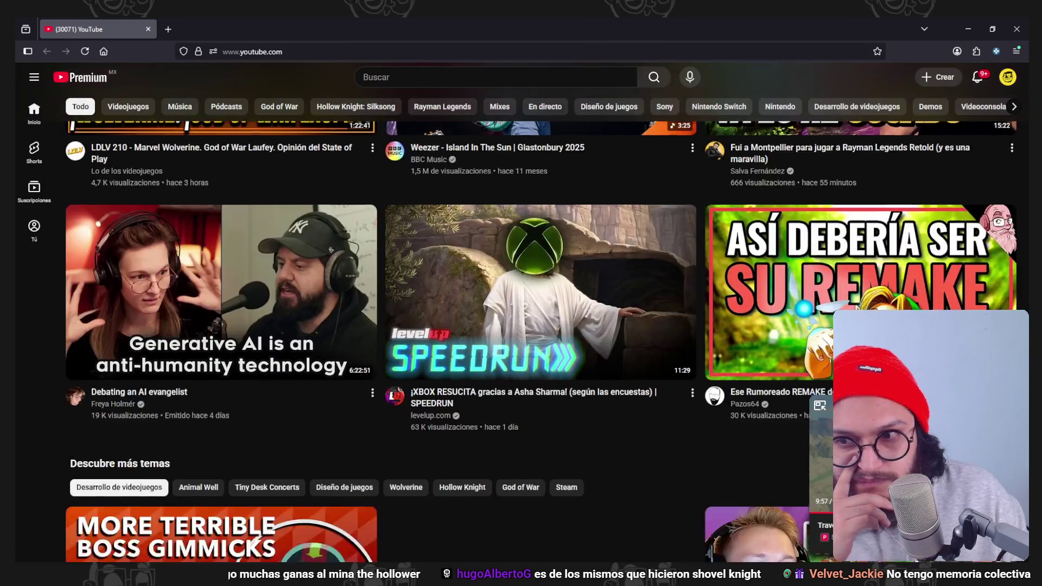
scroll(542, 326, down, 4)
scroll(541, 326, down, 4)
scroll(542, 326, down, 4)
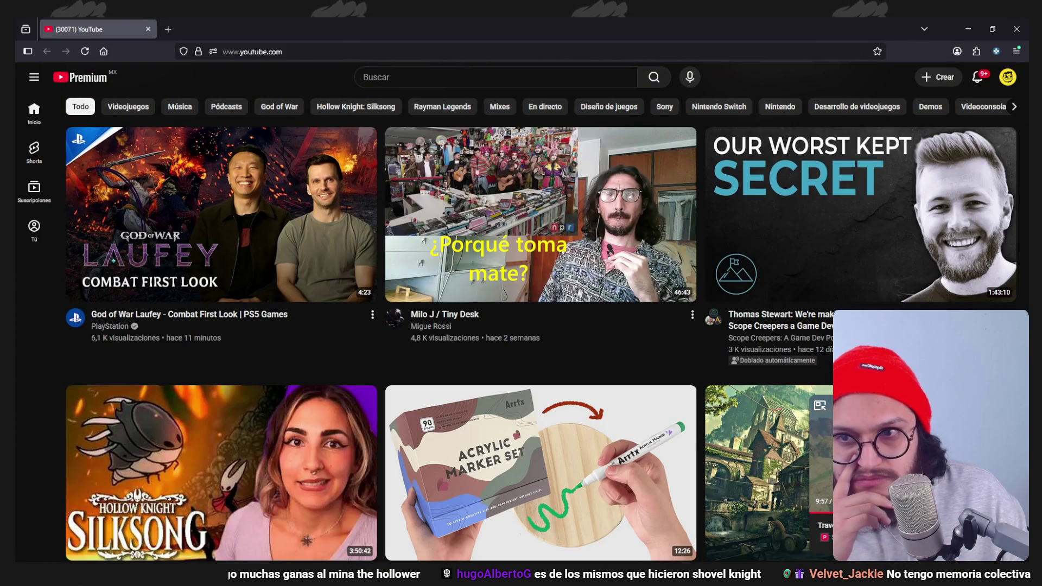
scroll(542, 325, down, 3)
scroll(541, 327, down, 2)
scroll(542, 326, down, 2)
scroll(541, 326, down, 4)
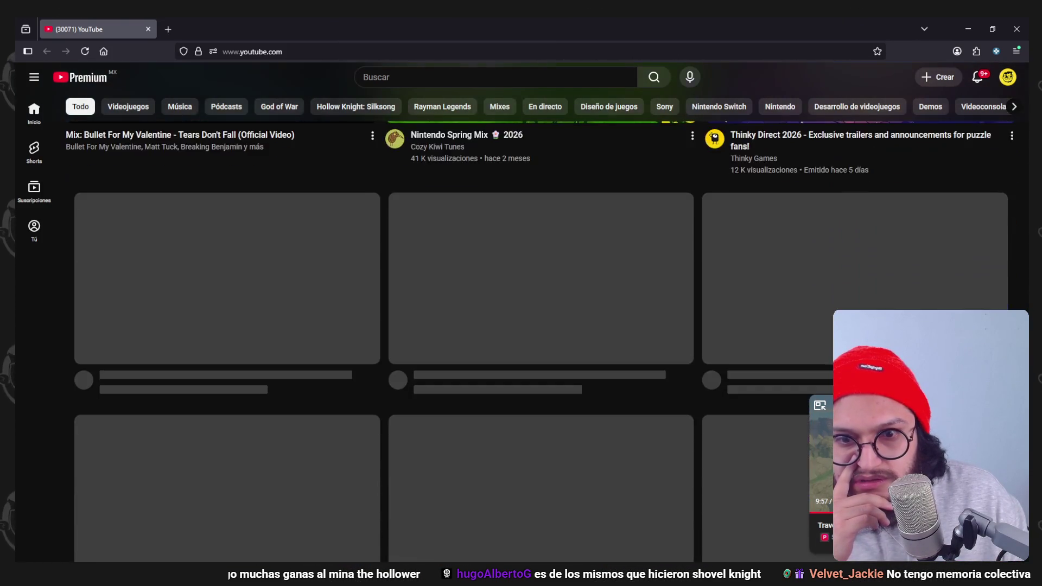
scroll(541, 326, down, 2)
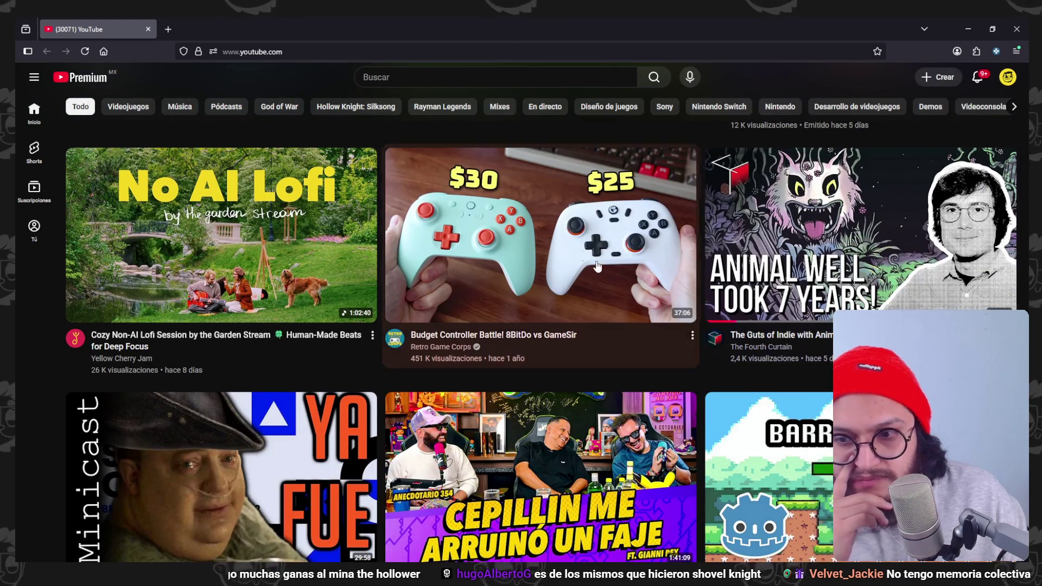
scroll(542, 326, down, 1)
click(397, 77)
text(why videogames are so )
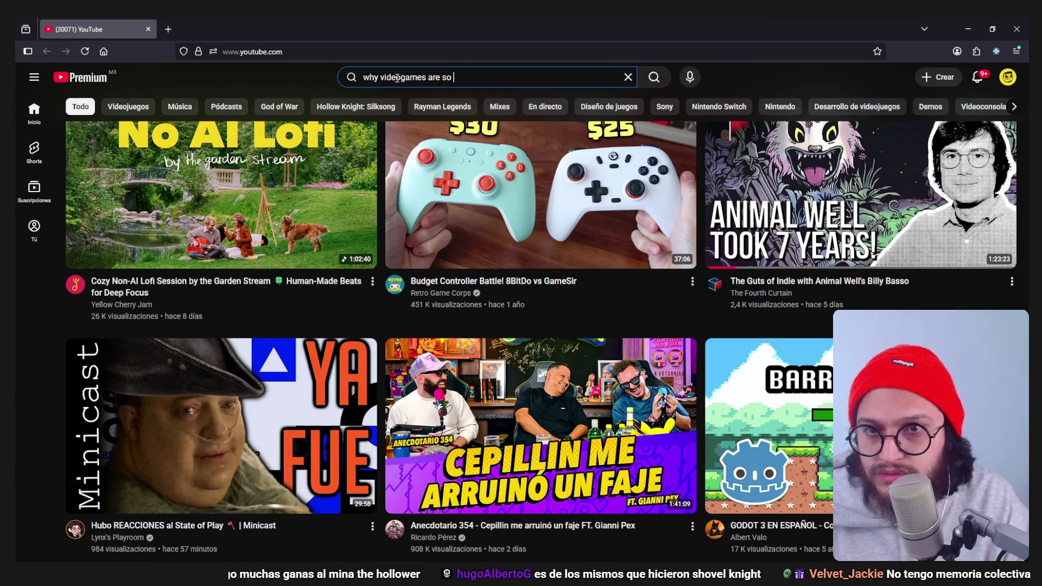
text(expensive to ma)
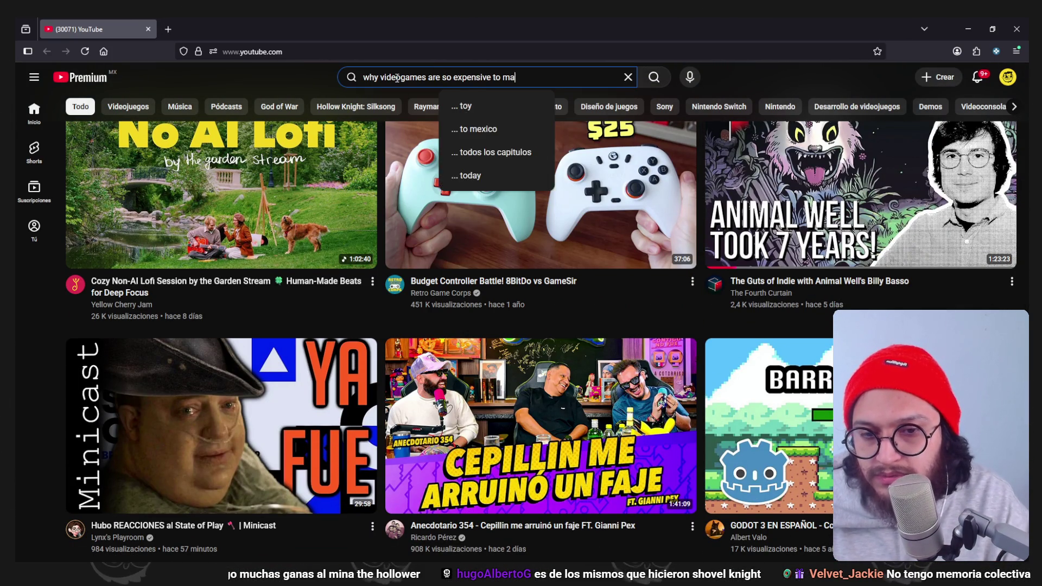
text(ke)
key(Return)
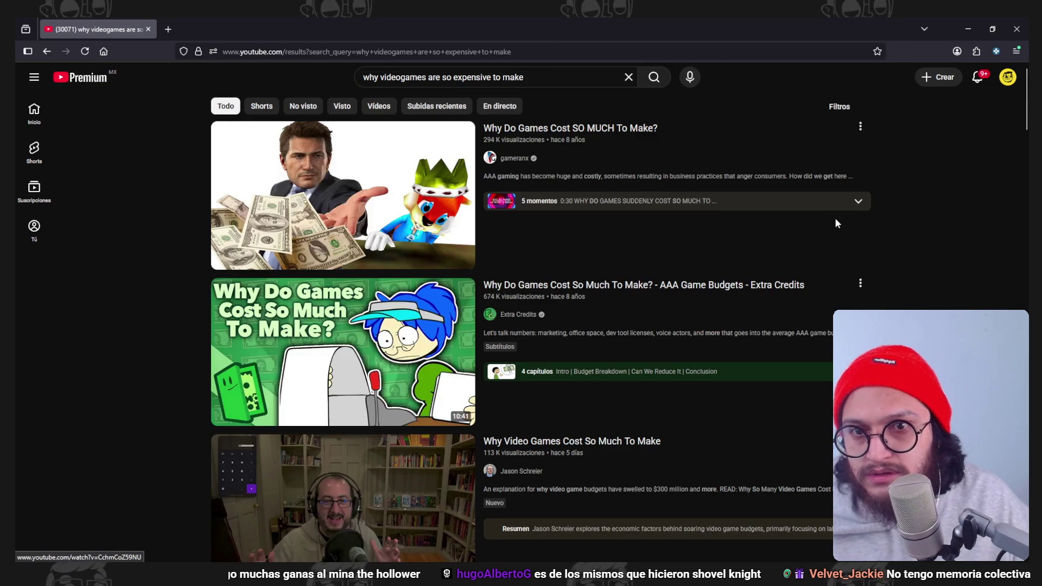
scroll(929, 235, down, 2)
scroll(676, 267, down, 2)
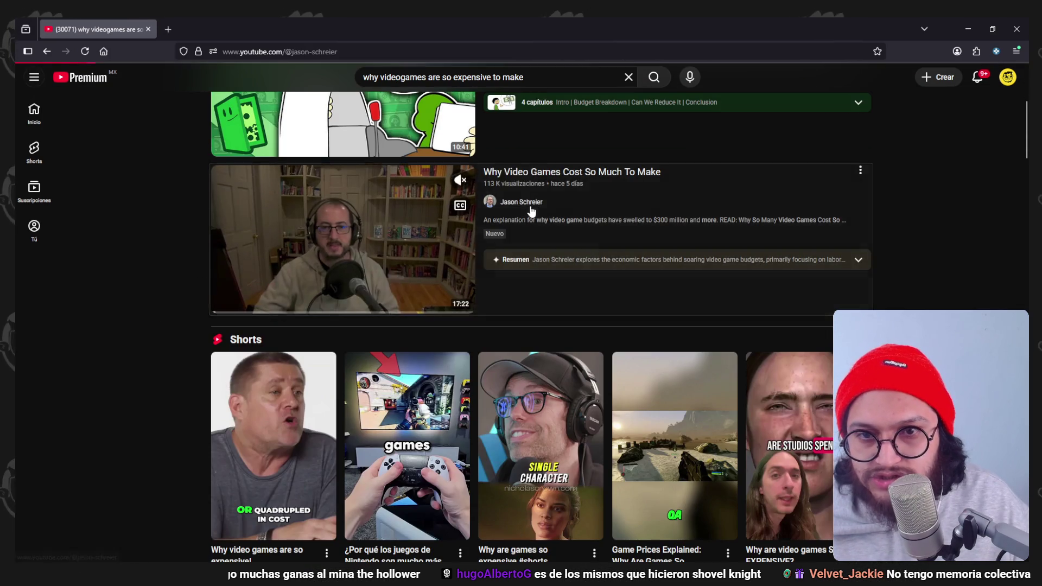
click(527, 202)
scroll(523, 237, down, 2)
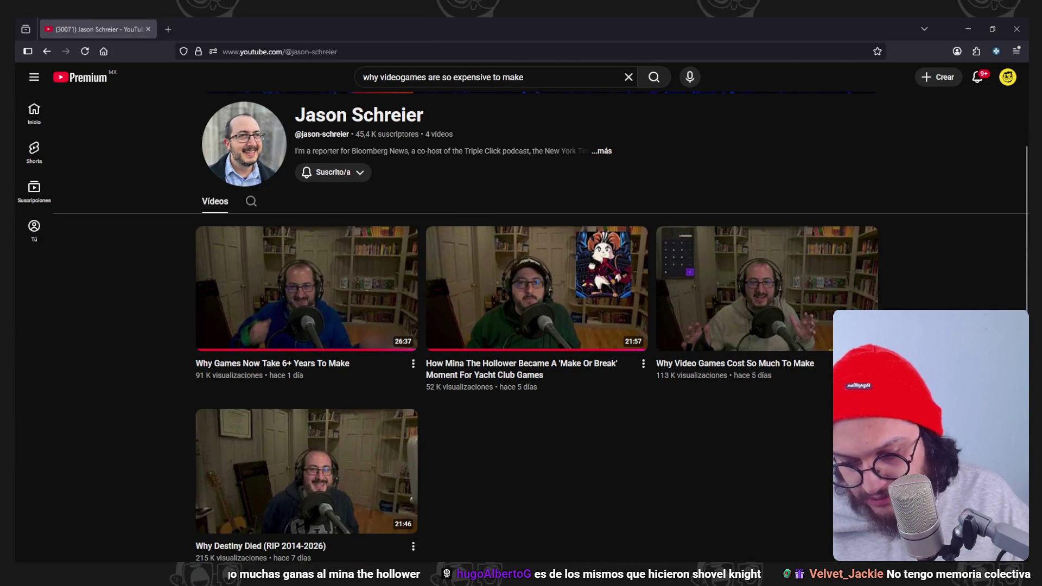
scroll(461, 400, down, 1)
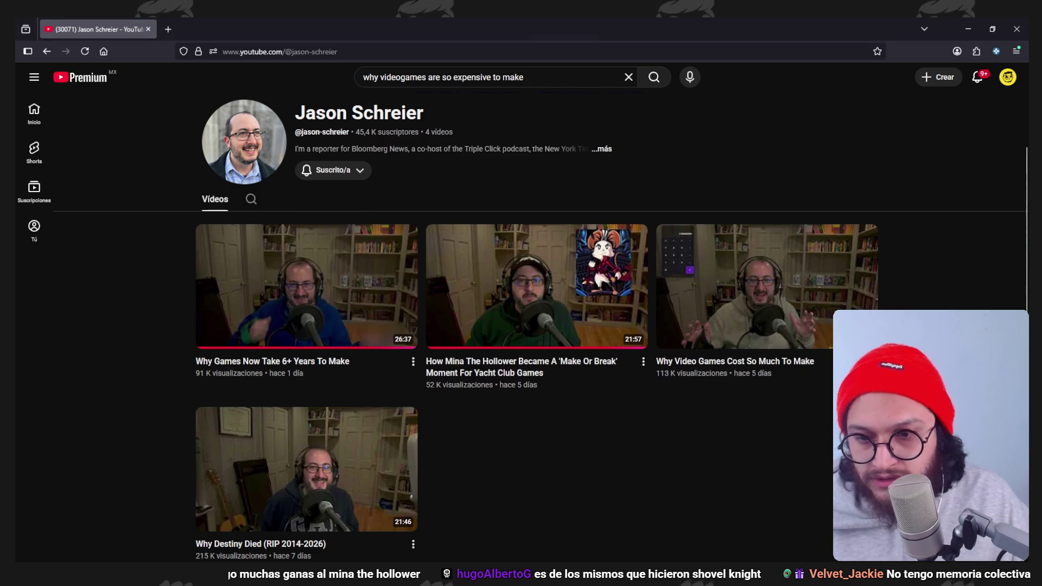
scroll(537, 326, down, 2)
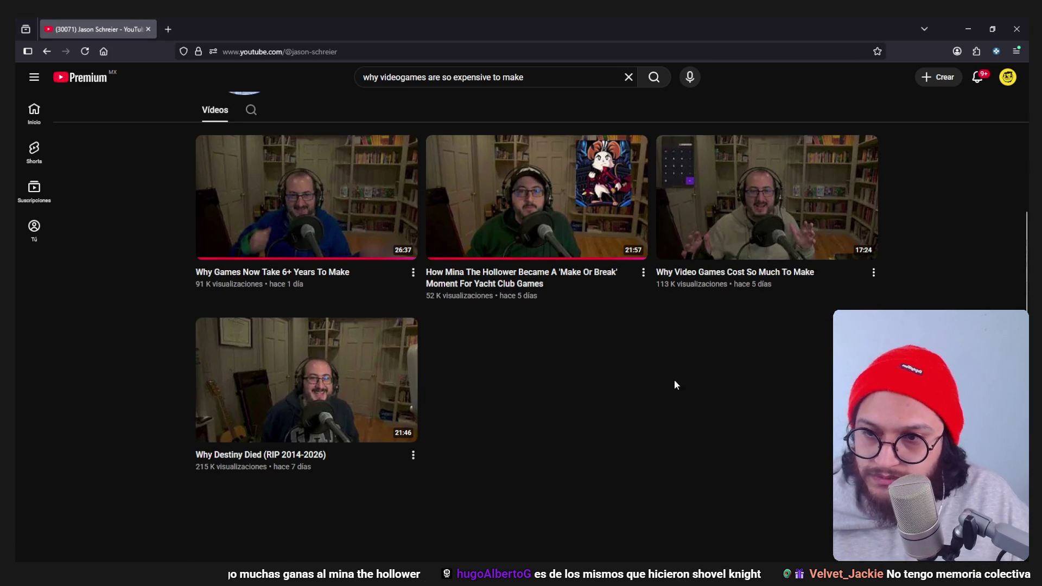
scroll(676, 380, up, 2)
scroll(696, 447, down, 1)
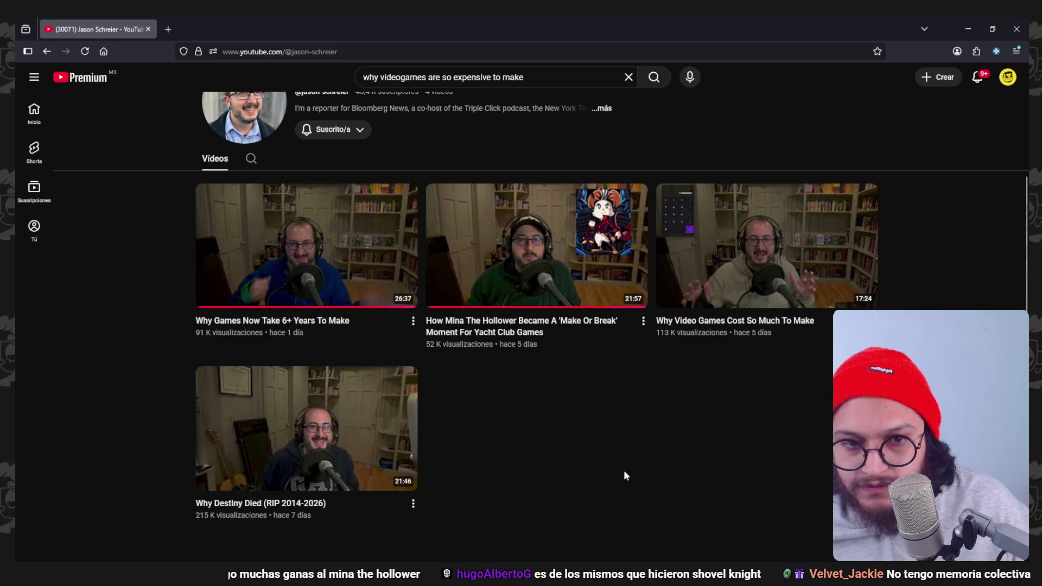
scroll(625, 472, up, 1)
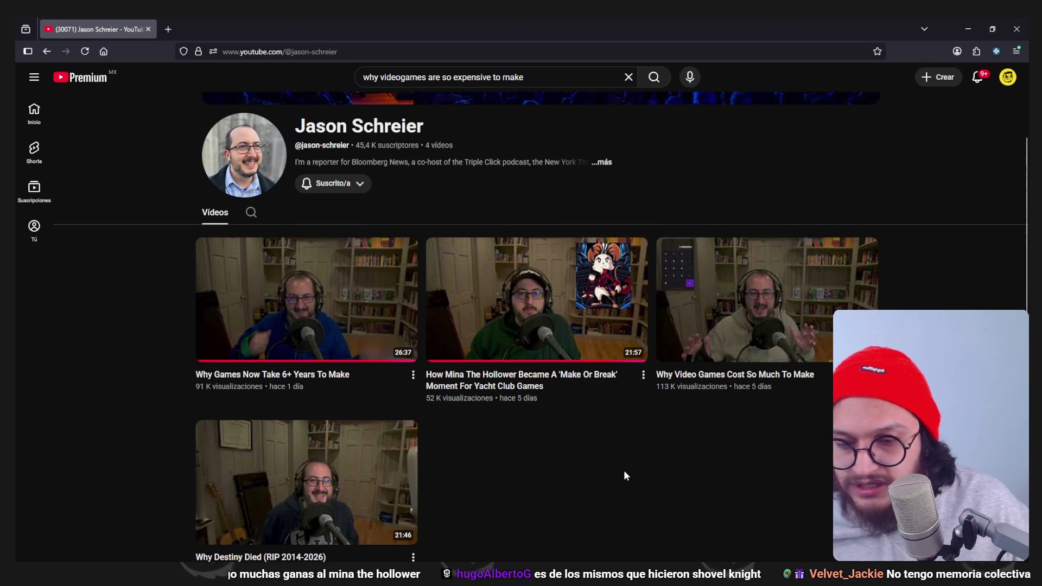
scroll(624, 472, up, 1)
scroll(625, 471, down, 3)
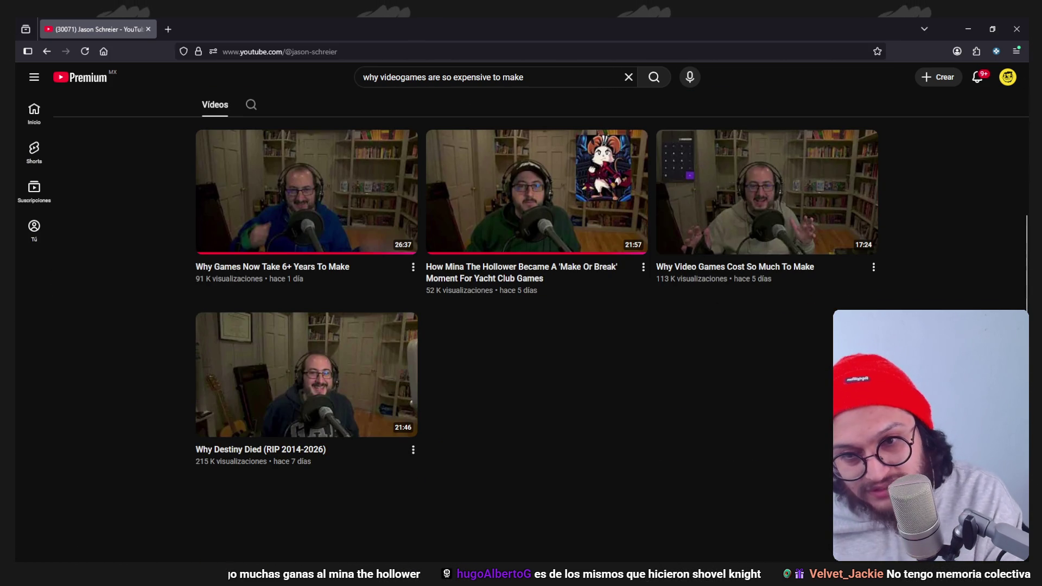
click(972, 18)
scroll(571, 280, up, 2)
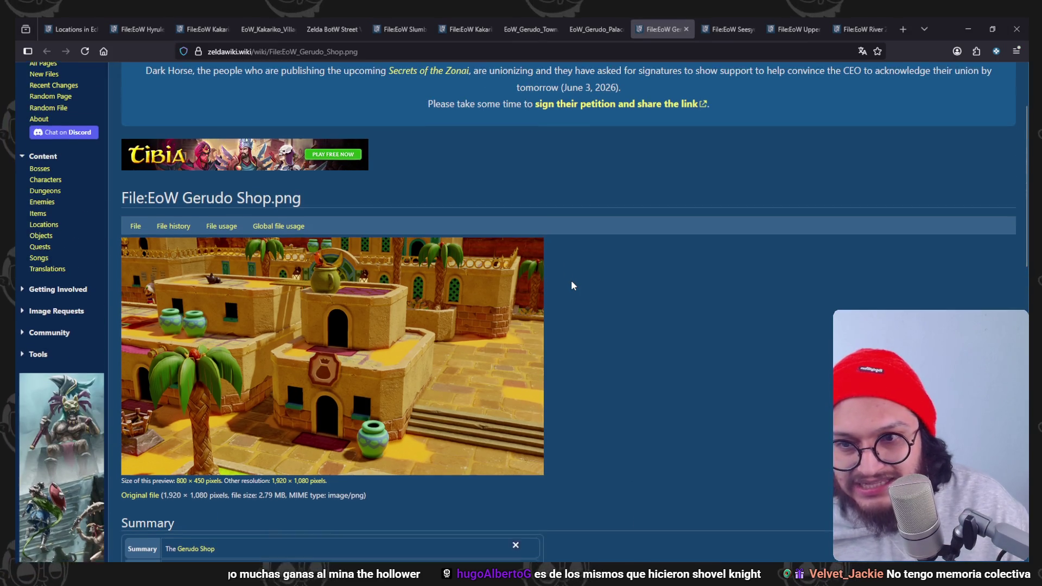
scroll(571, 280, down, 1)
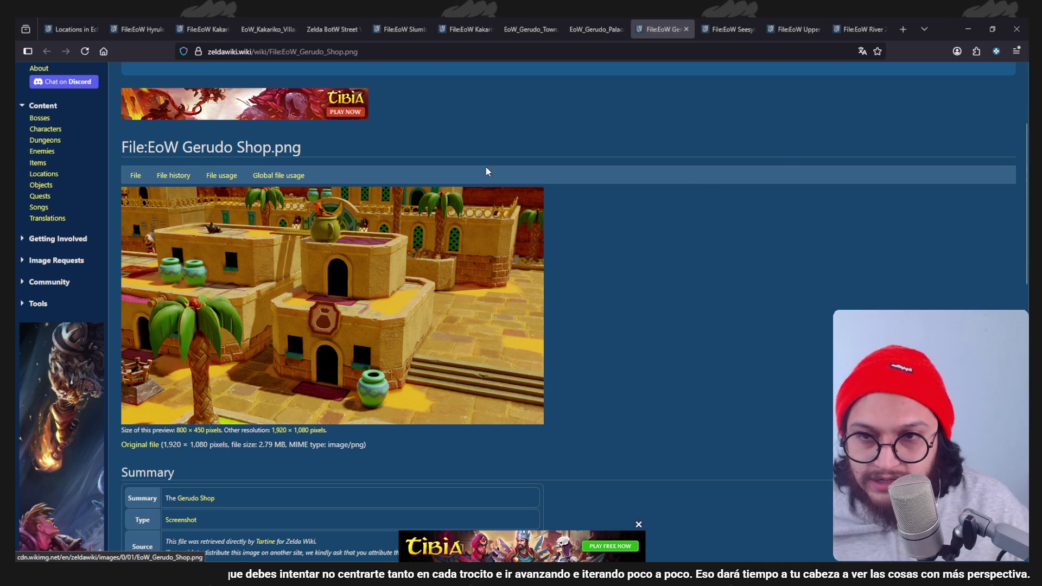
Open the Gerudo Shop and Seesyde Village screenshots at full size.
click(592, 16)
click(658, 17)
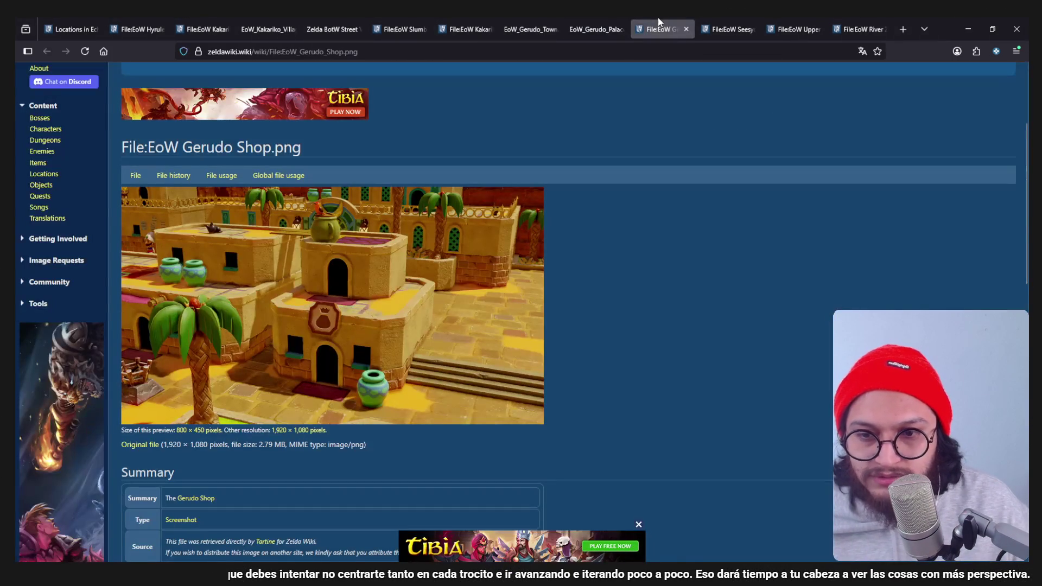
click(423, 267)
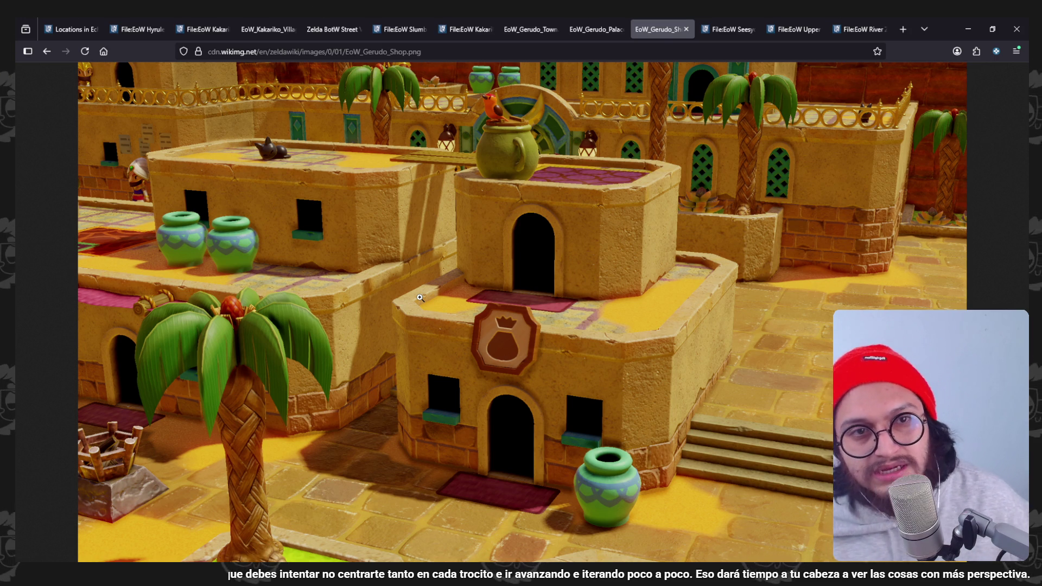
key(ctrl+Tab)
scroll(406, 293, down, 3)
click(406, 293)
Open the Upper Zora River and River Zora Shop images full size, returning to Upper Zora River.
click(769, 29)
click(422, 409)
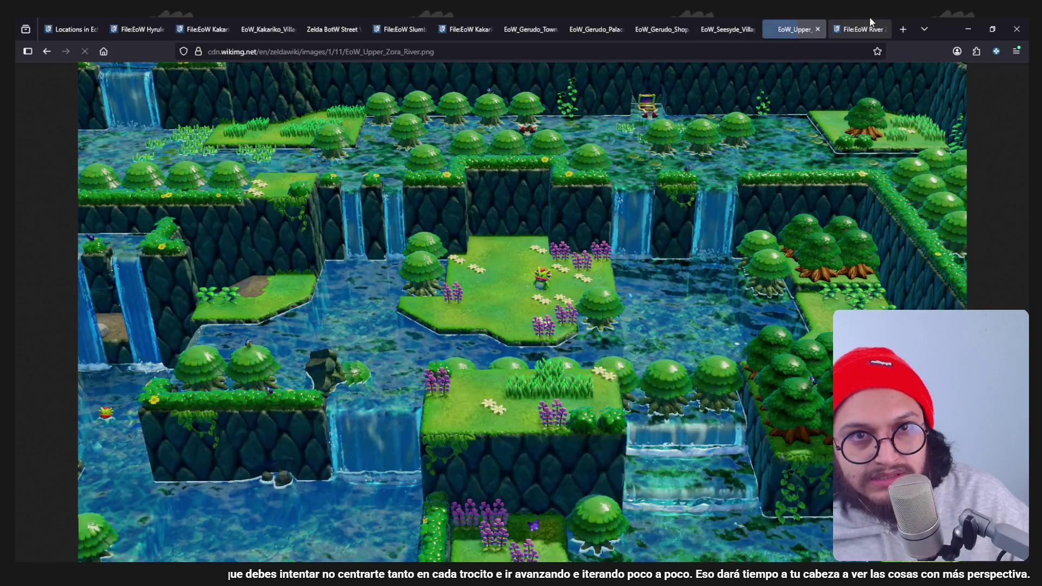
click(871, 25)
click(363, 421)
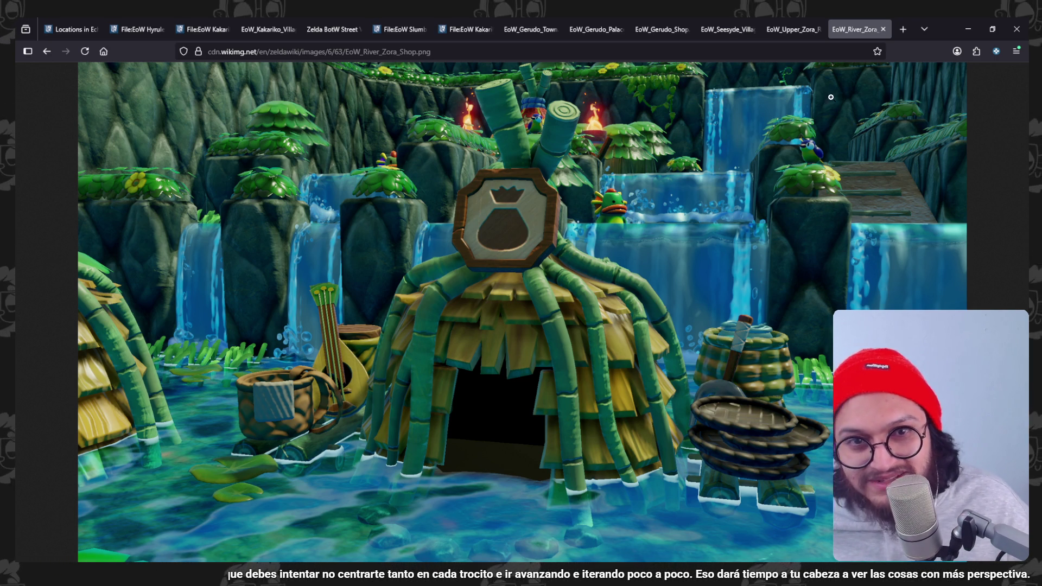
click(789, 29)
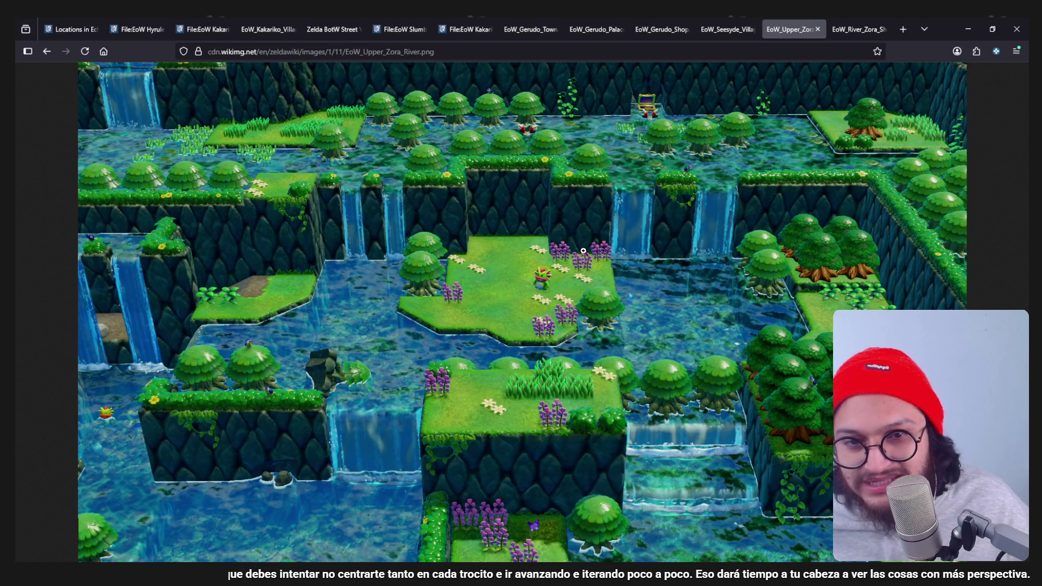
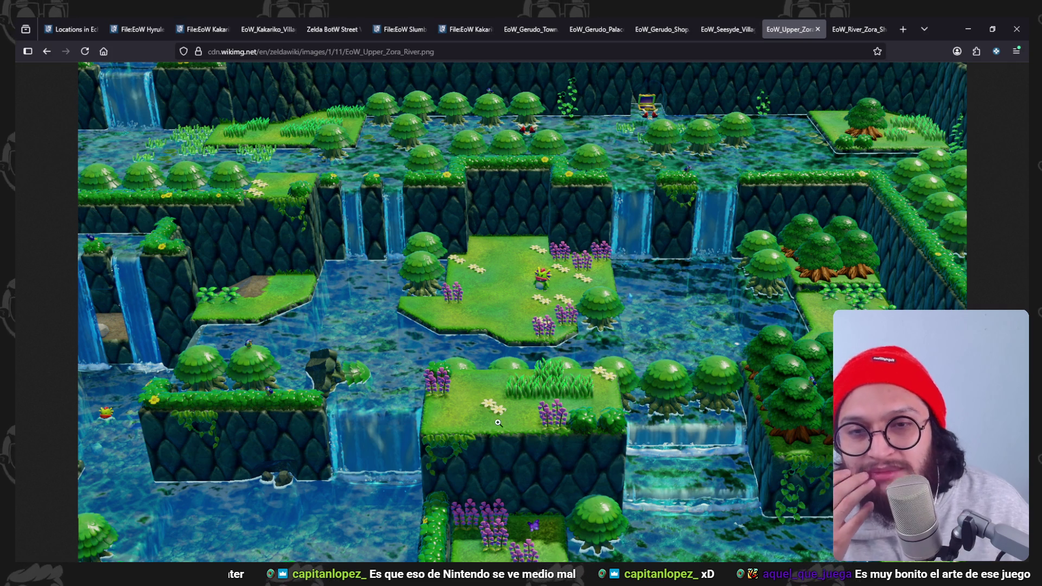
Zoom in and out of the Upper Zora River reference image to study its details.
click(595, 278)
click(617, 217)
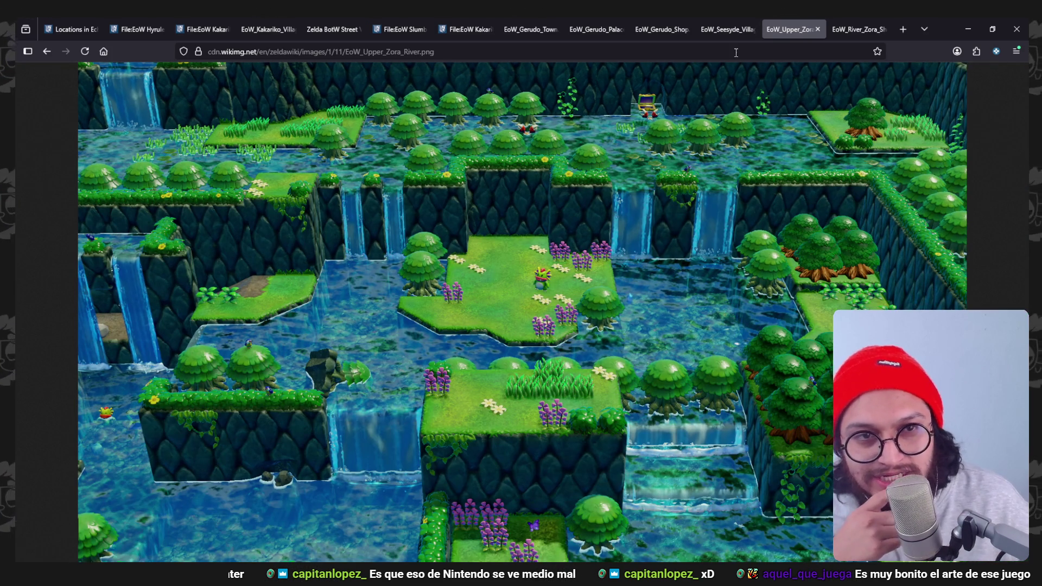
click(600, 244)
click(595, 285)
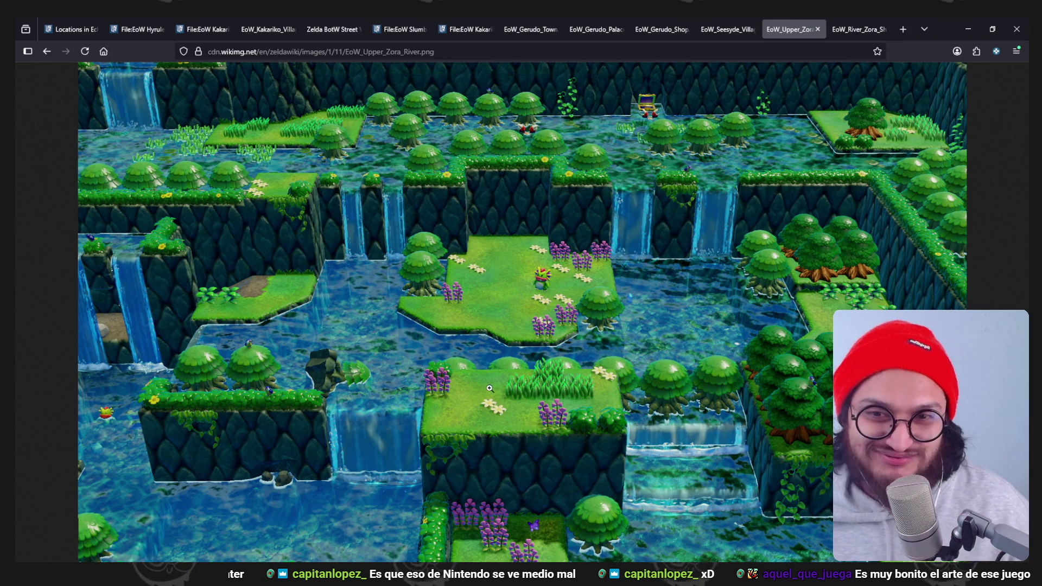
click(492, 185)
click(501, 368)
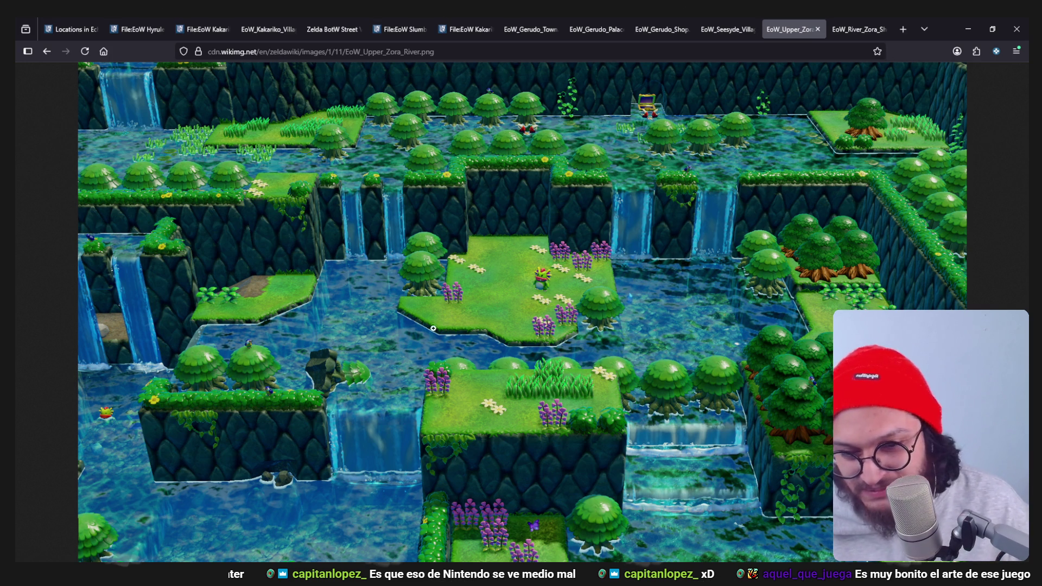
Switch browser tabs to the EoW_Seesyde_Village reference screenshot.
key(ctrl+Tab)
key(ctrl+shift+Tab)
key(ctrl+shift+Tab)
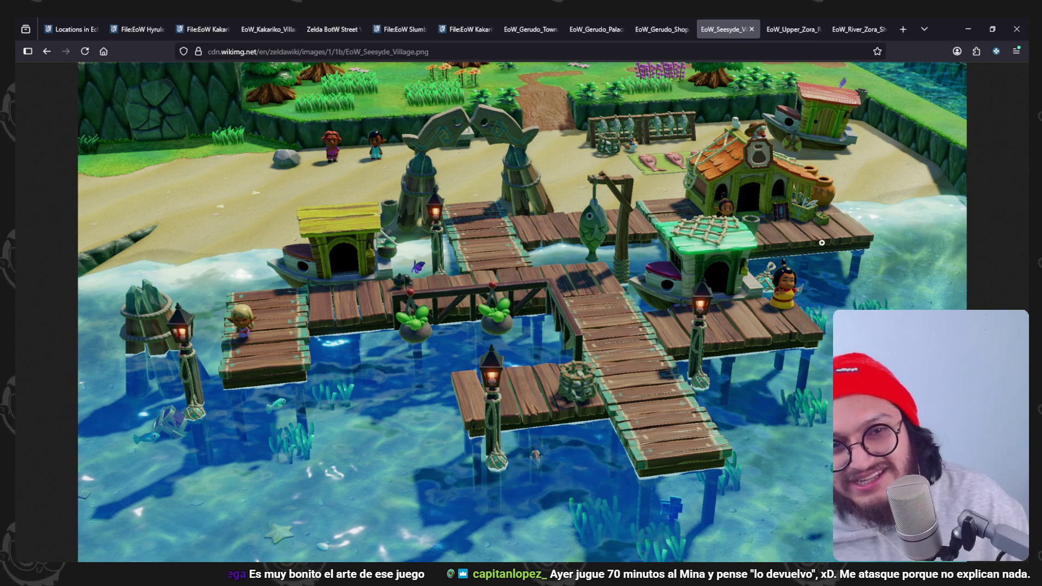
Step back through the reference image tabs past the River Zora and Gerudo Shop images.
click(785, 30)
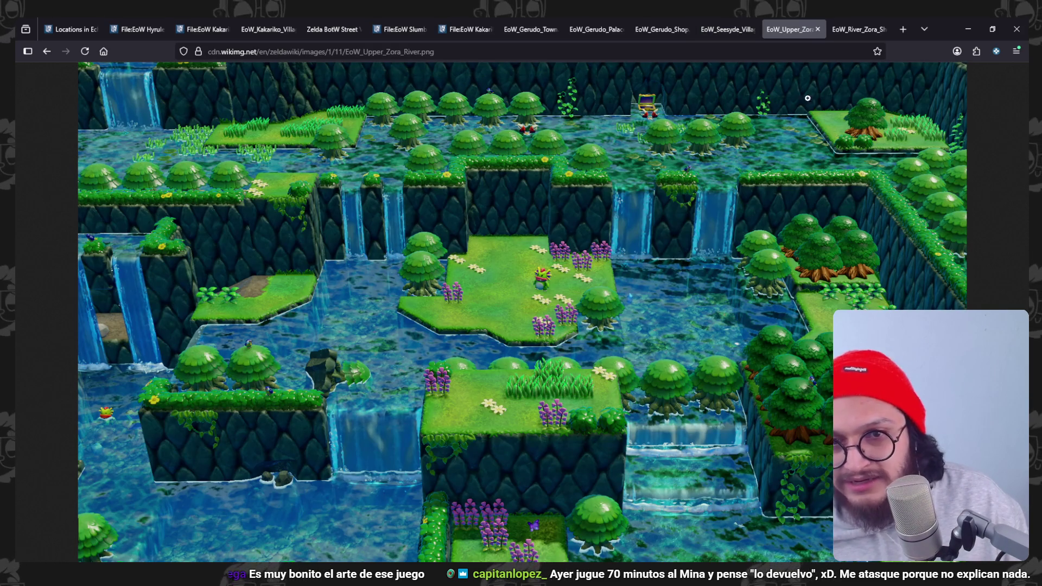
click(857, 24)
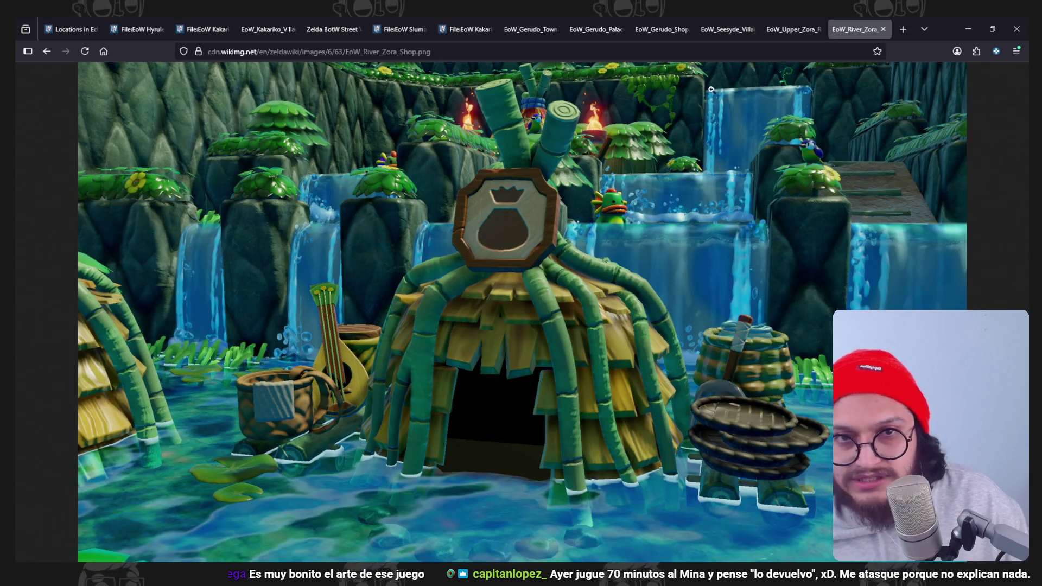
click(779, 25)
click(724, 26)
click(661, 29)
click(597, 28)
click(661, 28)
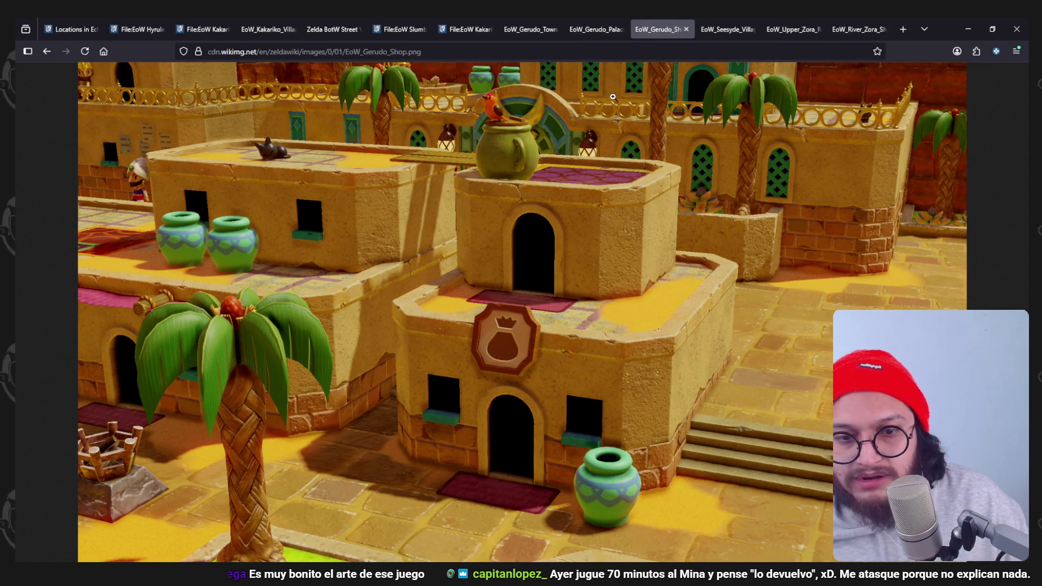
click(596, 17)
click(490, 17)
Continue back past Kakariko Village and settle on the Hyrule Ranch file page.
click(399, 25)
click(330, 24)
click(265, 25)
click(204, 29)
click(138, 29)
click(73, 28)
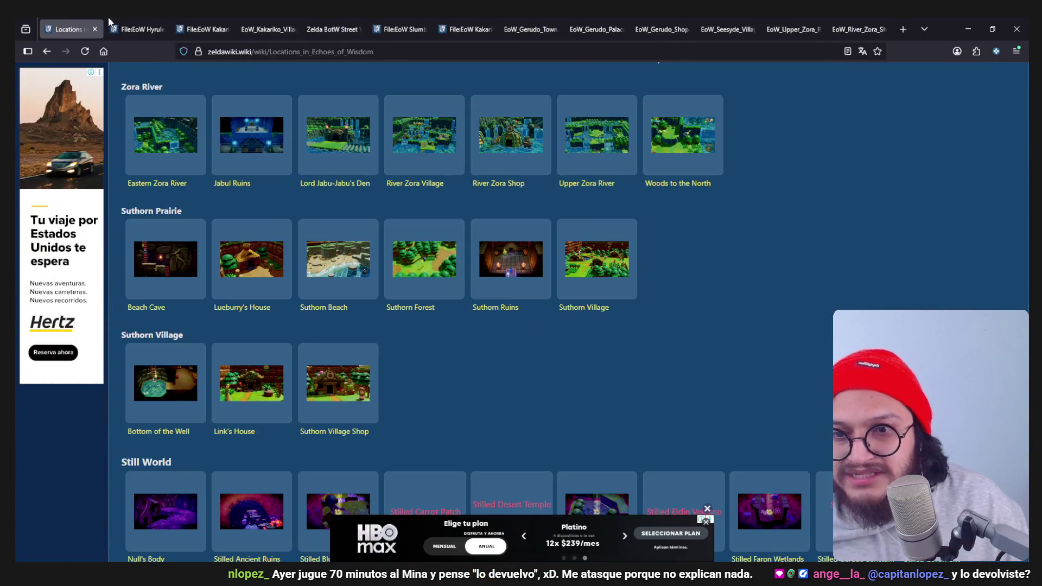
click(139, 28)
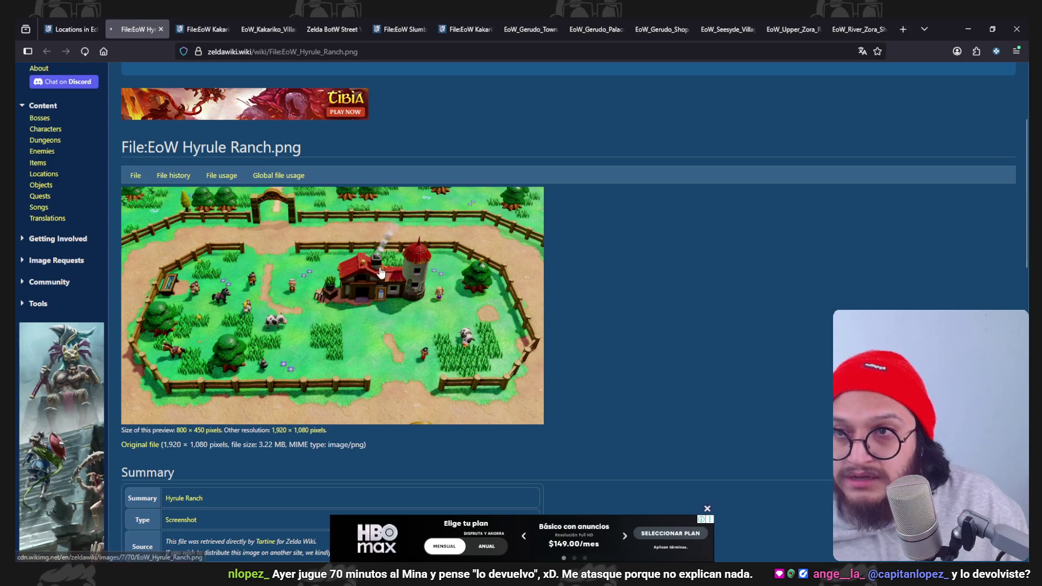
View the Hyrule Ranch image full size, then switch over to the Krita concept sketch.
click(418, 302)
click(730, 253)
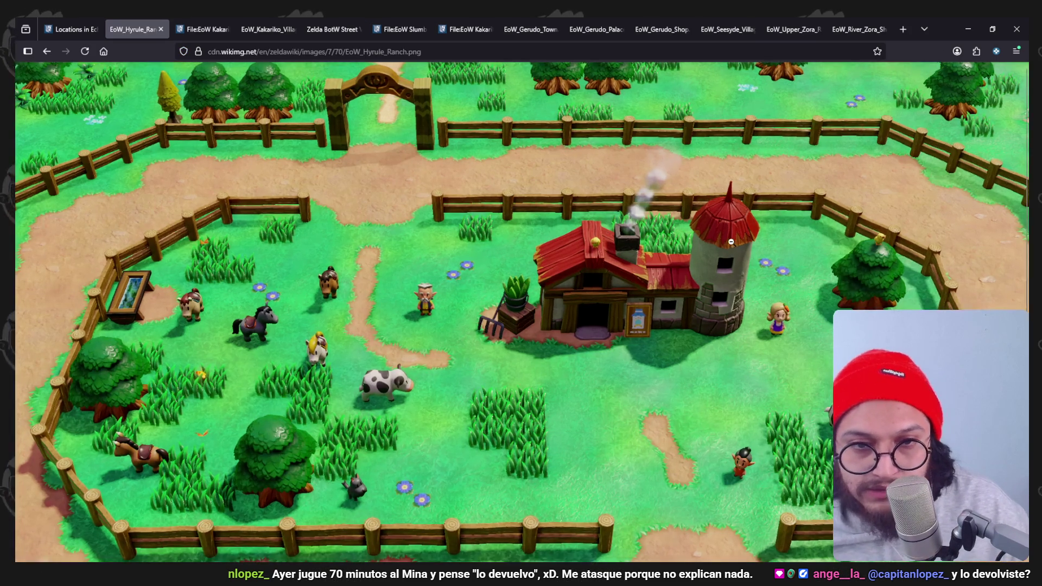
scroll(730, 253, down, 1)
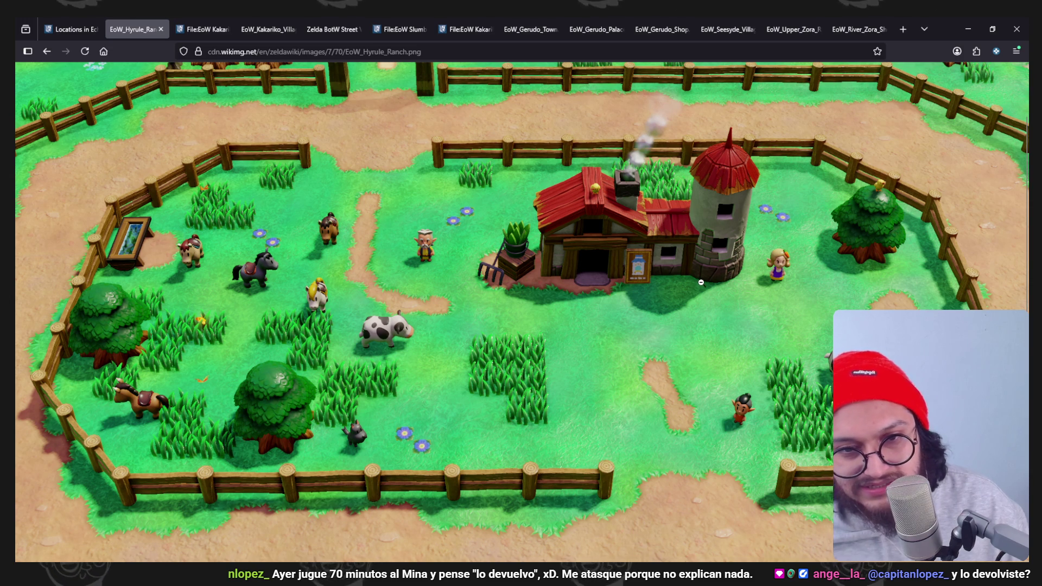
key(alt+Tab)
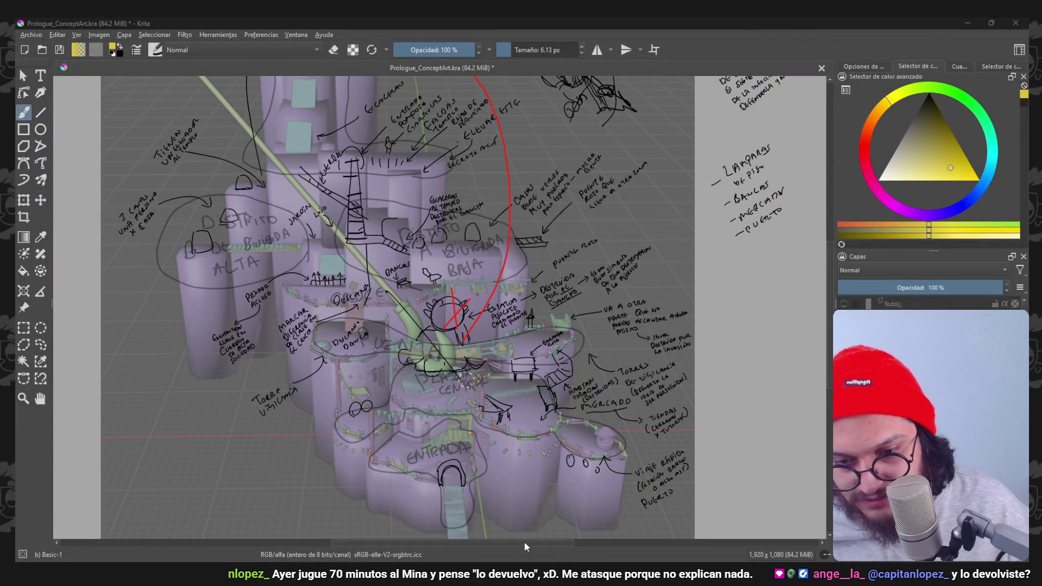
Switch from Krita to the Blender fortress blockout and orbit around the model.
key(alt+Tab)
mouse_move(564, 274)
middle_down()
mouse_move(469, 232)
mouse_move(499, 326)
mouse_move(502, 259)
mouse_move(569, 228)
mouse_move(384, 270)
middle_up()
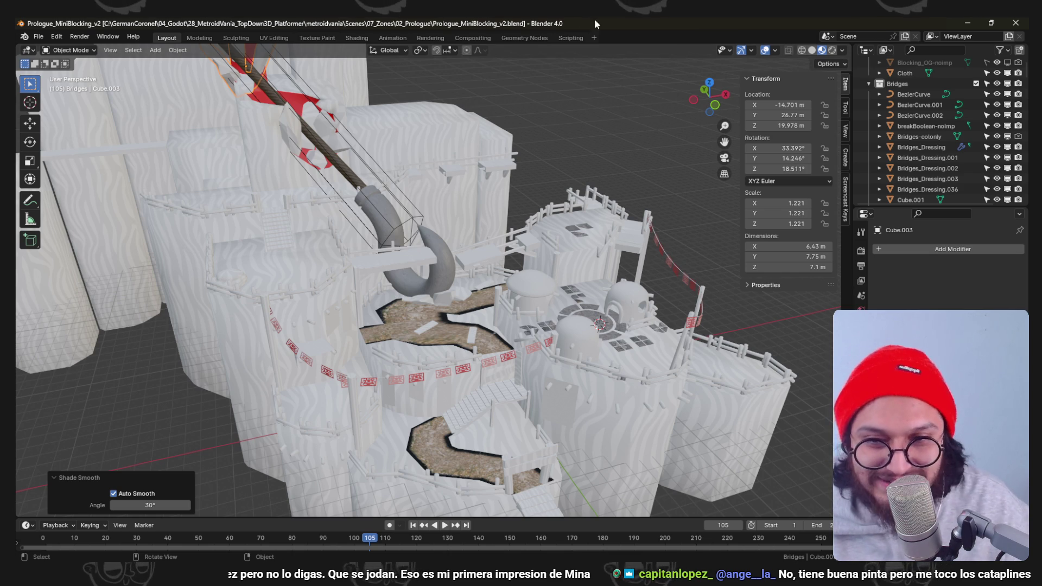
scroll(541, 298, up, 3)
scroll(536, 299, up, 2)
Select both dome huts and duplicate them over the upper purple block in top view.
mouse_move(535, 298)
middle_down()
mouse_move(602, 317)
mouse_move(444, 350)
middle_up()
click(601, 316)
shift+click(270, 315)
key(KP_1)
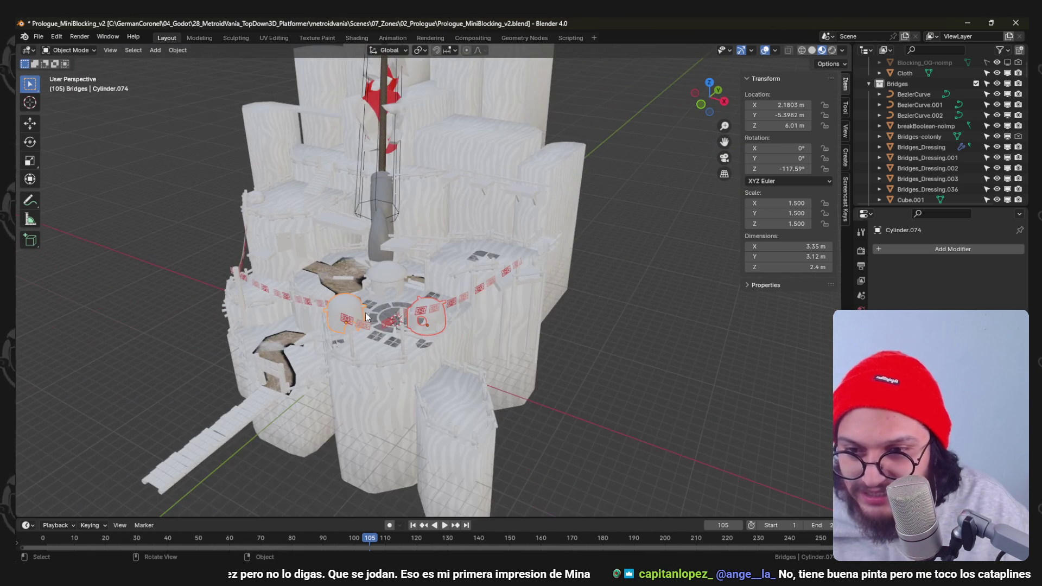
key(KP_3)
key(KP_7)
key(shift+d)
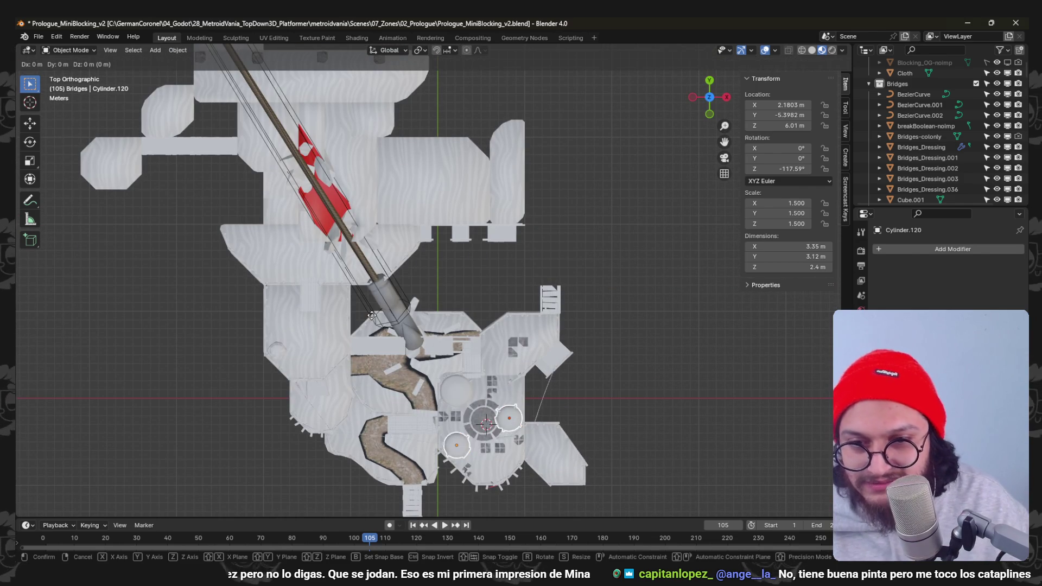
click(319, 54)
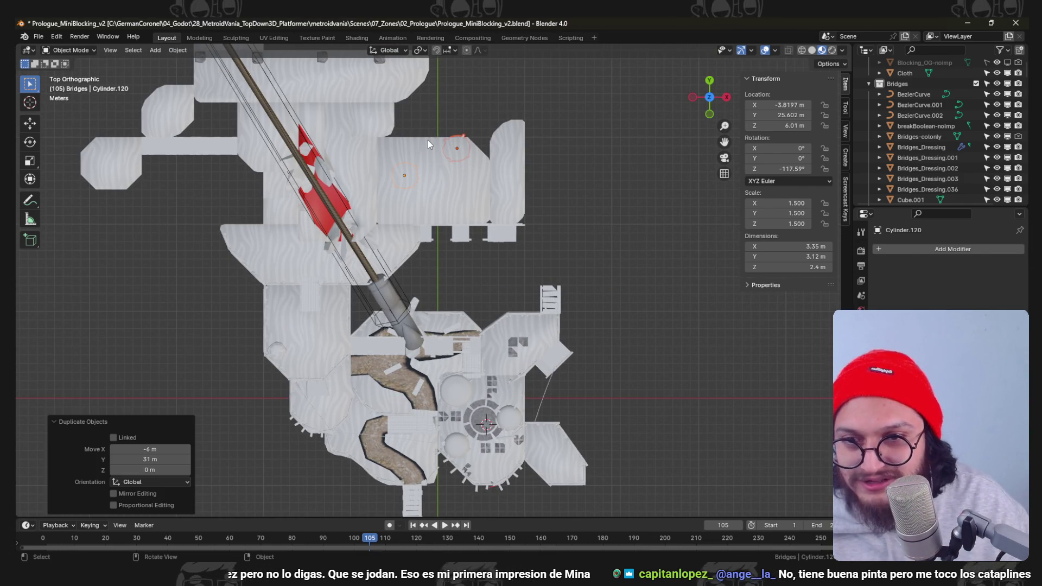
Raise the dome copies along Z until they sit on top of the upper block.
key(KP_1)
scroll(395, 304, up, 3)
key(g)
key(z)
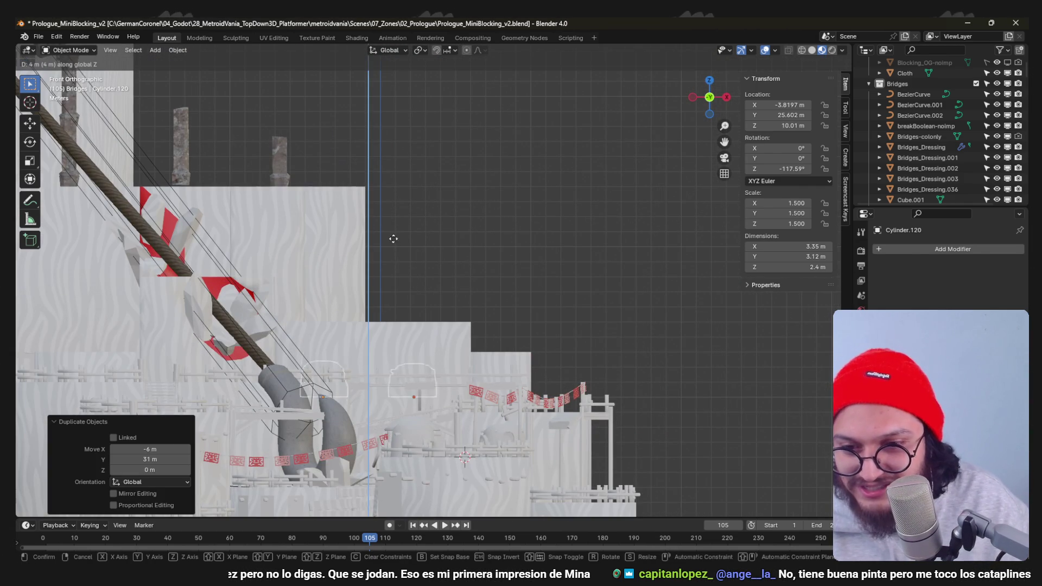
click(392, 220)
key(KP_7)
mouse_move(391, 223)
middle_down()
mouse_move(525, 213)
mouse_move(452, 243)
mouse_move(428, 213)
mouse_move(489, 261)
mouse_move(454, 227)
mouse_move(426, 247)
mouse_move(477, 349)
middle_up()
key(g)
key(z)
click(483, 264)
Shift both copies onto the block, then move and turn the upper dome into its spot.
key(KP_7)
scroll(477, 354, up, 2)
key(g)
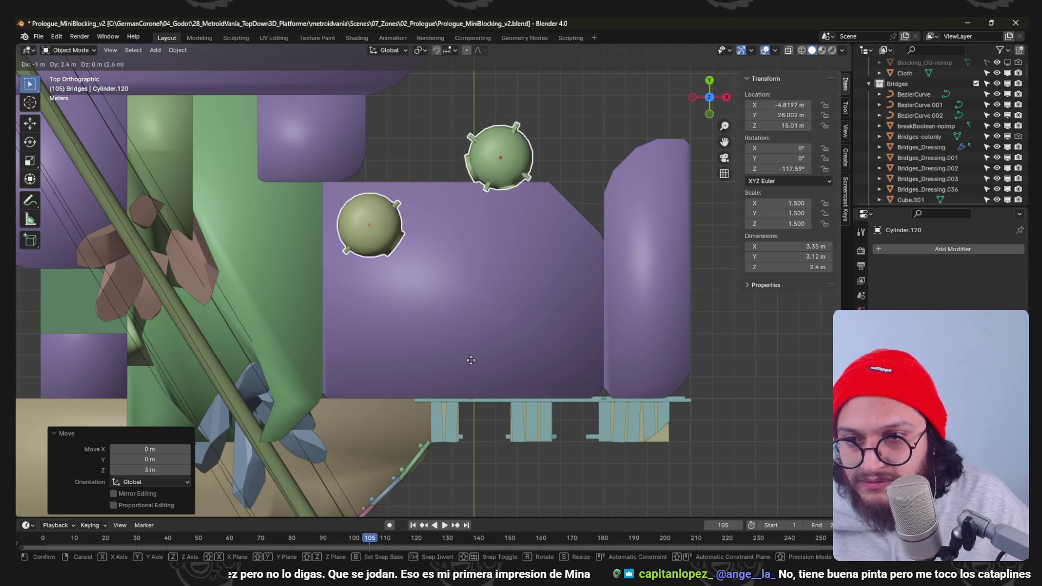
click(367, 367)
click(488, 159)
key(g)
click(533, 247)
key(r)
click(574, 216)
key(g)
click(582, 202)
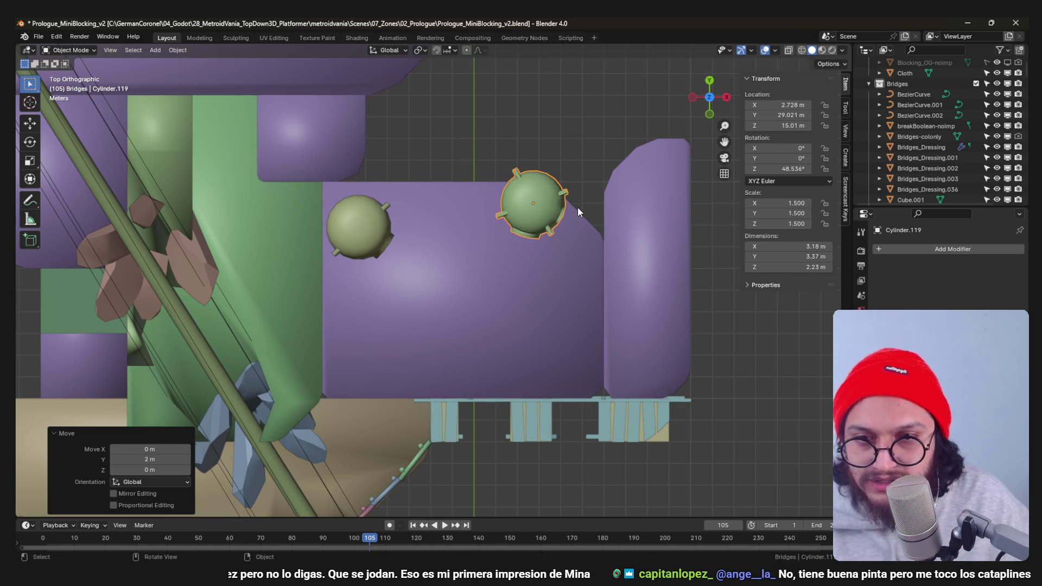
key(g)
right_click(642, 393)
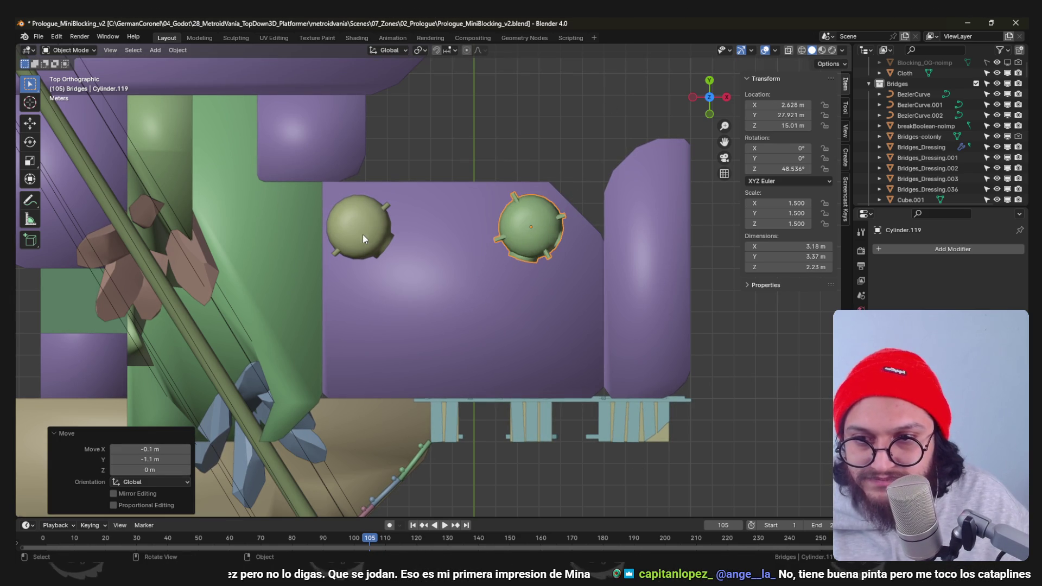
Rotate the left dome copy and orbit around to check both domes on the block.
click(358, 228)
key(r)
click(535, 245)
mouse_move(519, 210)
middle_down()
mouse_move(491, 282)
mouse_move(418, 242)
mouse_move(496, 289)
mouse_move(455, 250)
middle_up()
scroll(429, 268, up, 2)
scroll(430, 277, down, 5)
mouse_move(431, 283)
middle_down()
mouse_move(469, 314)
mouse_move(454, 293)
middle_up()
scroll(507, 317, up, 3)
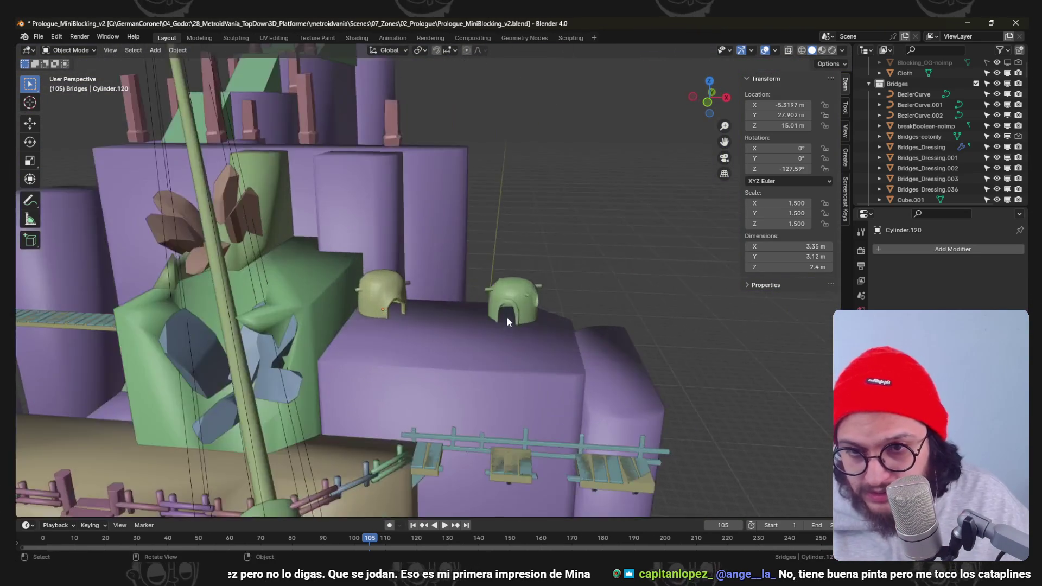
scroll(439, 224, up, 3)
middle_drag(439, 224, 521, 389)
scroll(522, 389, down, 5)
scroll(462, 348, up, 2)
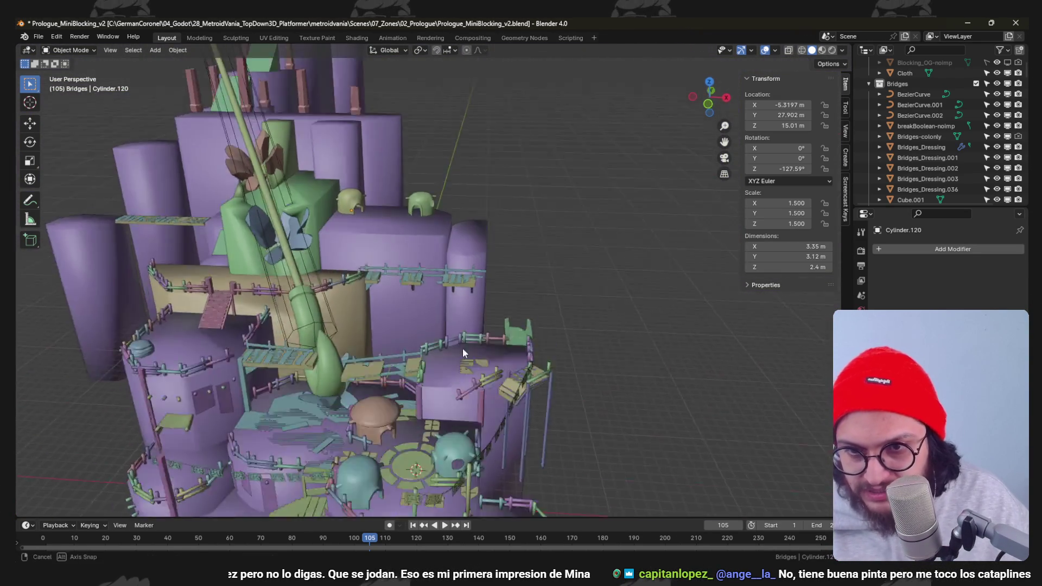
scroll(456, 343, up, 2)
middle_drag(456, 343, 443, 325)
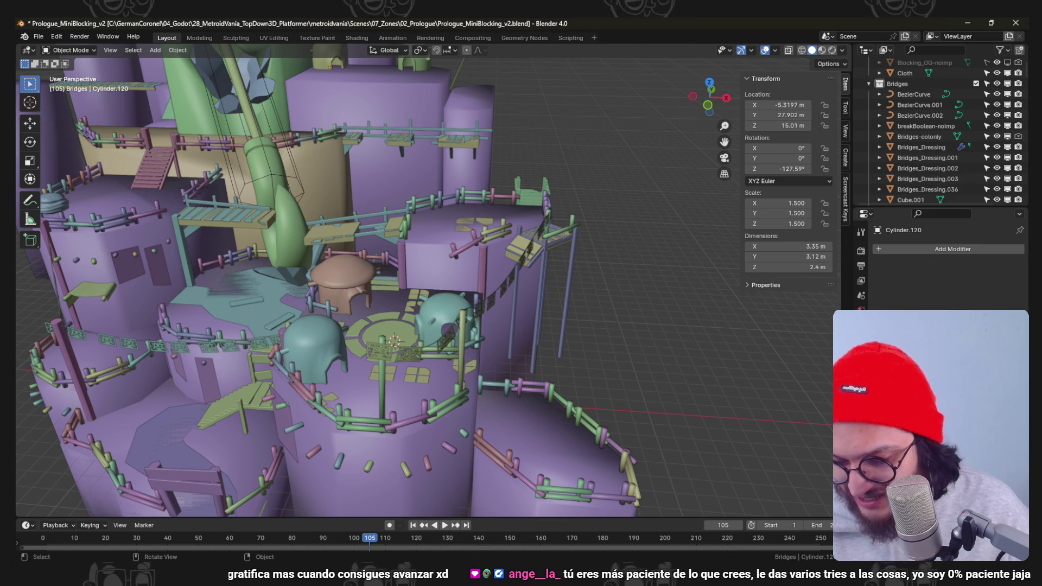
middle_drag(444, 463, 500, 252)
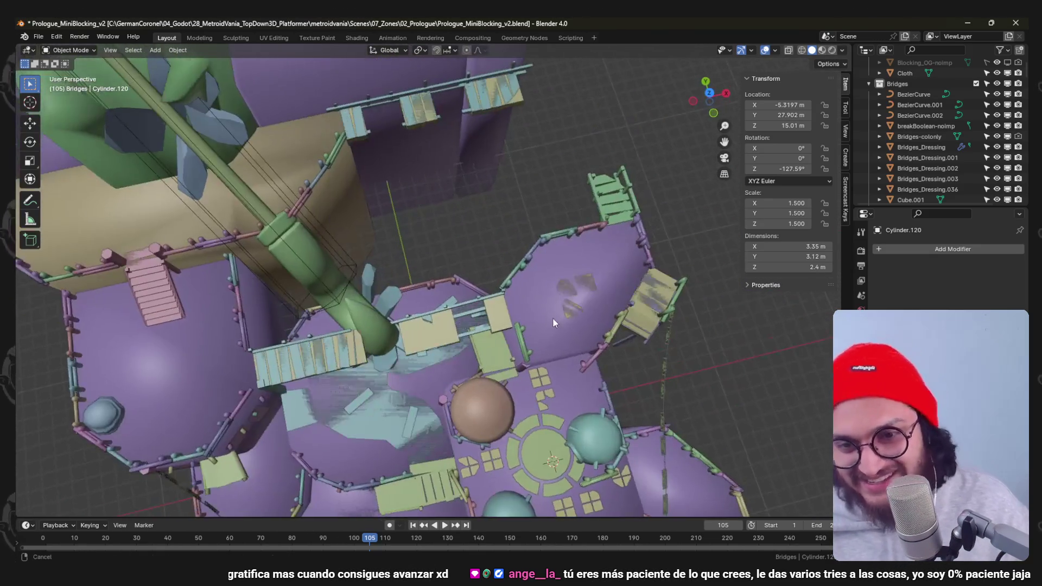
middle_drag(500, 247, 487, 233)
scroll(531, 265, up, 3)
scroll(531, 266, down, 5)
mouse_move(550, 320)
middle_down()
mouse_move(536, 278)
mouse_move(496, 292)
mouse_move(594, 298)
mouse_move(449, 317)
middle_up()
scroll(535, 277, up, 5)
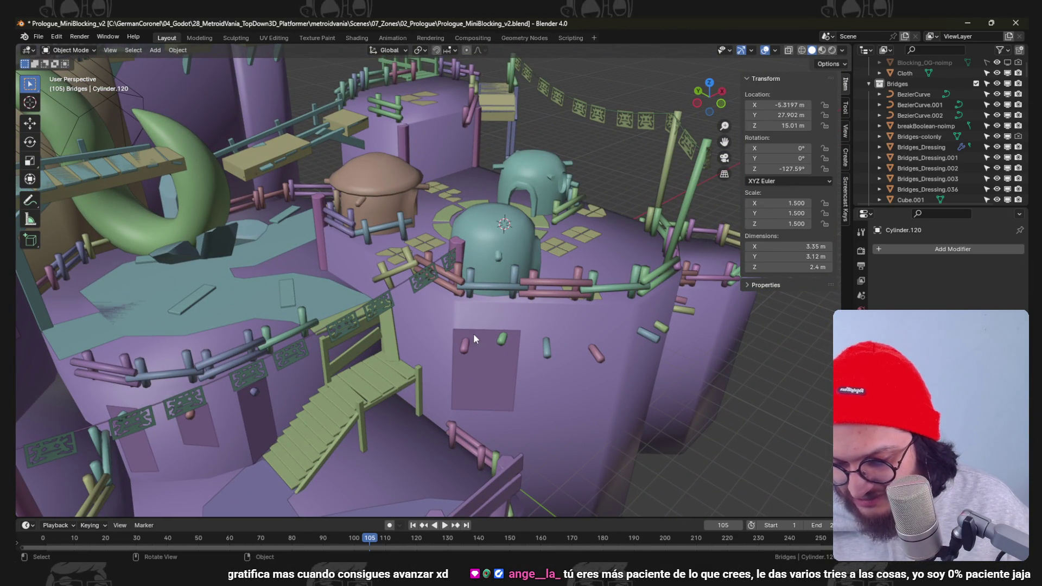
click(515, 172)
Frame the domes and shift the left dome copy one metre along the X axis.
key(KP_Decimal)
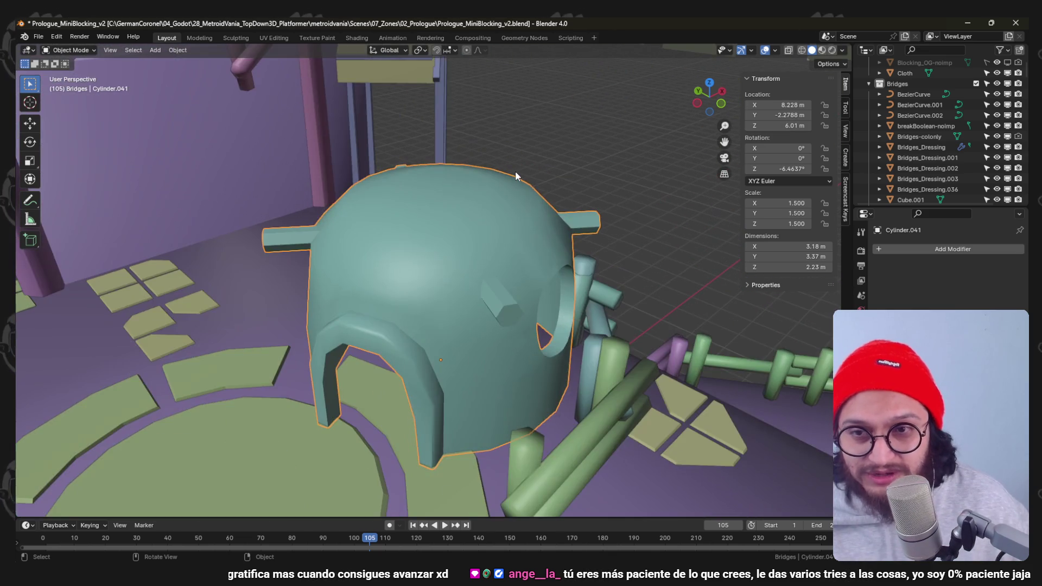
scroll(558, 240, down, 3)
mouse_move(558, 234)
middle_down()
mouse_move(457, 251)
mouse_move(505, 279)
mouse_move(469, 275)
mouse_move(443, 196)
mouse_move(543, 368)
middle_up()
scroll(494, 235, down, 3)
mouse_move(494, 234)
middle_down()
mouse_move(438, 232)
mouse_move(490, 138)
mouse_move(457, 455)
mouse_move(453, 372)
mouse_move(405, 276)
mouse_move(483, 275)
middle_up()
scroll(483, 275, up, 4)
mouse_move(484, 313)
middle_down()
mouse_move(382, 351)
mouse_move(309, 289)
middle_up()
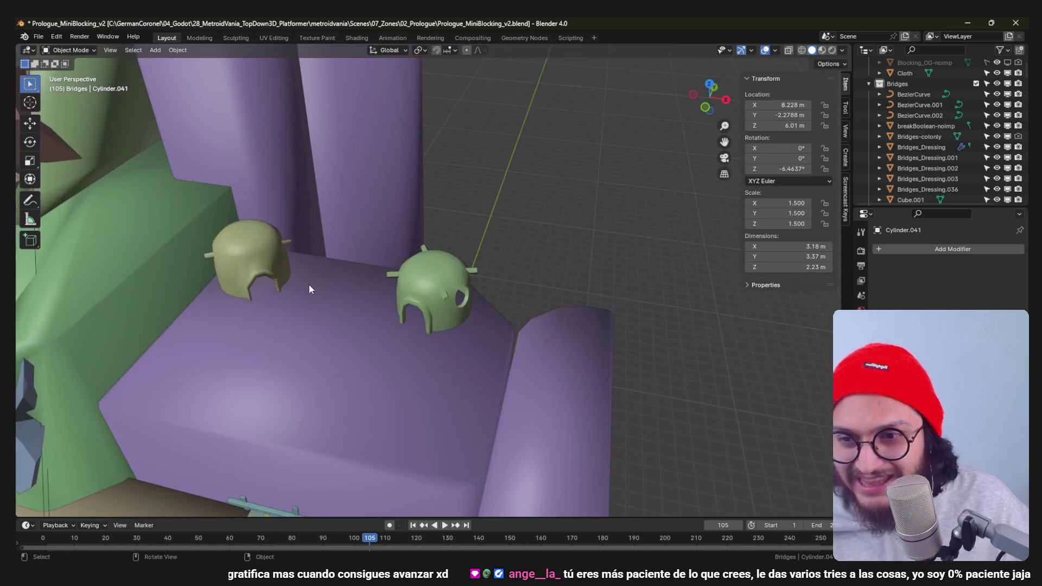
key(KP_7)
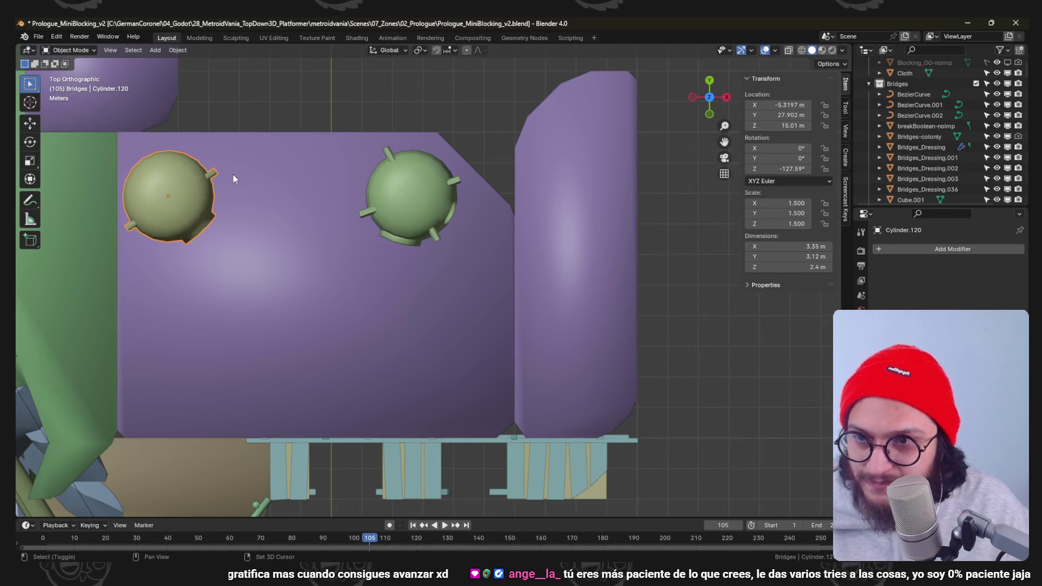
shift+middle_drag(233, 174, 285, 229)
key(g)
key(x)
key(1)
key(Return)
mouse_move(326, 258)
middle_down()
mouse_move(356, 220)
mouse_move(449, 367)
middle_up()
scroll(449, 368, up, 2)
Edit the left dome's mesh, applying a mesh operation to all its faces.
key(ctrl+Tab)
click(538, 371)
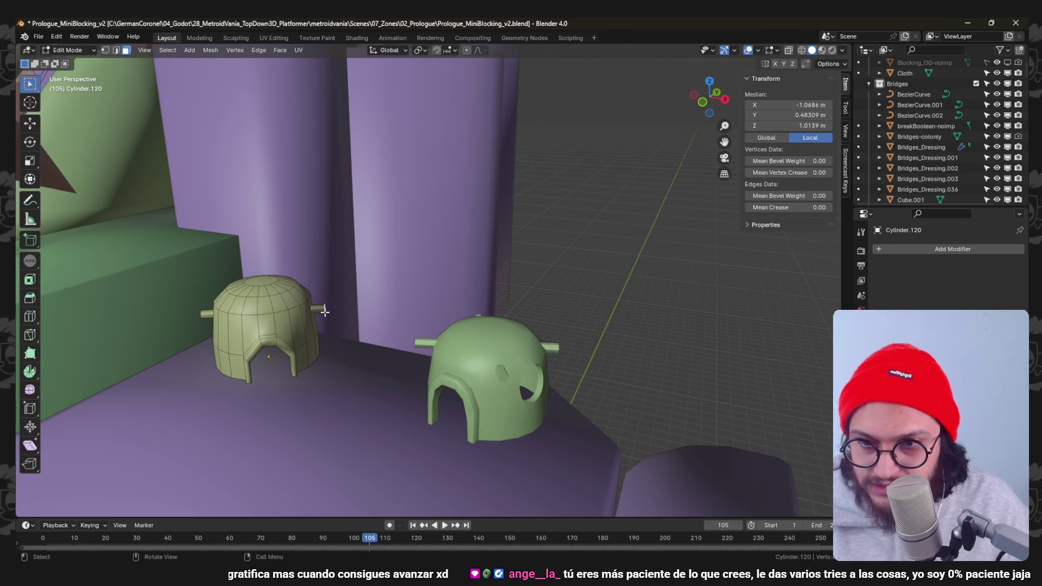
key(a)
right_click(323, 308)
click(323, 308)
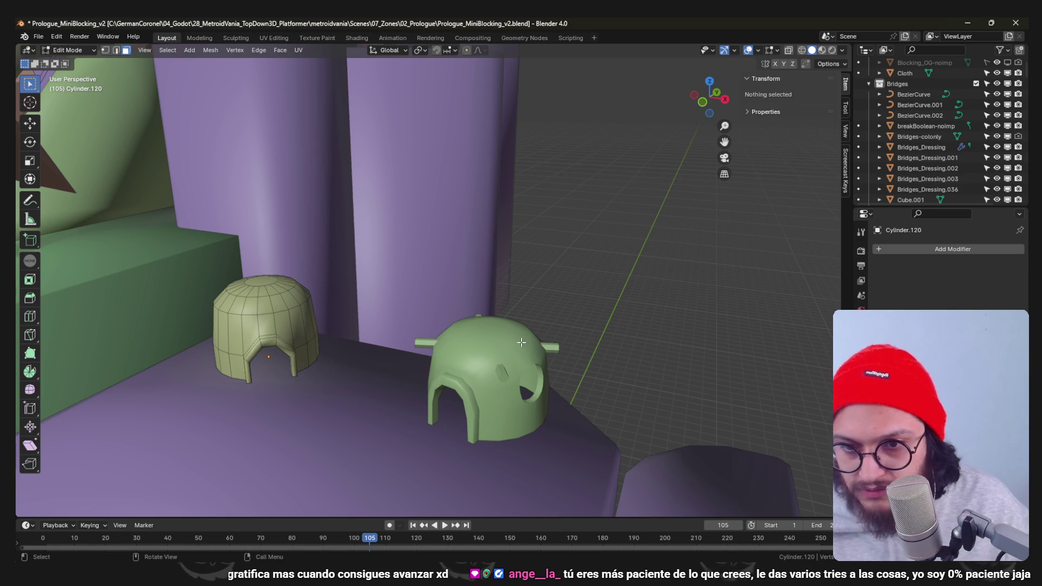
key(Tab)
Select linked faces on the right dome, apply a UV operation, and save the level file.
click(505, 372)
key(Tab)
key(l)
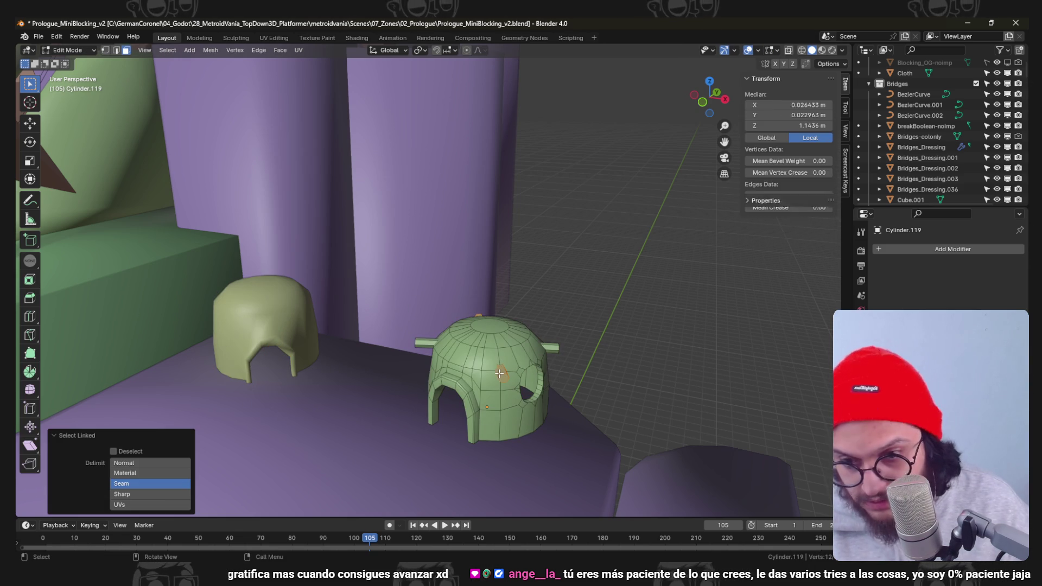
key(u)
click(473, 330)
key(ctrl+Tab)
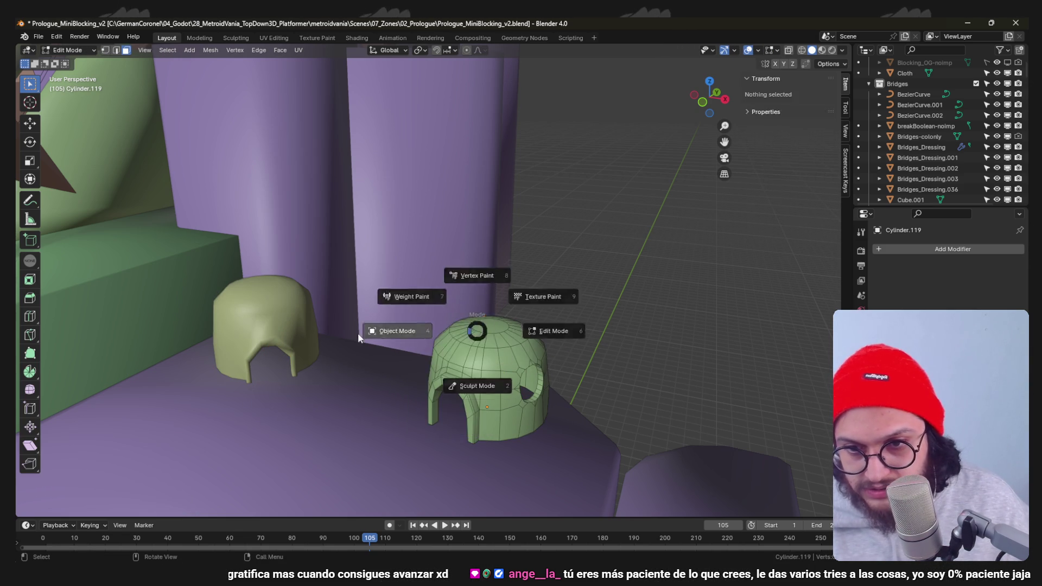
scroll(390, 319, down, 4)
scroll(468, 331, up, 2)
key(ctrl+s)
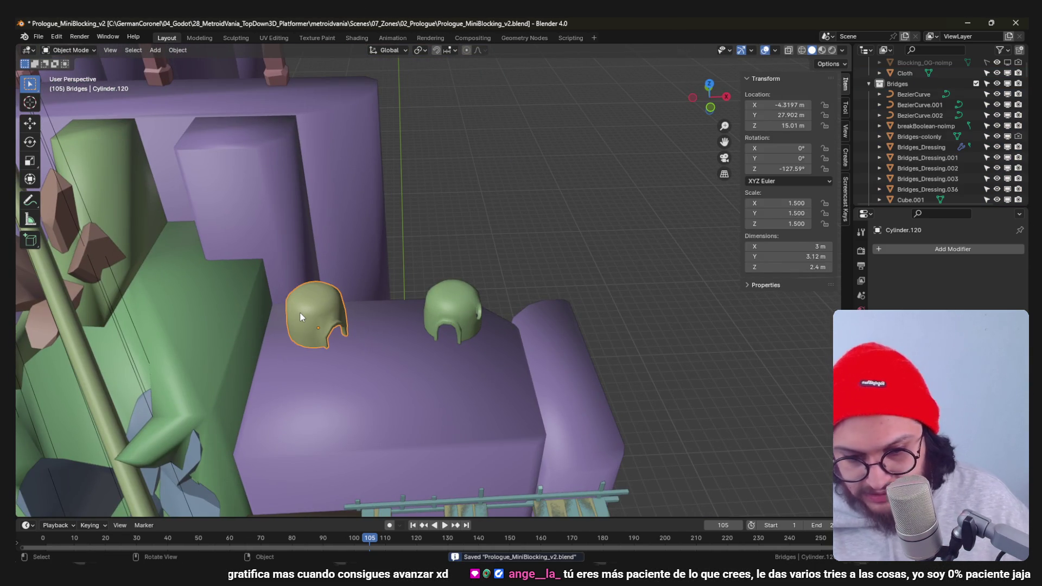
Duplicate the left dome hut lower on the block in top view and rotate the copy.
key(KP_7)
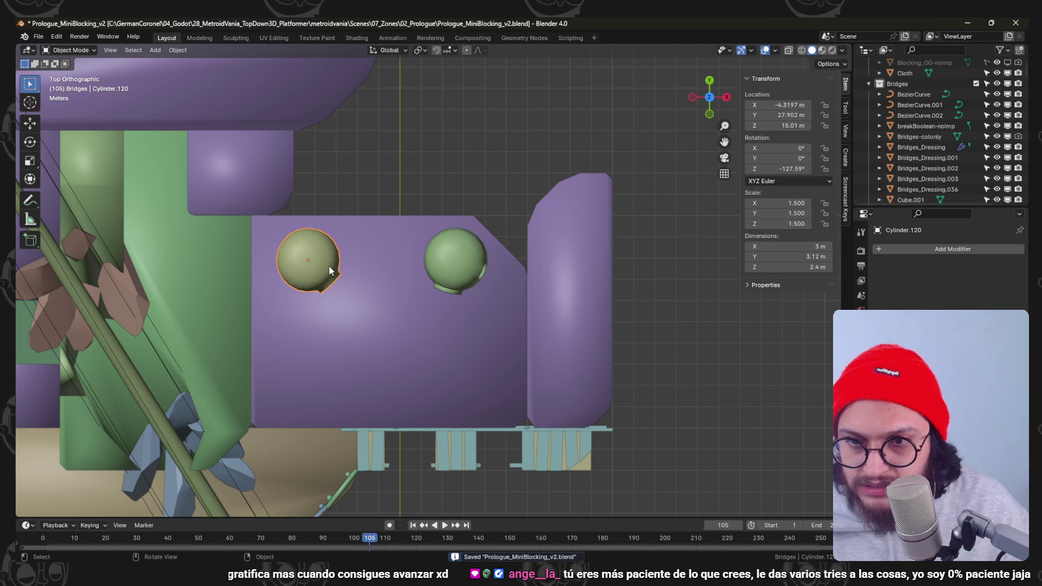
key(shift+d)
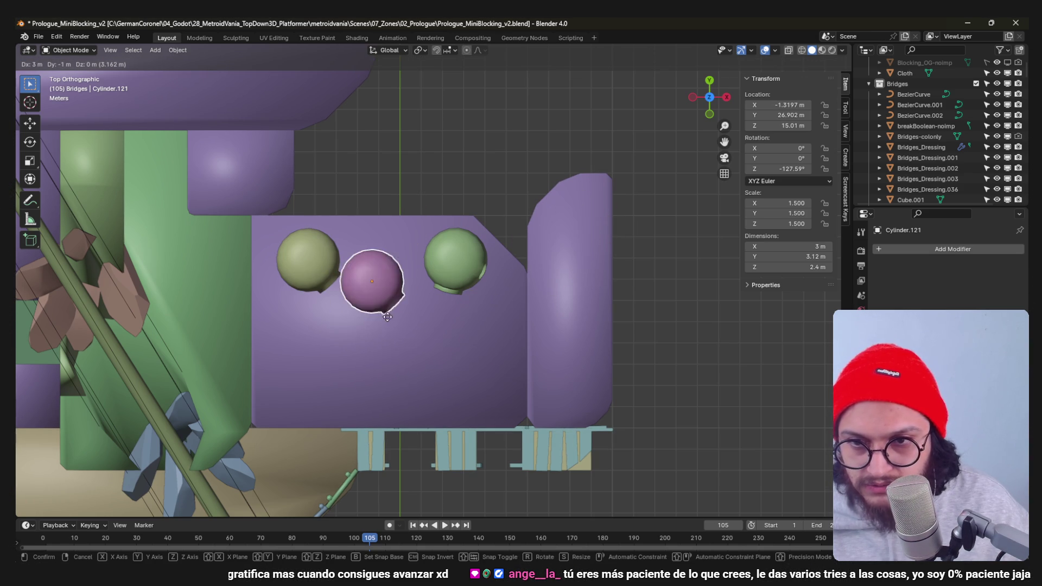
click(310, 429)
key(r)
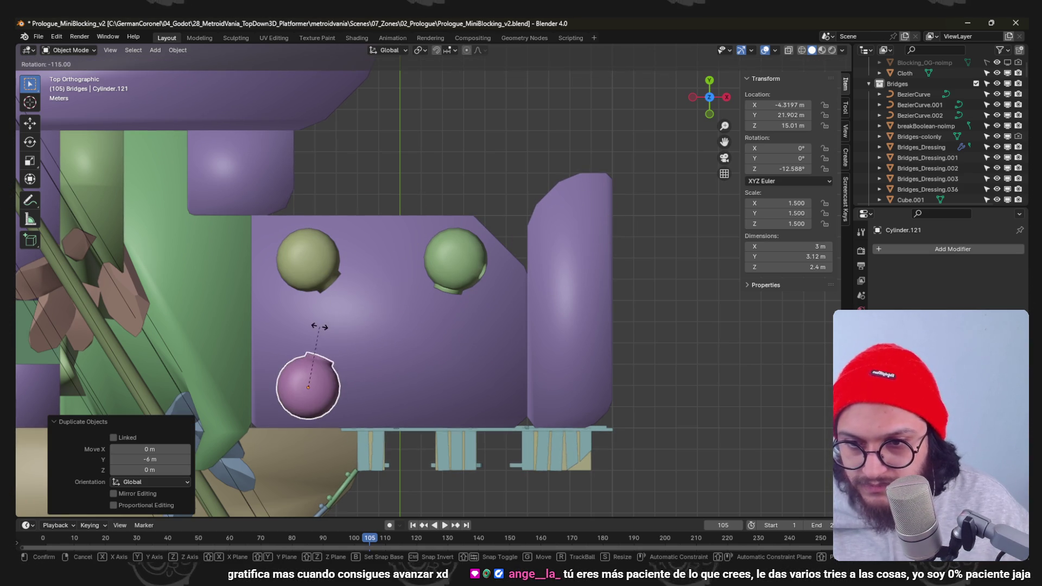
click(347, 369)
key(g)
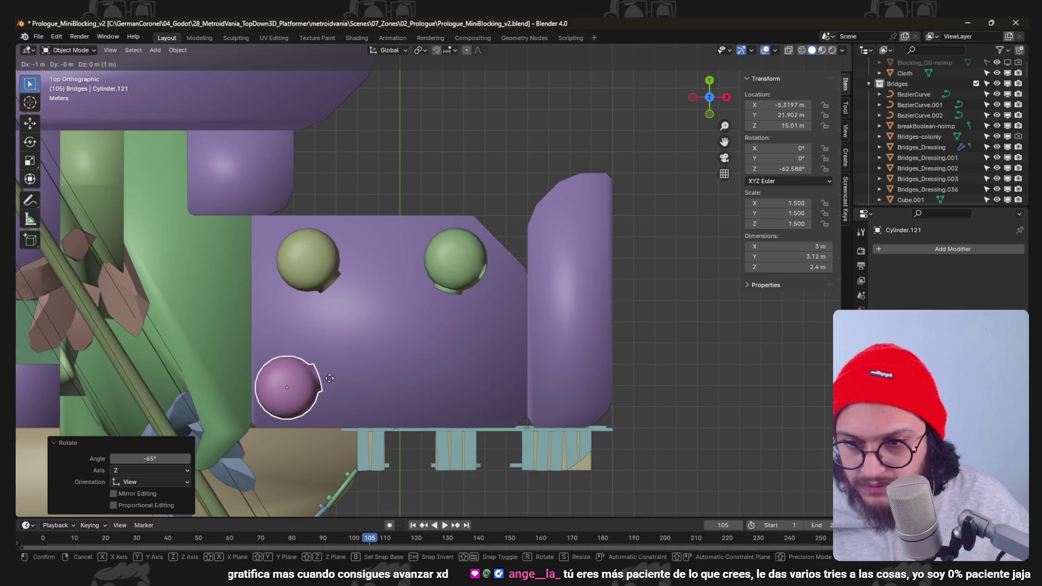
key(Escape)
key(r)
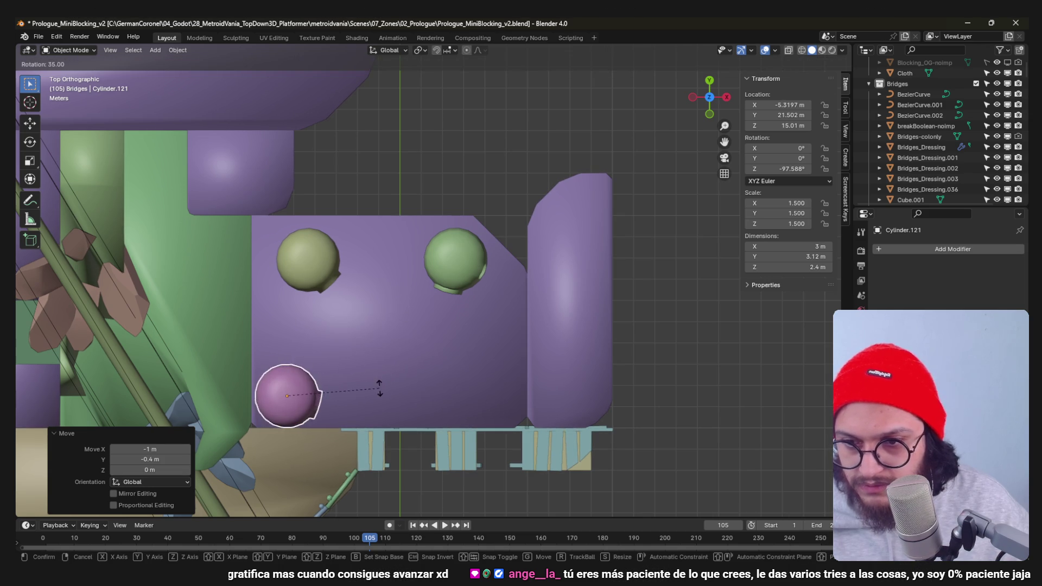
click(380, 388)
click(374, 367)
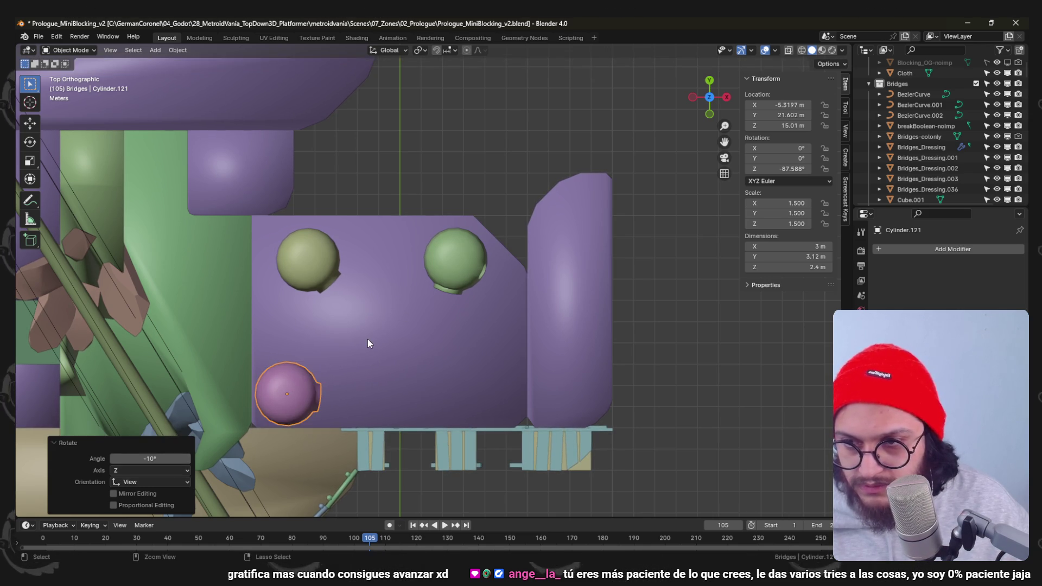
scroll(367, 339, down, 2)
Delete the extra dome copy and rotate the right dome hut 40° around Z.
click(366, 279)
mouse_move(366, 280)
middle_down()
mouse_move(330, 181)
mouse_move(377, 227)
mouse_move(353, 242)
mouse_move(399, 226)
mouse_move(359, 267)
mouse_move(390, 245)
mouse_move(378, 270)
middle_up()
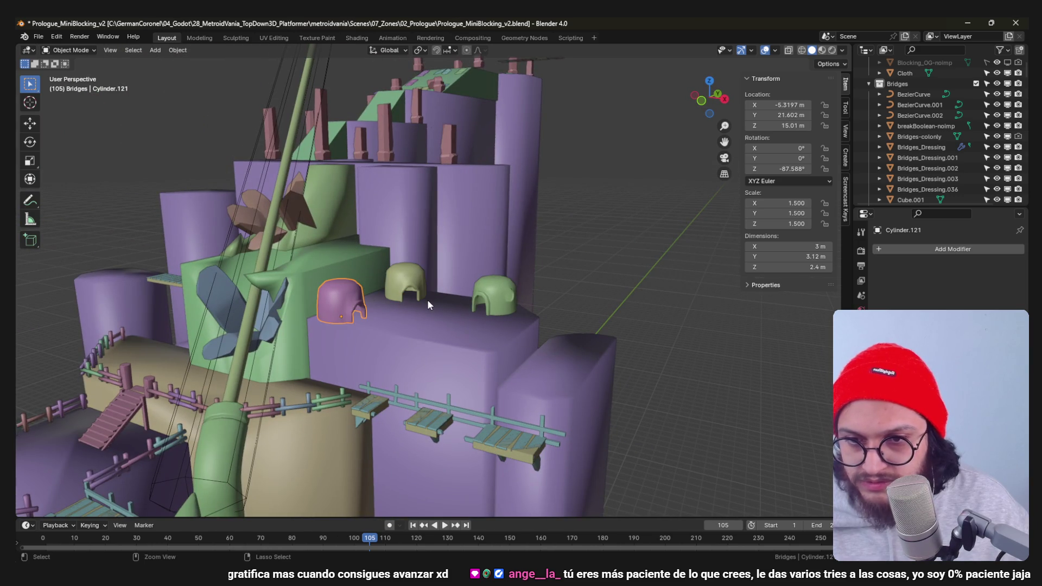
key(Delete)
click(497, 292)
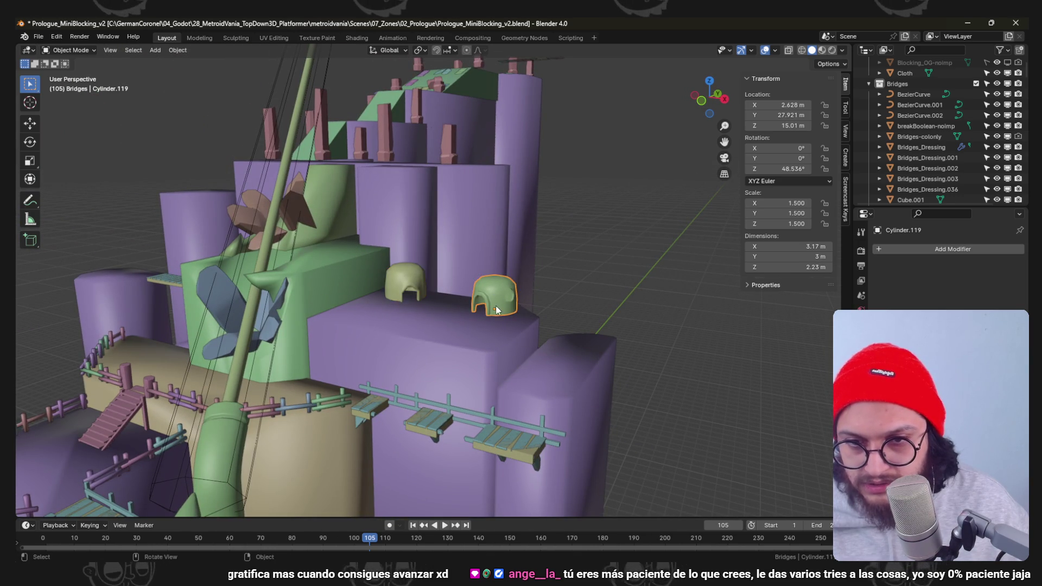
middle_drag(496, 309, 537, 307)
text(rz40)
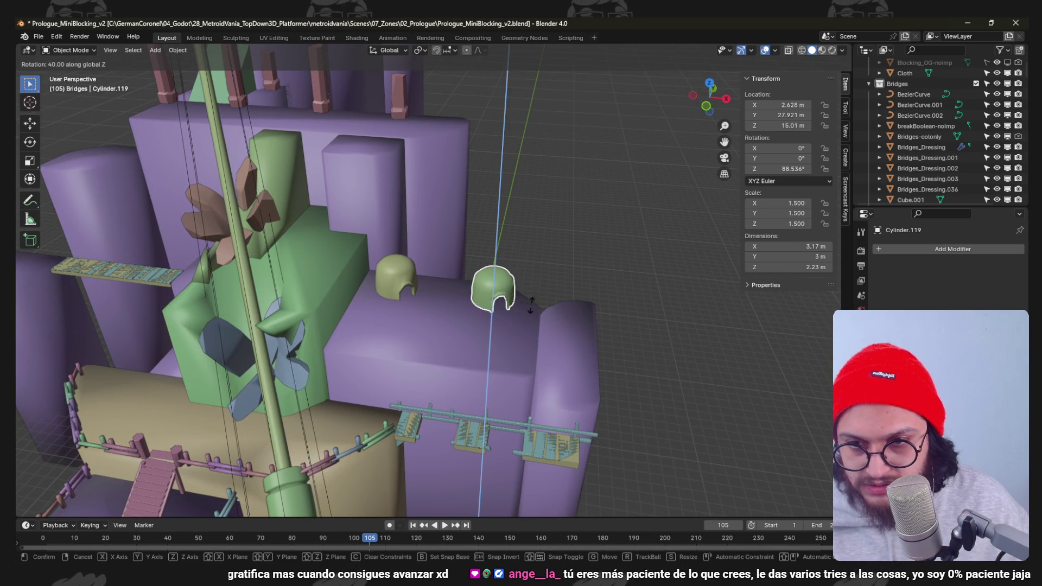
key(Return)
mouse_move(489, 285)
middle_down()
mouse_move(488, 318)
mouse_move(483, 260)
middle_up()
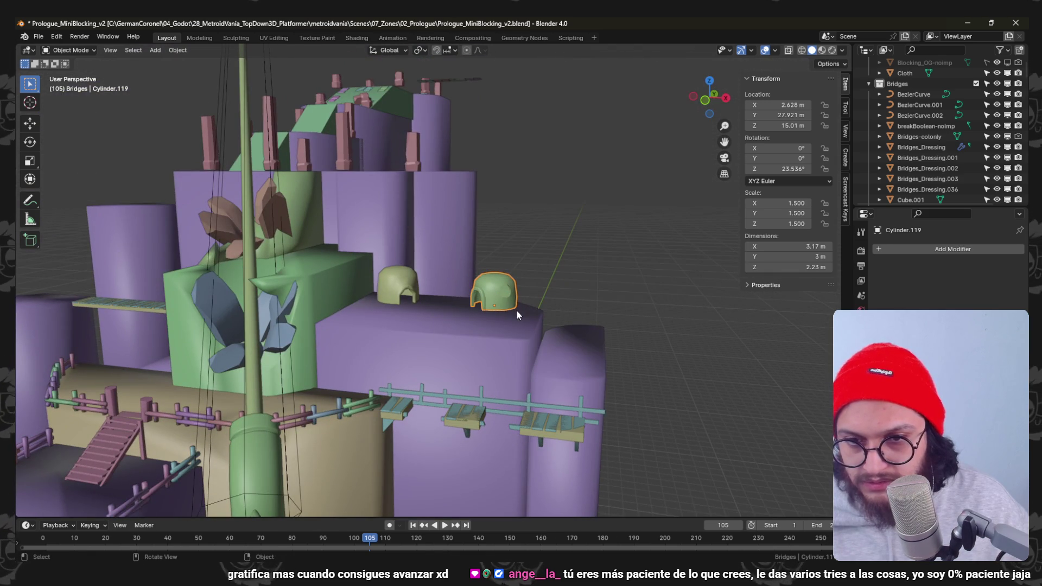
Duplicate the right dome onto the upper tier, rotate it -45° and nudge it into place.
key(shift+d)
click(338, 246)
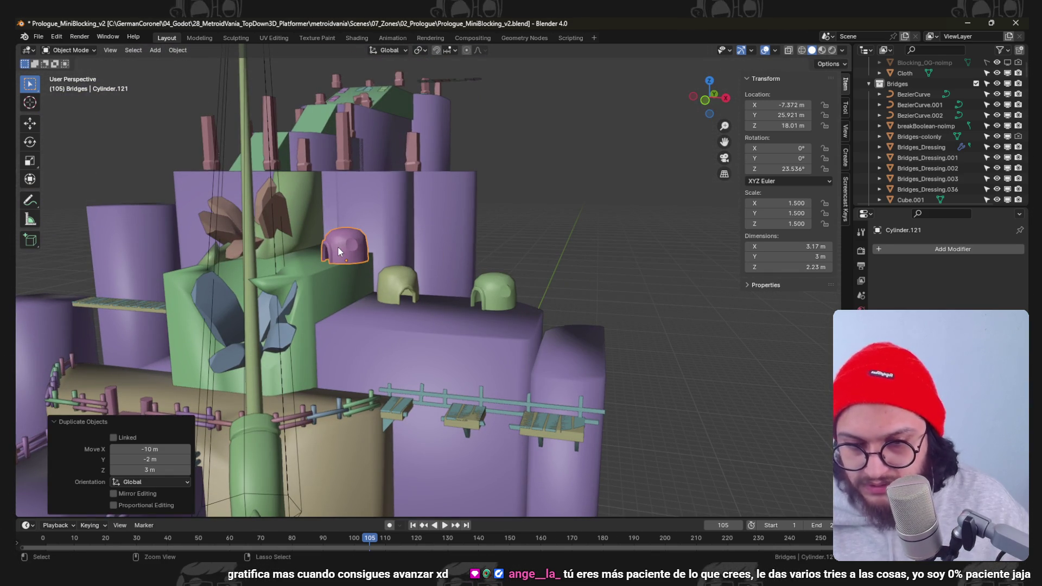
key(KP_7)
key(g)
click(418, 261)
key(r)
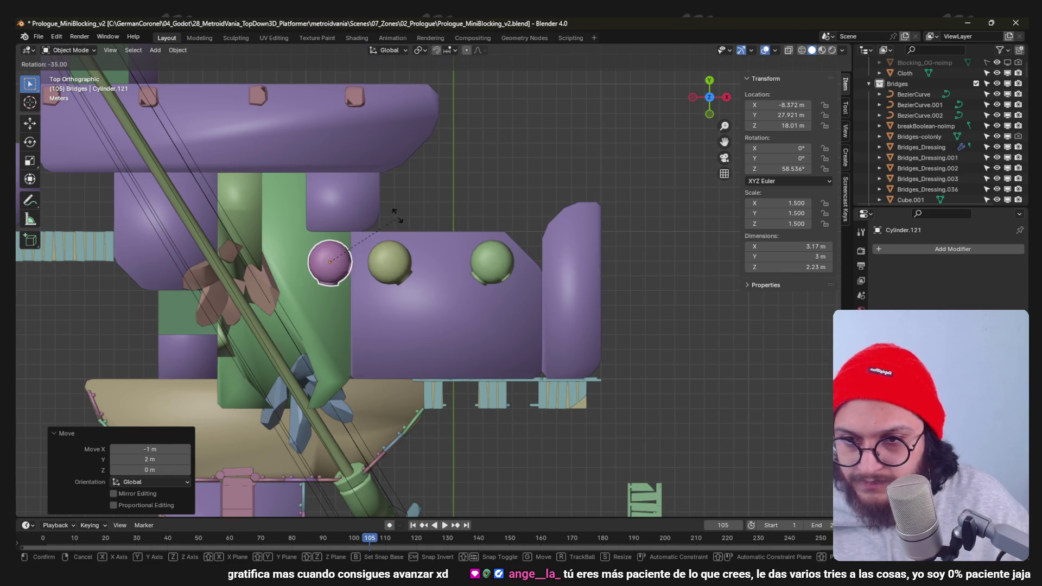
click(379, 219)
key(g)
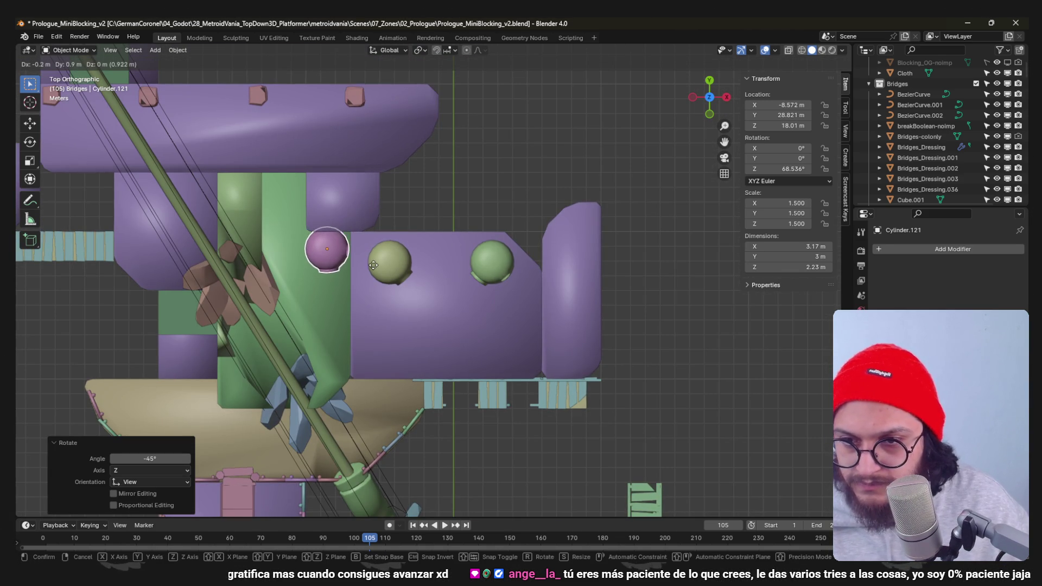
click(351, 303)
mouse_move(359, 307)
middle_down()
mouse_move(306, 213)
mouse_move(361, 205)
mouse_move(454, 278)
mouse_move(420, 309)
mouse_move(400, 302)
mouse_move(373, 338)
mouse_move(358, 302)
mouse_move(382, 266)
mouse_move(488, 381)
mouse_move(419, 290)
mouse_move(430, 246)
mouse_move(391, 285)
mouse_move(426, 342)
middle_up()
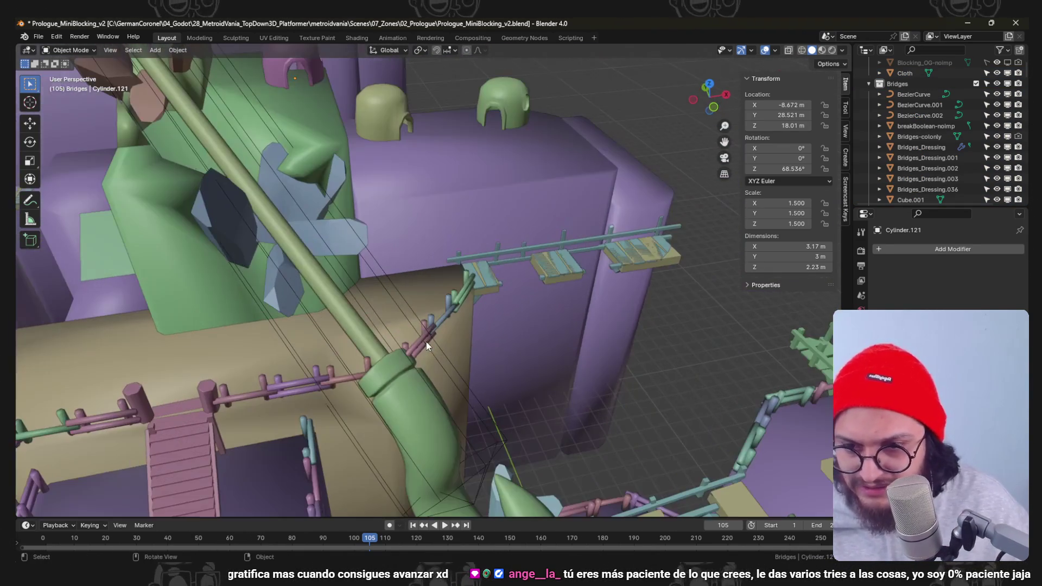
Turn the first railing piece about Z and slide it along Y beside the green pipe.
click(368, 363)
key(r)
key(z)
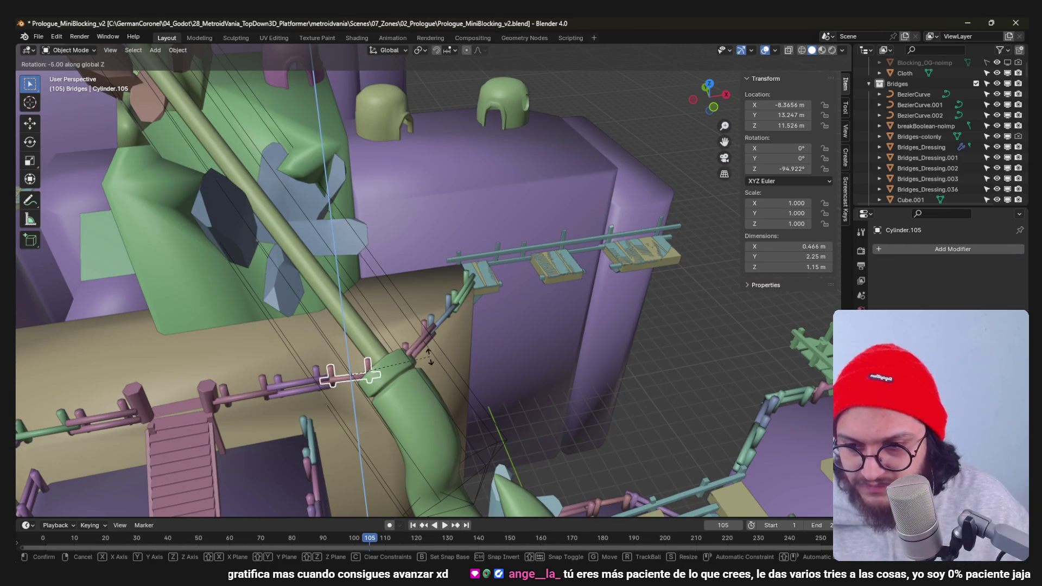
click(415, 376)
key(g)
key(y)
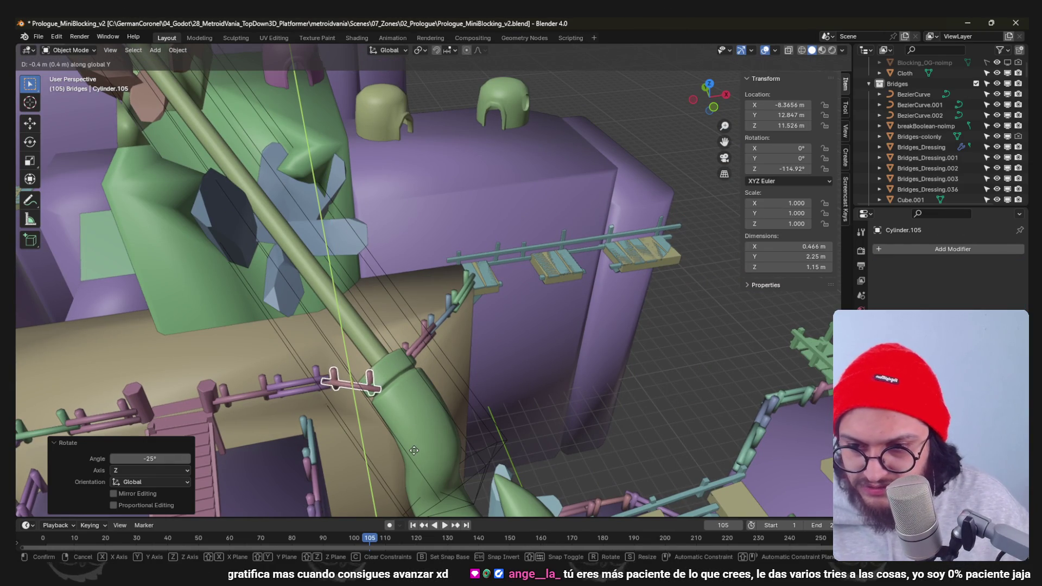
right_click(414, 450)
Shift the second railing piece along Y, discarding trial Z rotation and X move.
click(422, 342)
key(r)
key(z)
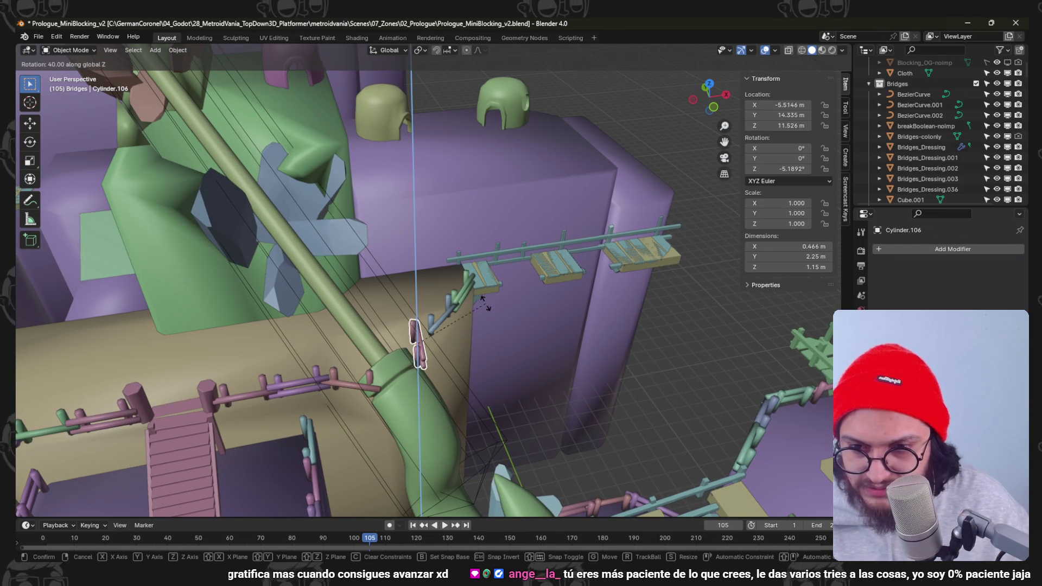
right_click(483, 303)
text(gy-0.4)
key(Return)
middle_drag(483, 303, 457, 368)
key(g)
key(x)
right_click(469, 366)
scroll(448, 310, down, 5)
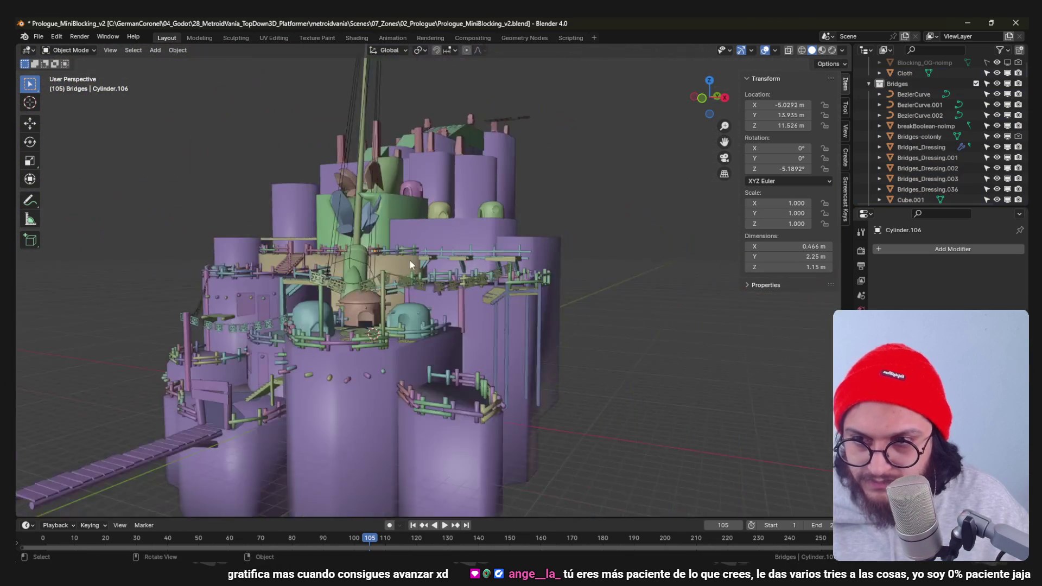
mouse_move(425, 269)
middle_down()
mouse_move(478, 279)
mouse_move(441, 280)
mouse_move(456, 297)
mouse_move(436, 338)
mouse_move(456, 293)
middle_up()
scroll(456, 297, up, 5)
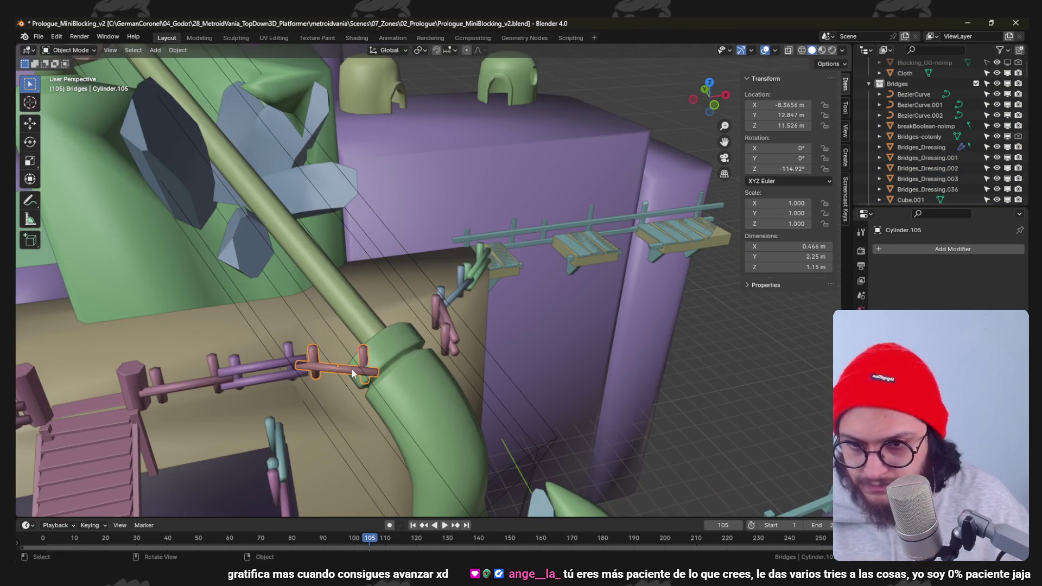
From top view, re-angle and reposition the first railing piece around the pipe.
key(KP_7)
scroll(352, 369, up, 3)
scroll(351, 368, down, 3)
key(r)
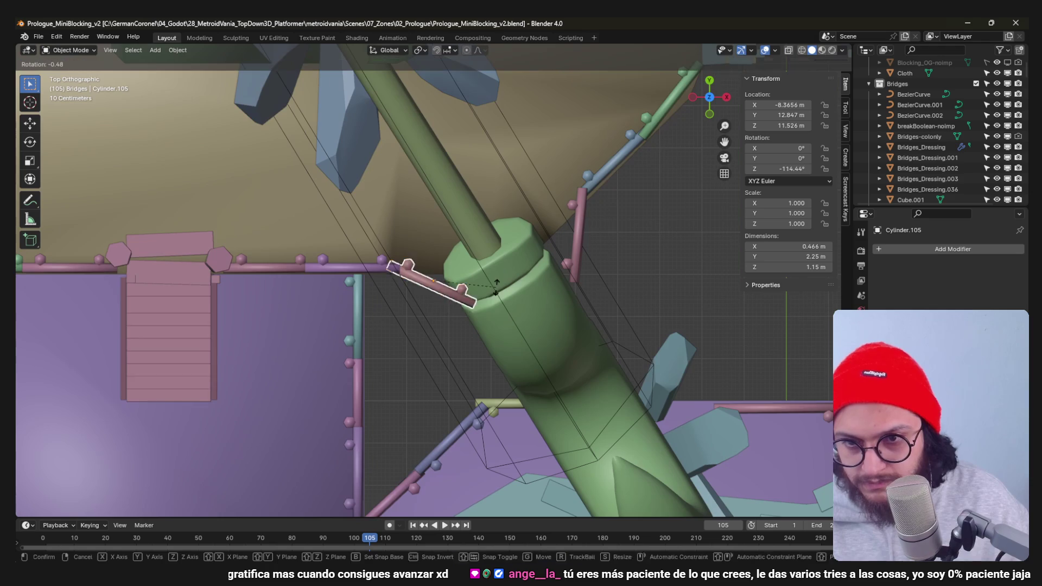
click(489, 342)
key(g)
click(447, 359)
key(shift+d)
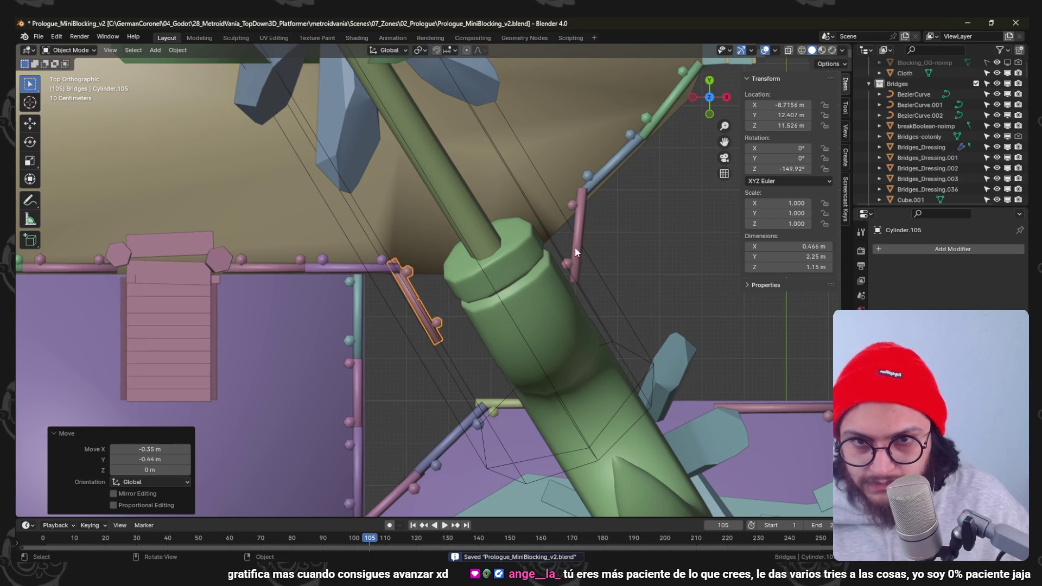
Turn and move the second railing piece in two passes until it fits against the pipe.
key(r)
click(603, 232)
shift+middle_drag(604, 233, 565, 317)
key(g)
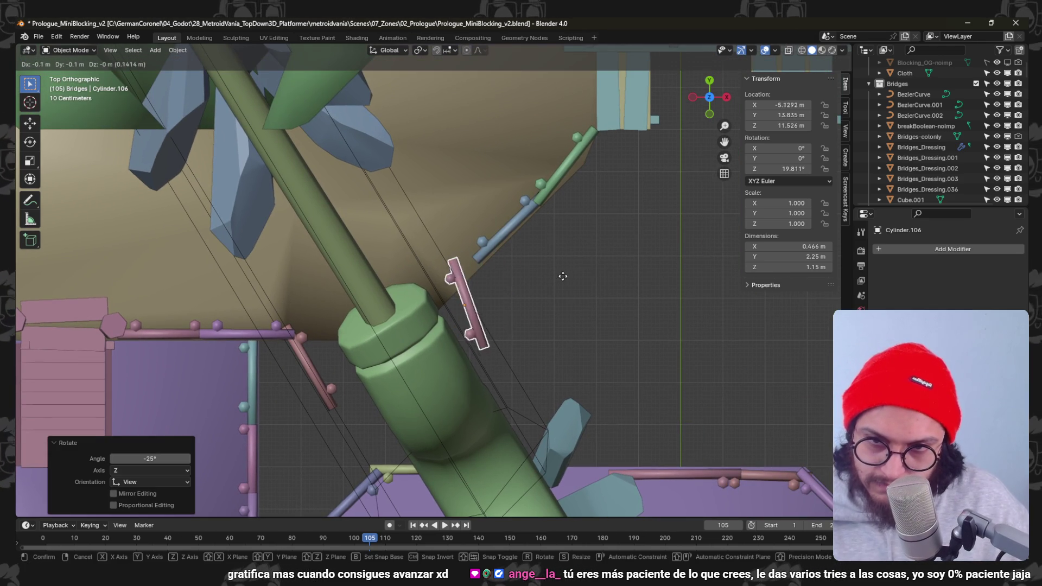
click(580, 275)
key(r)
click(559, 216)
key(g)
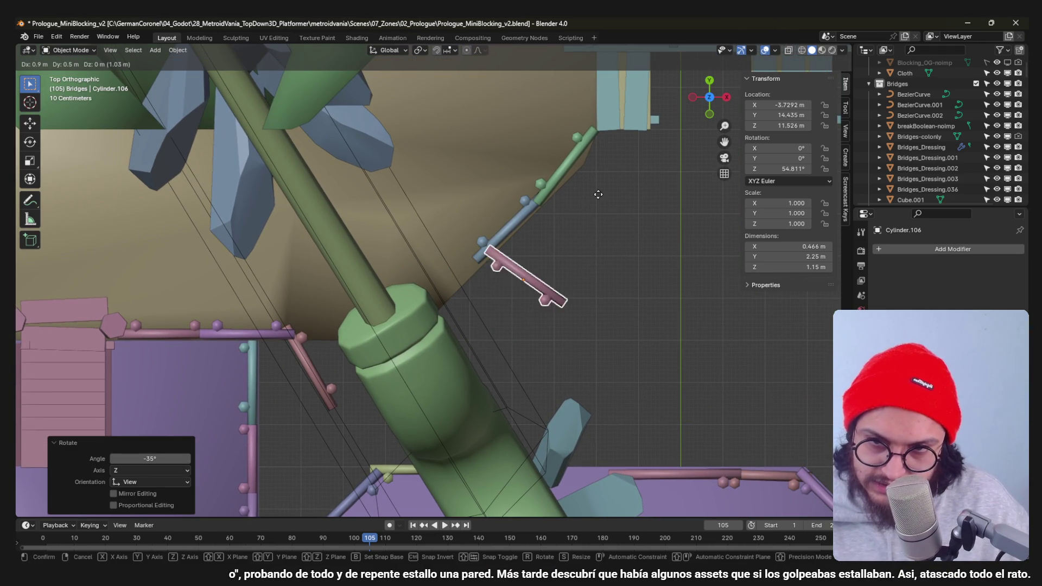
click(580, 203)
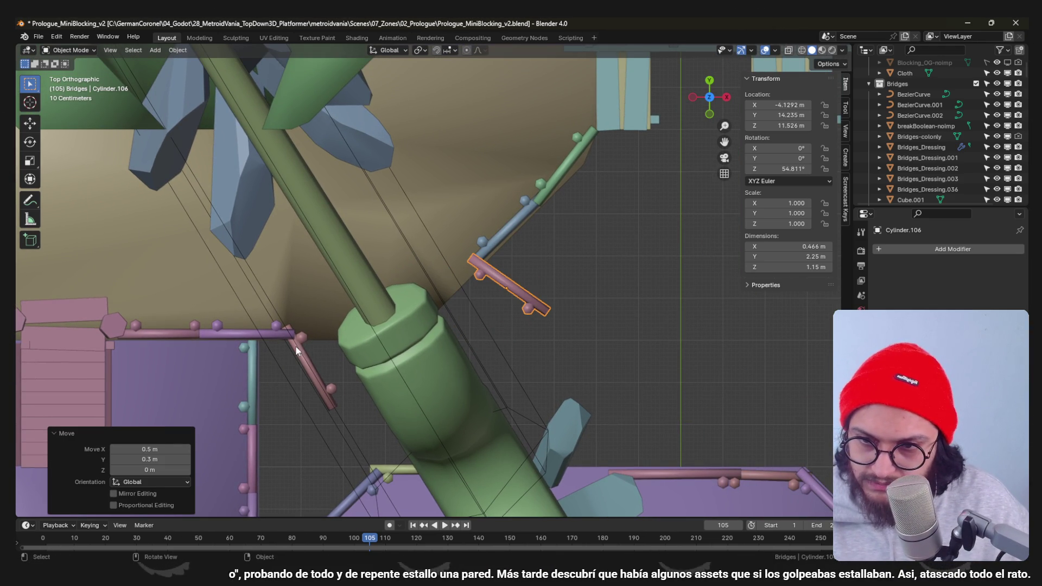
click(321, 356)
middle_drag(327, 350, 419, 231)
scroll(420, 231, up, 3)
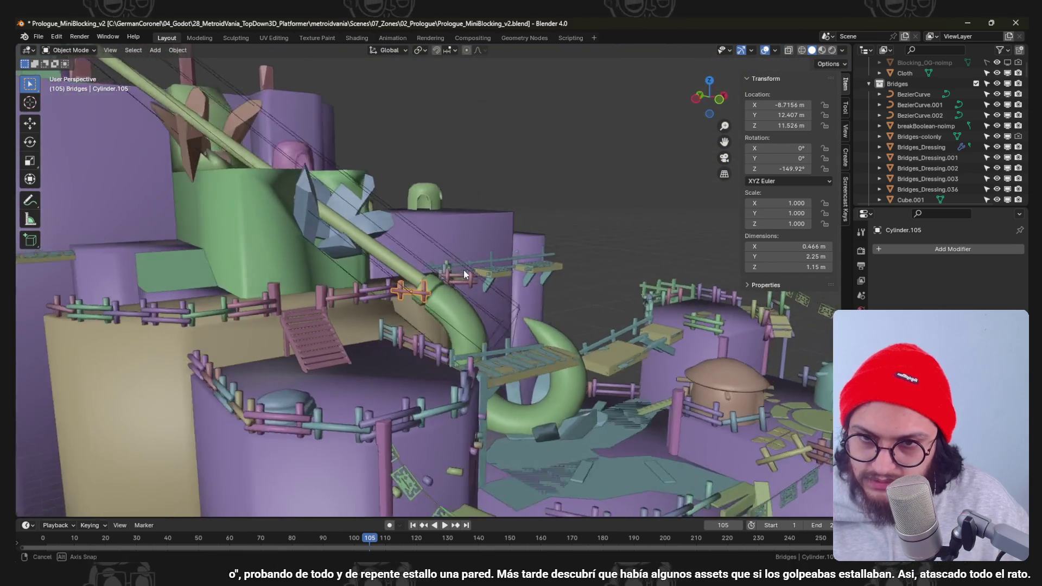
scroll(419, 230, up, 4)
Rotate and move the railing piece, then duplicate it in place.
key(r)
click(509, 317)
key(g)
click(537, 310)
key(shift+d)
right_click(545, 272)
Nudge the railing copy into position with small moves and save the level file.
key(g)
click(540, 242)
mouse_move(540, 243)
middle_down()
mouse_move(489, 261)
mouse_move(558, 343)
mouse_move(491, 246)
middle_up()
key(g)
click(484, 254)
scroll(479, 250, up, 3)
key(g)
click(558, 343)
scroll(498, 278, down, 5)
key(ctrl+s)
scroll(515, 279, up, 4)
scroll(528, 278, up, 4)
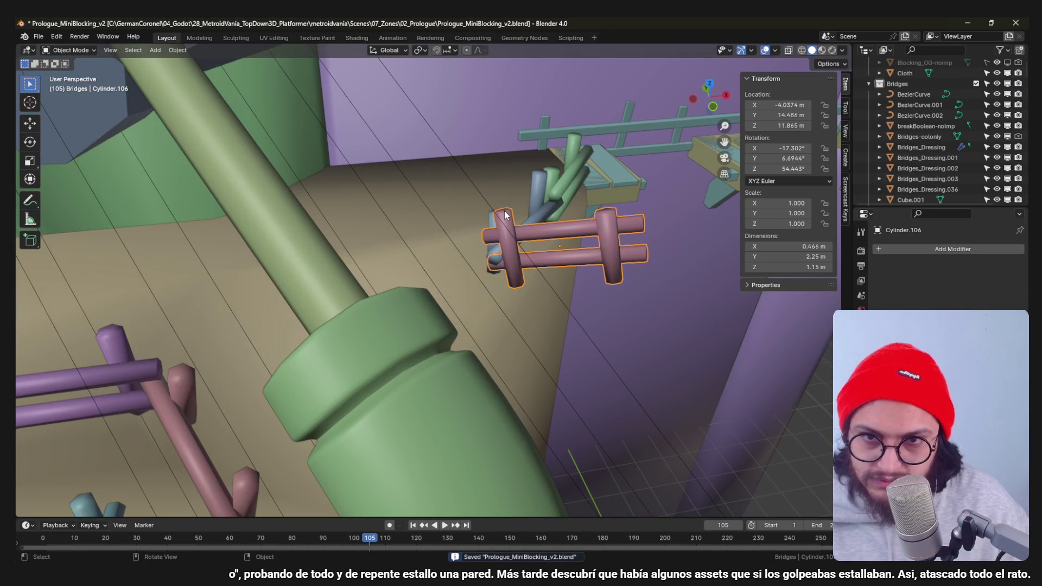
In Edit Mode select only the tilted post's geometry, cancelling a first adjustment.
key(Tab)
key(alt+a)
key(l)
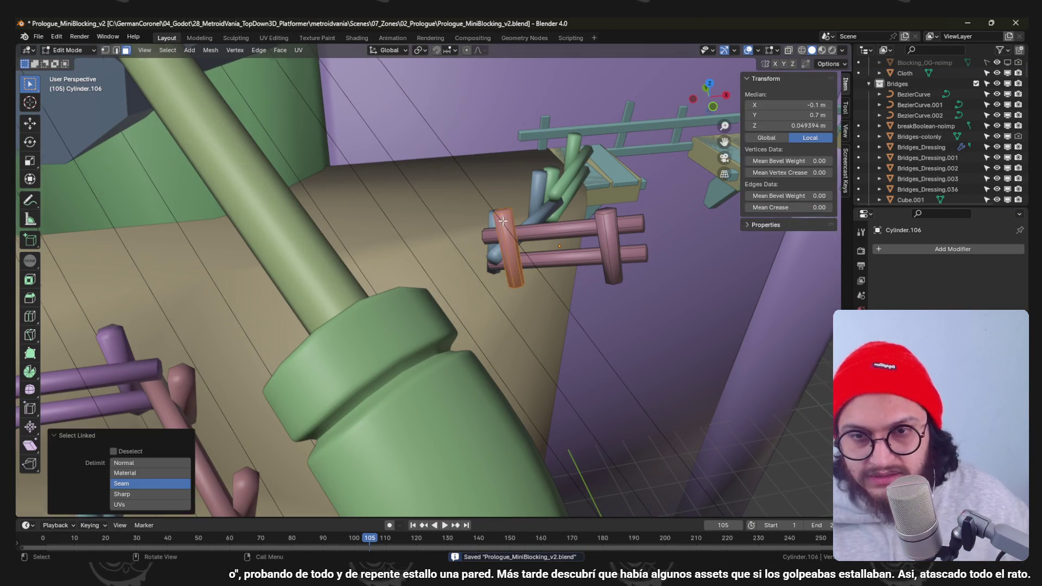
middle_drag(502, 220, 484, 310)
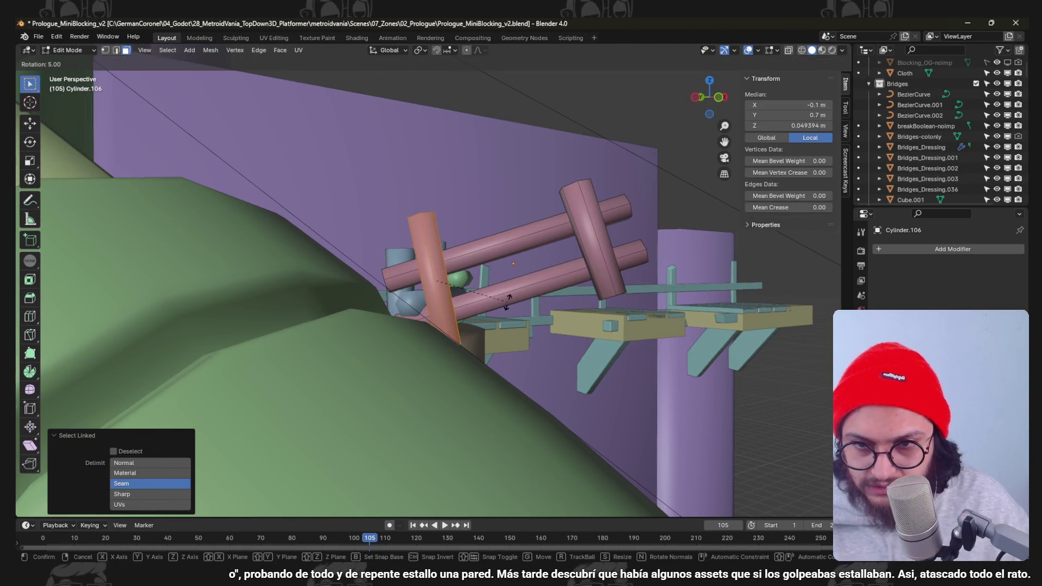
text(r20)
key(Return)
key(g)
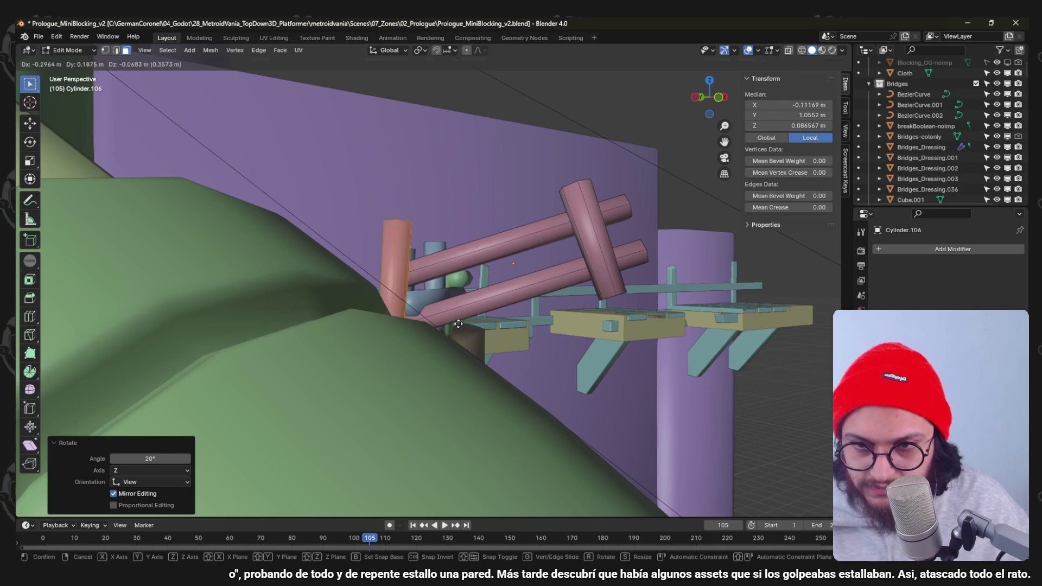
key(Escape)
Rotate and move the post to lean against the slope, then return to Object Mode and the town view.
middle_drag(458, 324, 493, 293)
key(r)
click(493, 294)
key(g)
key(Escape)
key(Tab)
scroll(496, 304, down, 5)
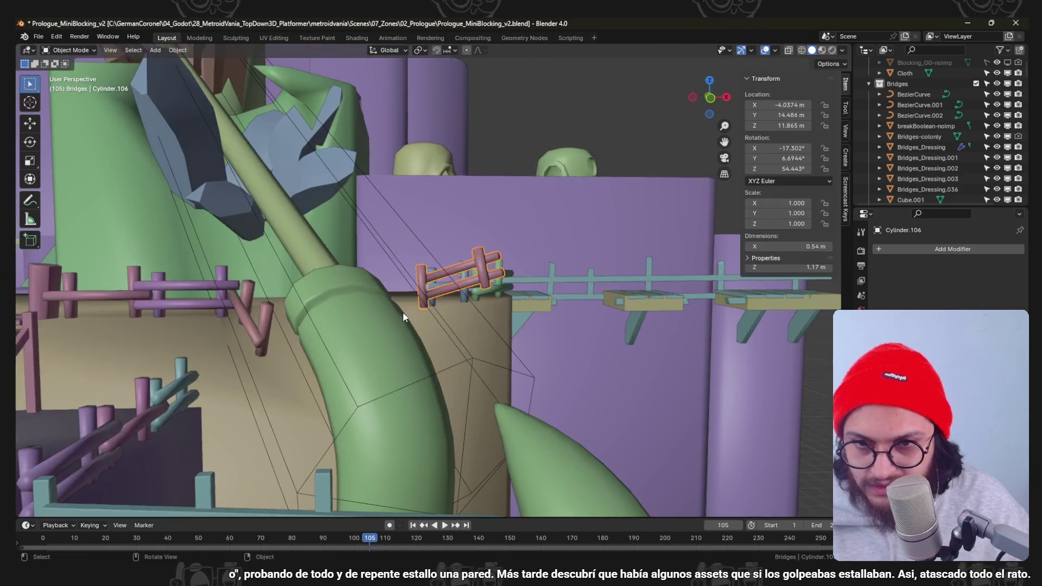
middle_drag(496, 305, 341, 552)
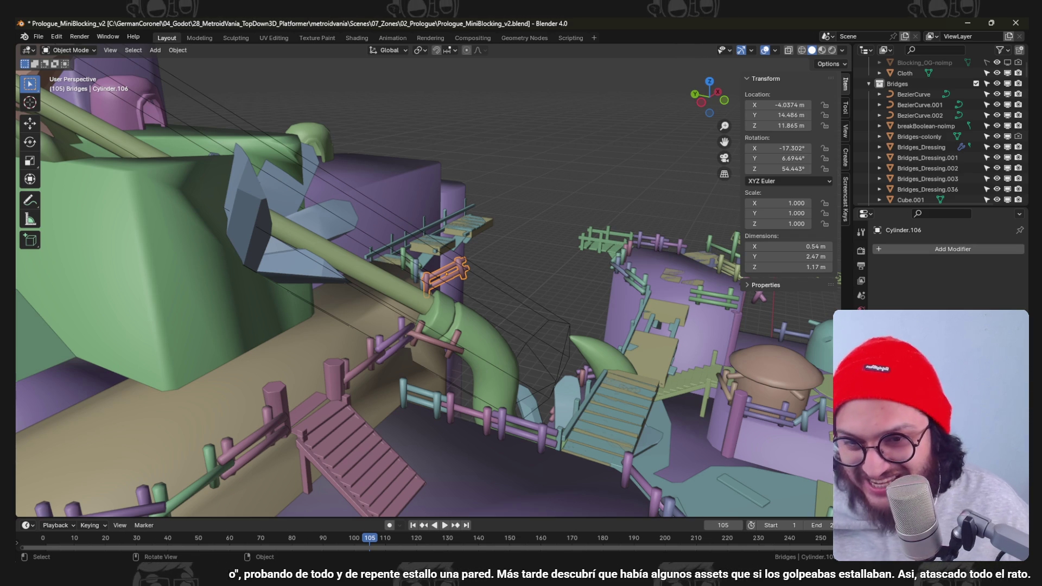
scroll(415, 342, down, 2)
scroll(416, 341, up, 2)
scroll(415, 341, up, 3)
Save the level, select the short fence railing on the ledge and duplicate it, viewed from above.
key(ctrl+s)
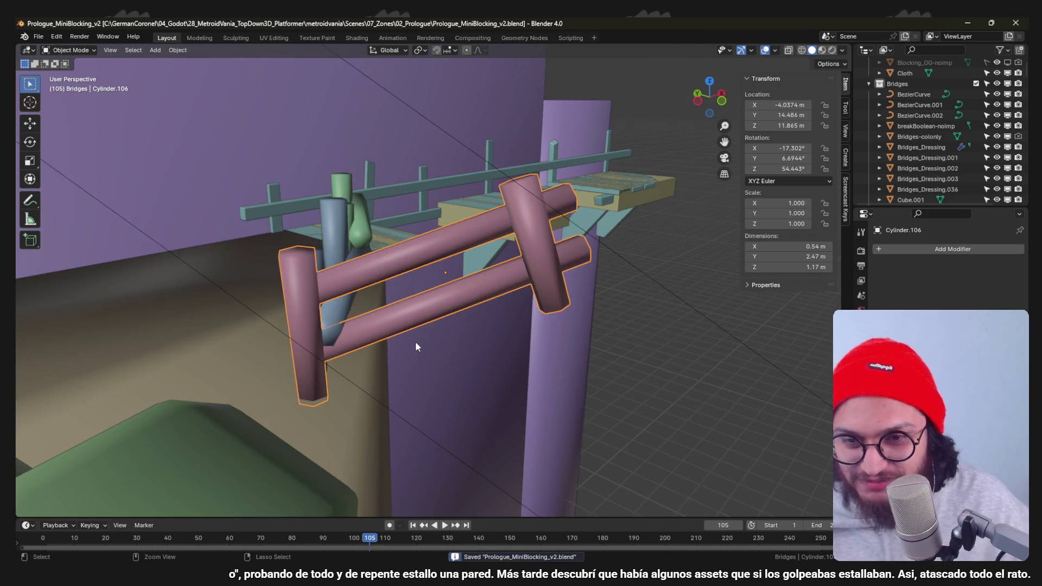
scroll(441, 330, down, 5)
middle_drag(440, 330, 508, 276)
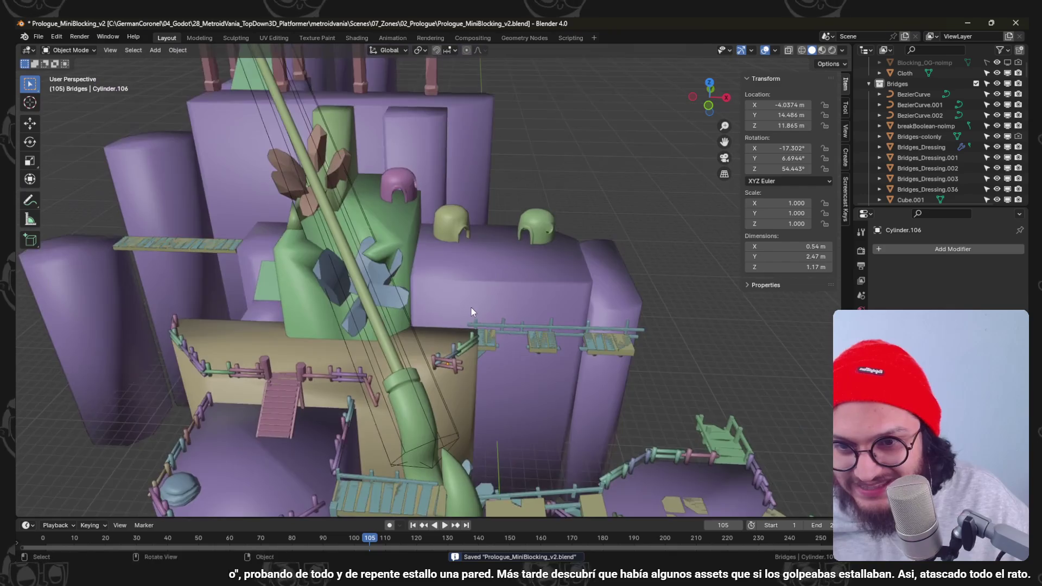
mouse_move(508, 276)
middle_down()
mouse_move(460, 280)
mouse_move(446, 262)
mouse_move(423, 266)
middle_up()
scroll(460, 281, down, 3)
scroll(481, 260, up, 3)
click(424, 266)
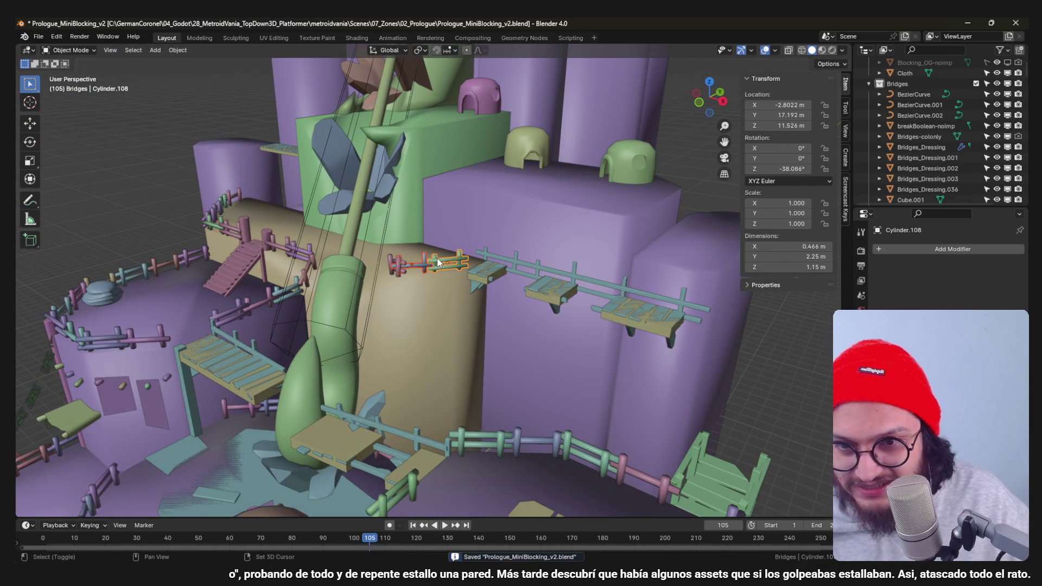
key(KP_7)
key(KP_1)
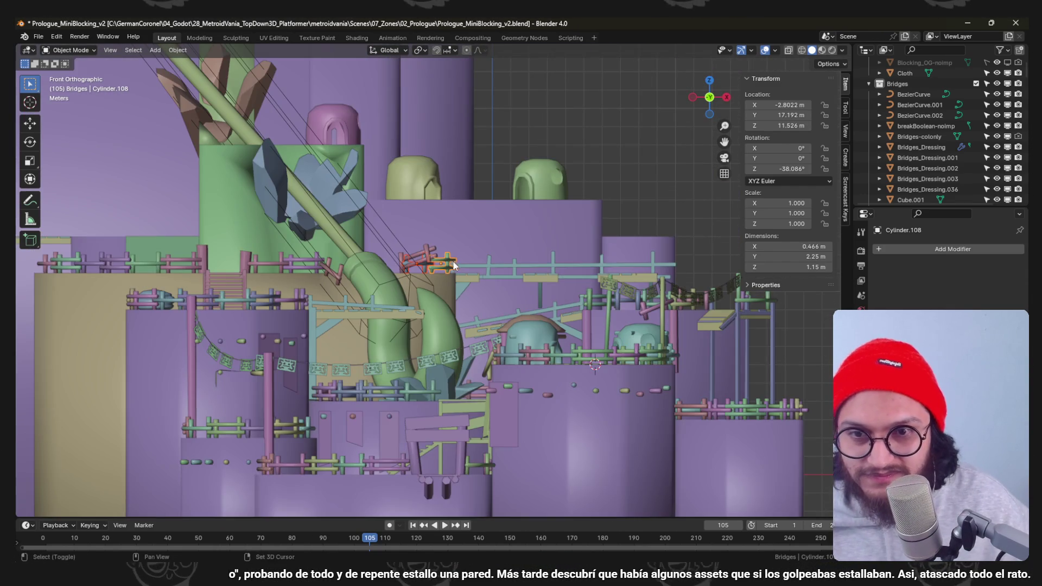
key(shift+d)
click(454, 239)
key(KP_7)
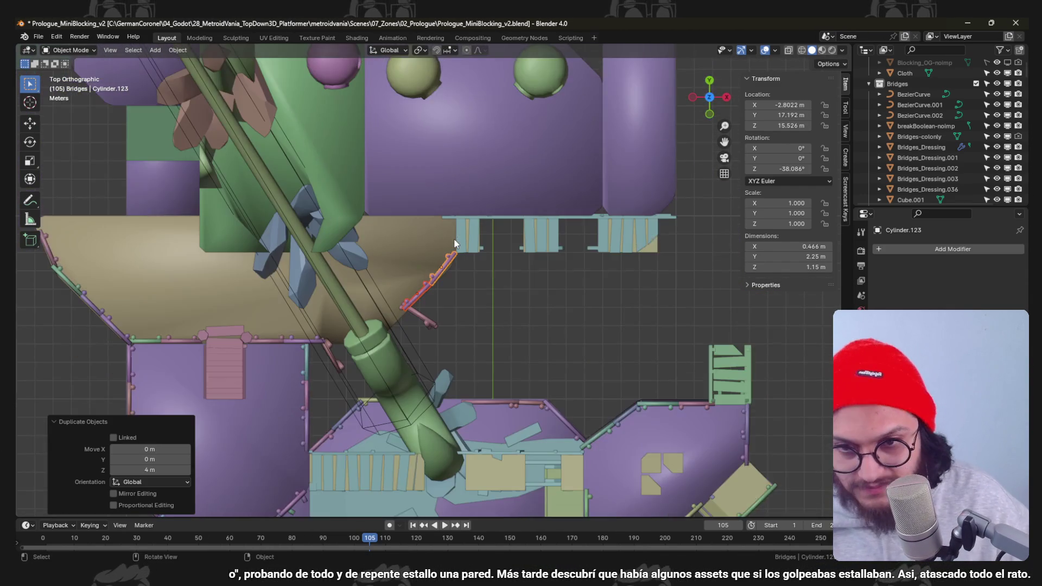
Drop the copy near the wall edge and turn it to -90° after resetting a 45° attempt.
key(r)
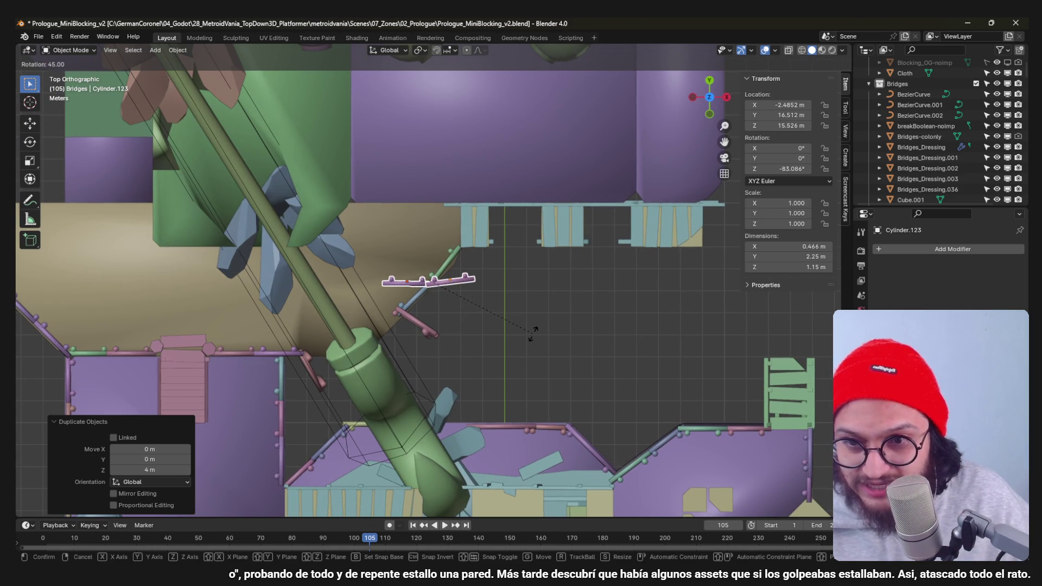
click(535, 331)
key(g)
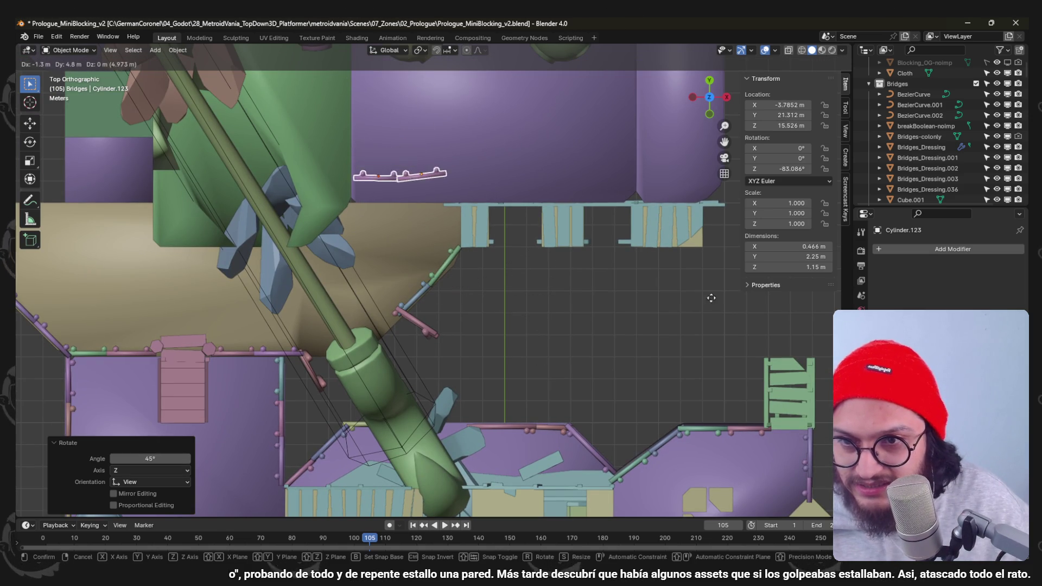
click(706, 314)
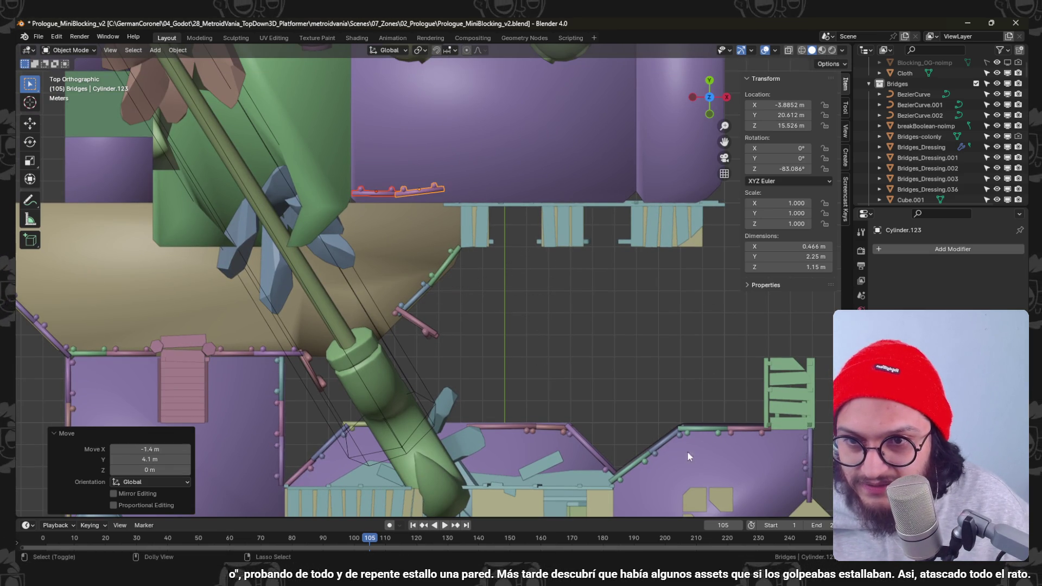
key(alt+r)
key(r)
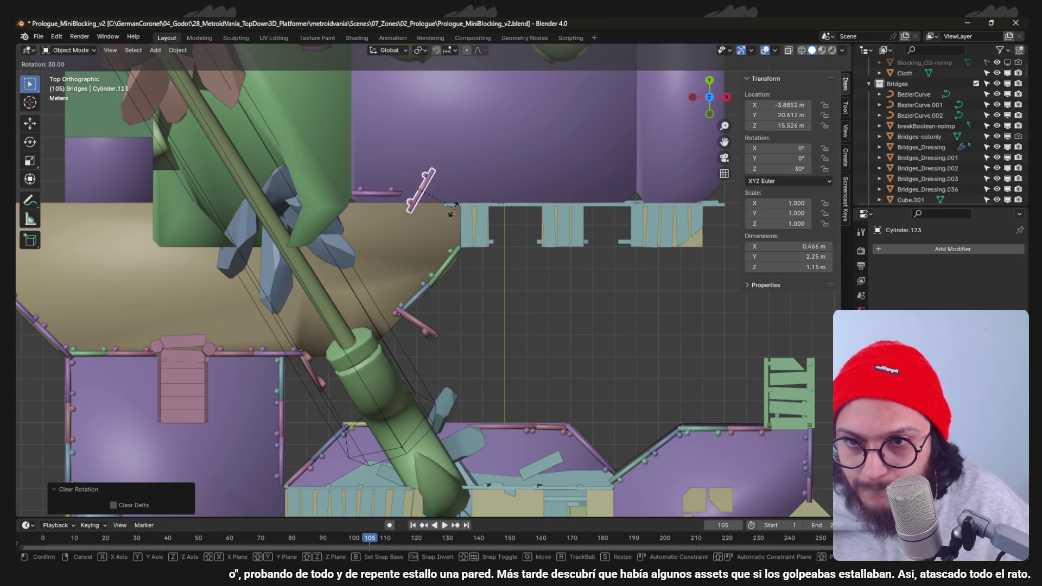
click(421, 212)
scroll(405, 154, up, 3)
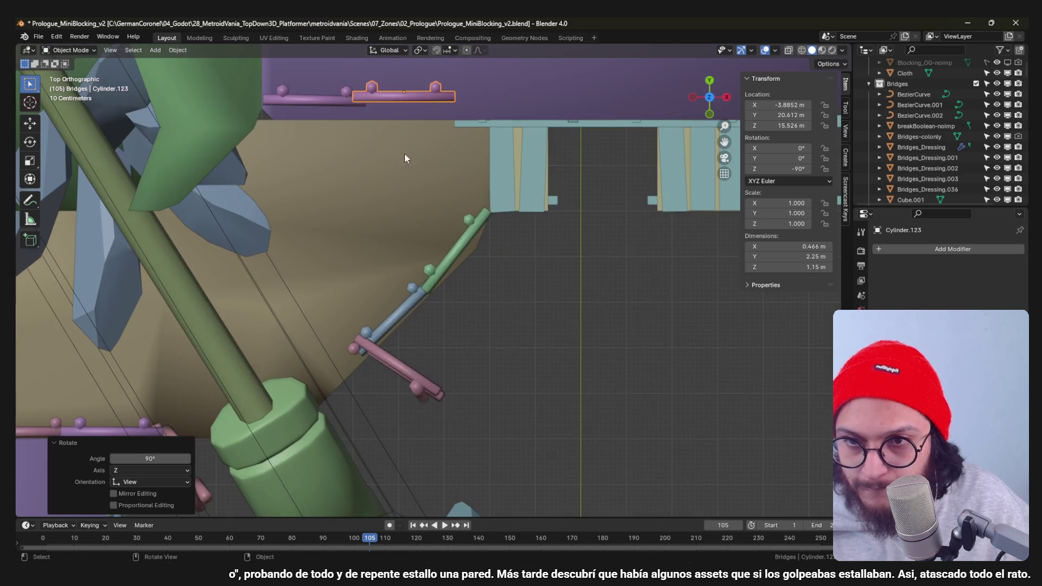
scroll(441, 160, up, 2)
Slide the railing to line up with the wall edge, undoing two misplaced nudges.
key(g)
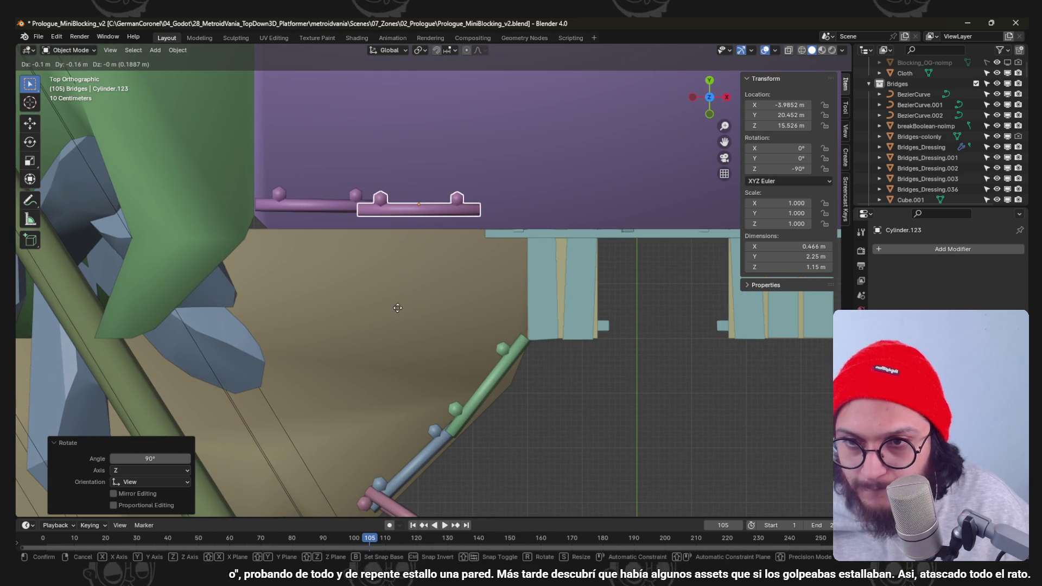
click(397, 285)
middle_drag(396, 258, 373, 242)
key(ctrl+z)
key(g)
click(389, 250)
key(ctrl+z)
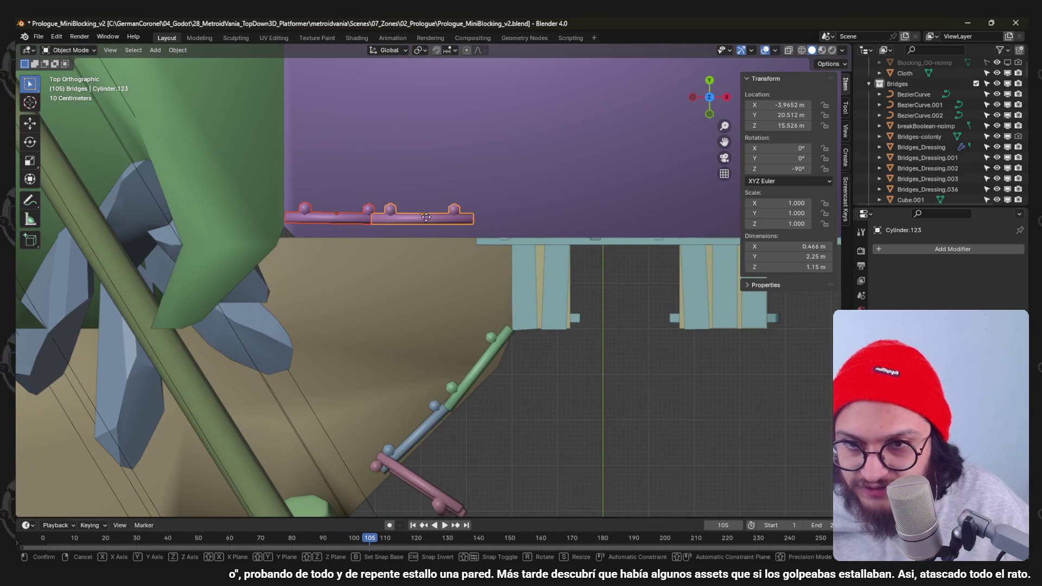
click(435, 229)
Fine-turn the railing to match the edge, cancel an extra turn and check it in perspective.
key(r)
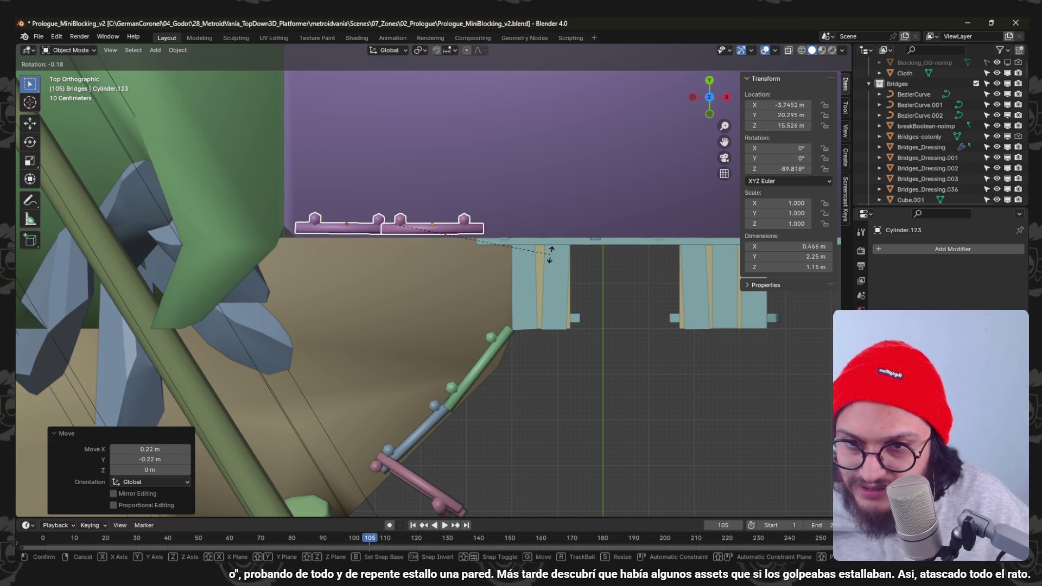
click(552, 264)
click(481, 236)
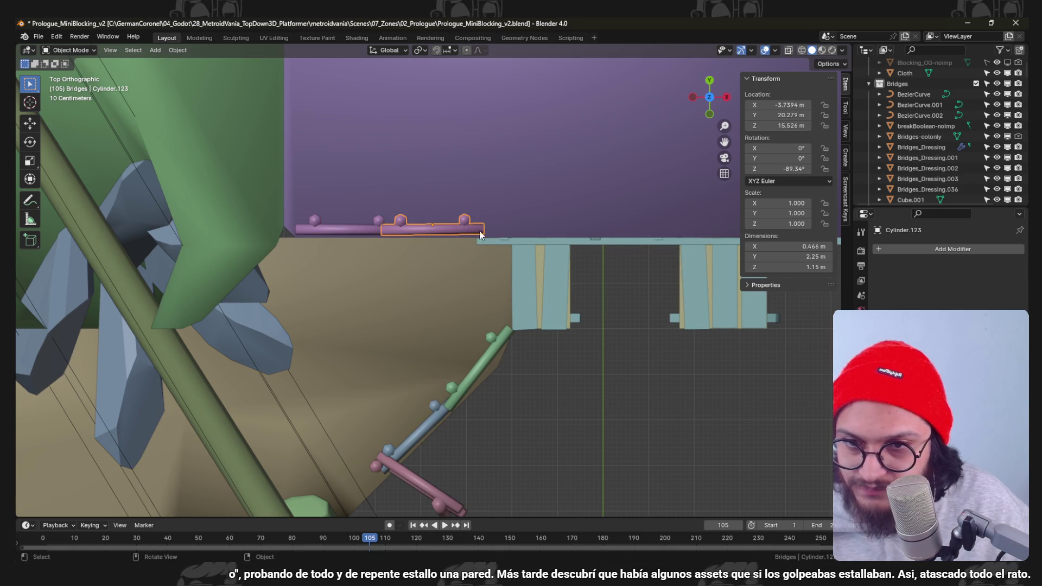
key(r)
right_click(536, 228)
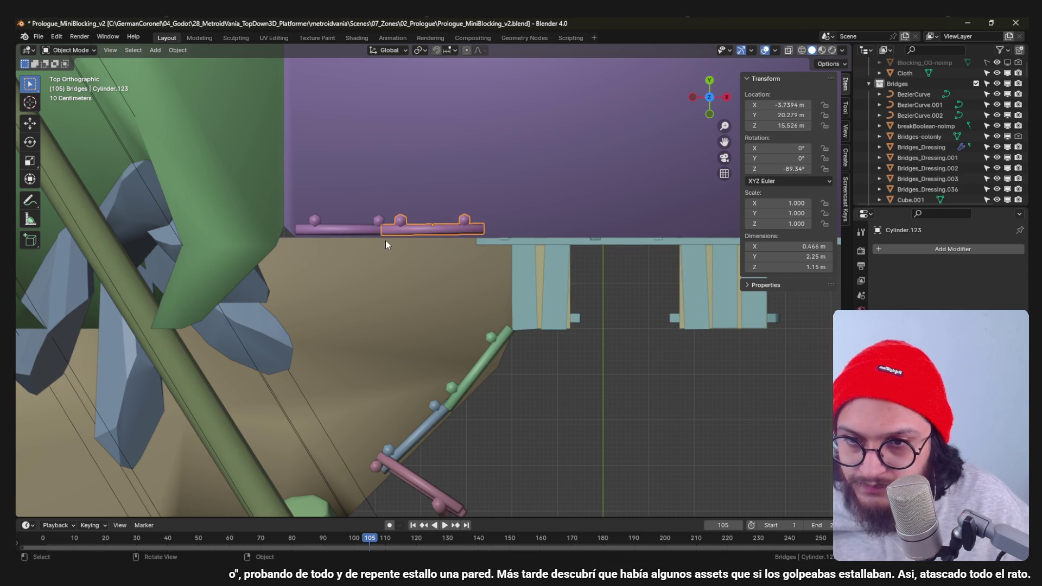
mouse_move(394, 236)
middle_down()
mouse_move(415, 232)
mouse_move(454, 153)
mouse_move(459, 170)
middle_up()
key(KP_7)
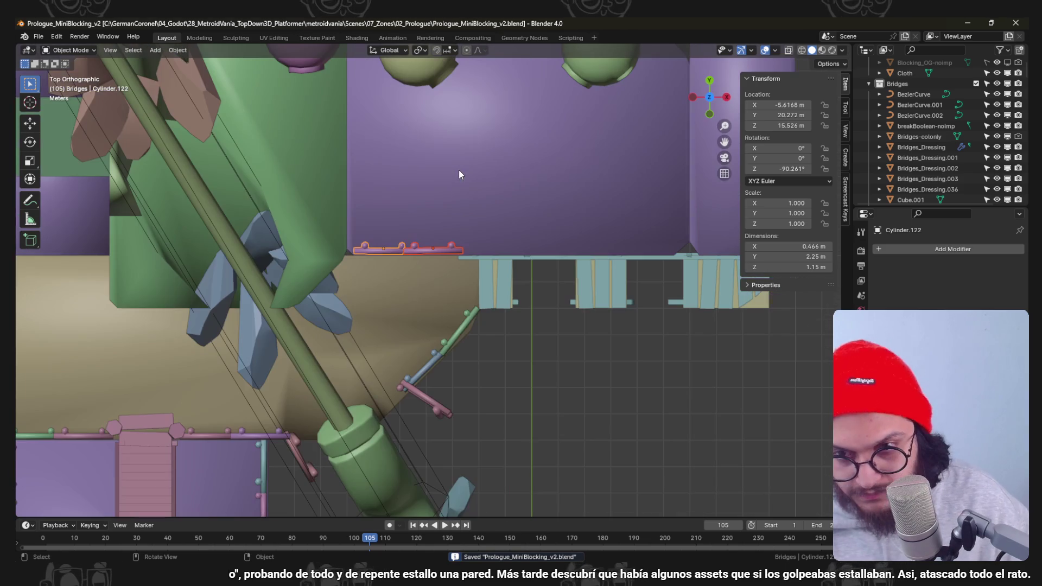
scroll(474, 144, up, 1)
scroll(500, 240, up, 1)
Duplicate the railing twice along X at 3.8 m spacing along the wall.
key(shift+d)
key(x)
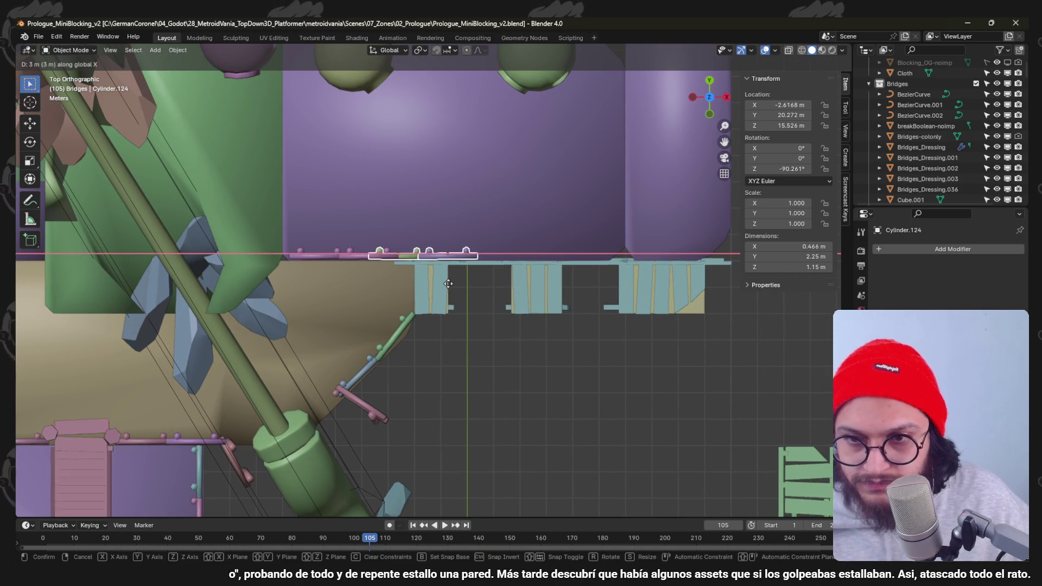
click(717, 279)
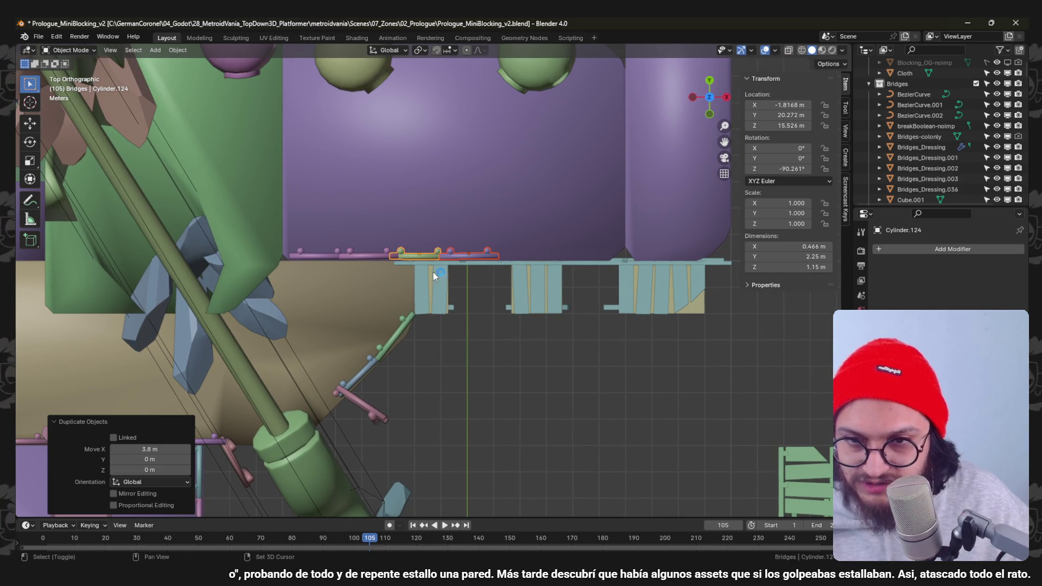
key(shift+d)
key(x)
click(735, 271)
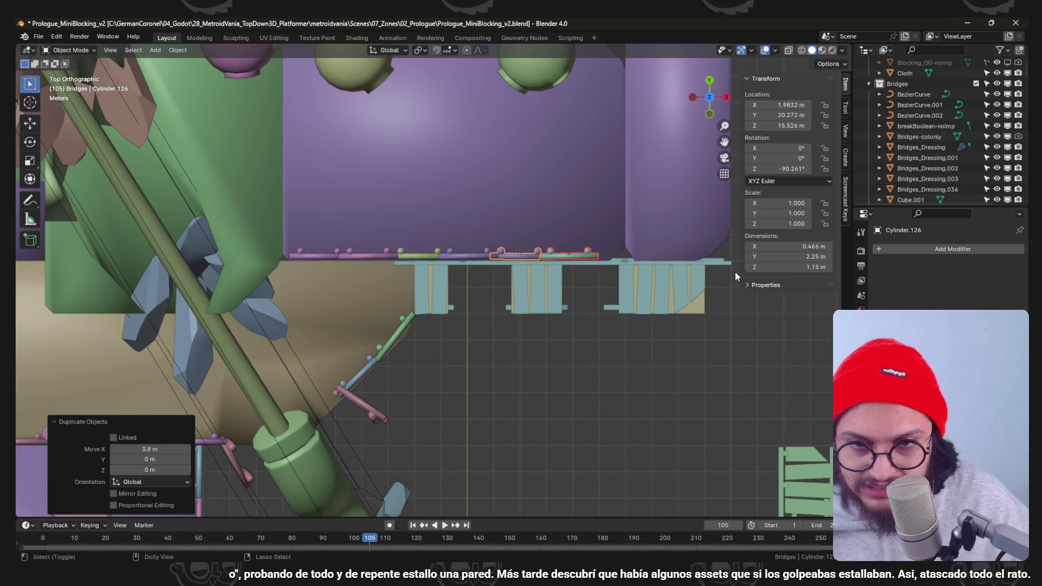
ctrl+scroll(560, 244, right, 4)
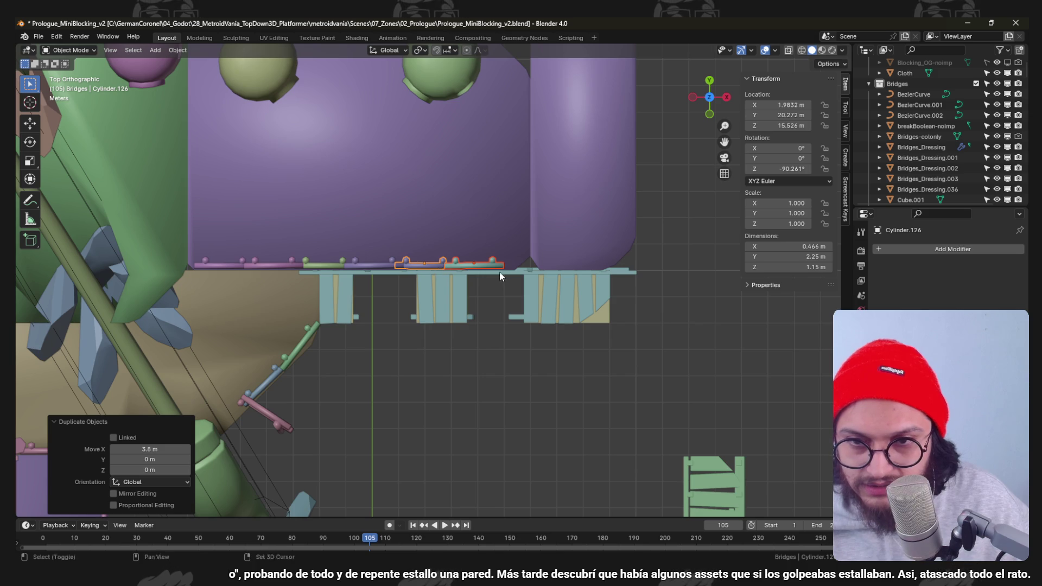
Duplicate again, turn the copy -30° and set it against the wall's curve.
key(shift+d)
click(561, 269)
text(r-30)
key(Return)
key(g)
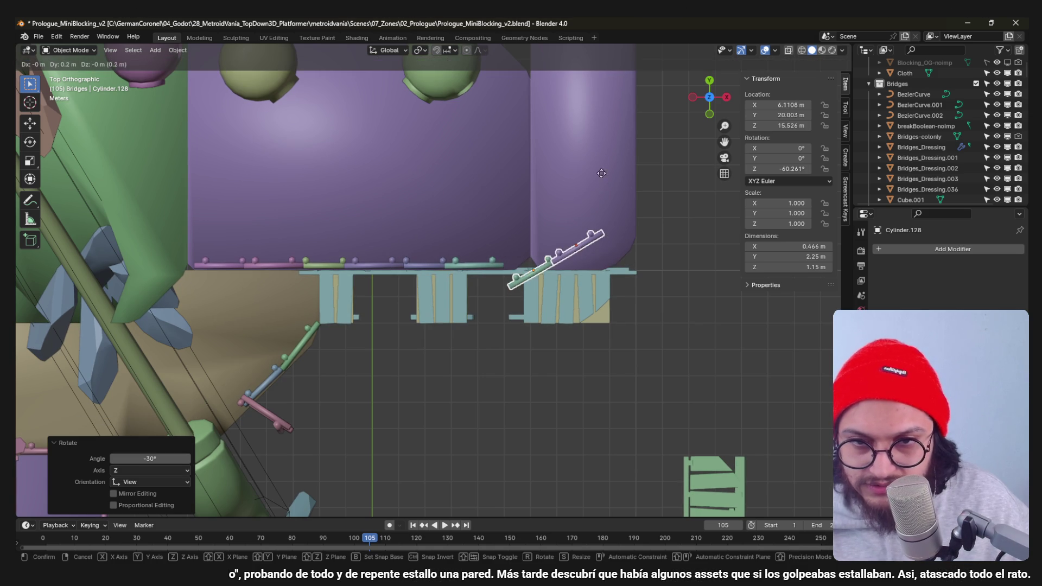
click(437, 491)
Duplicate once more, turn that copy -60° and fit it further up the curve.
key(shift+d)
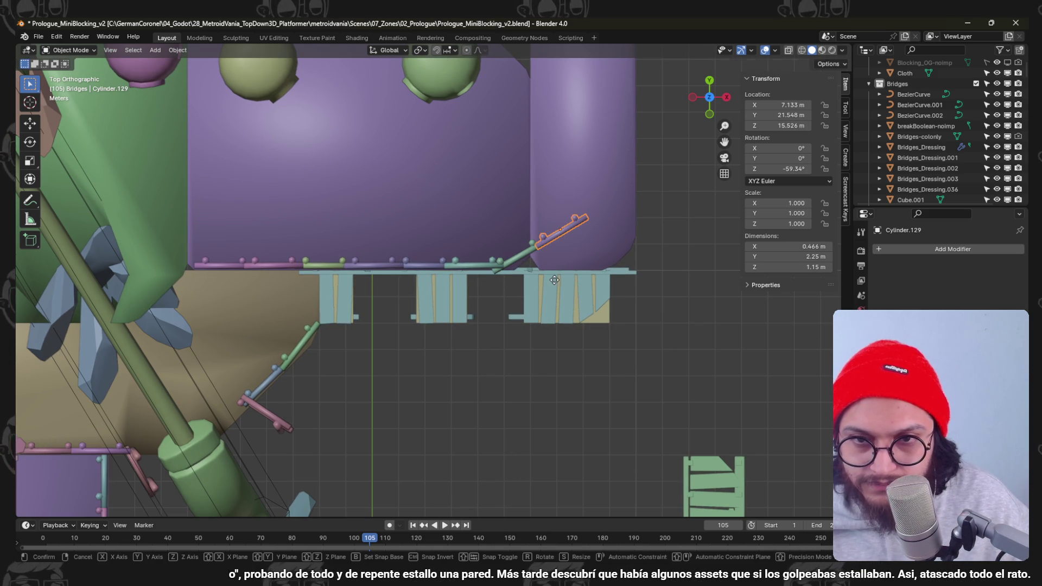
click(513, 217)
key(r)
click(584, 189)
key(g)
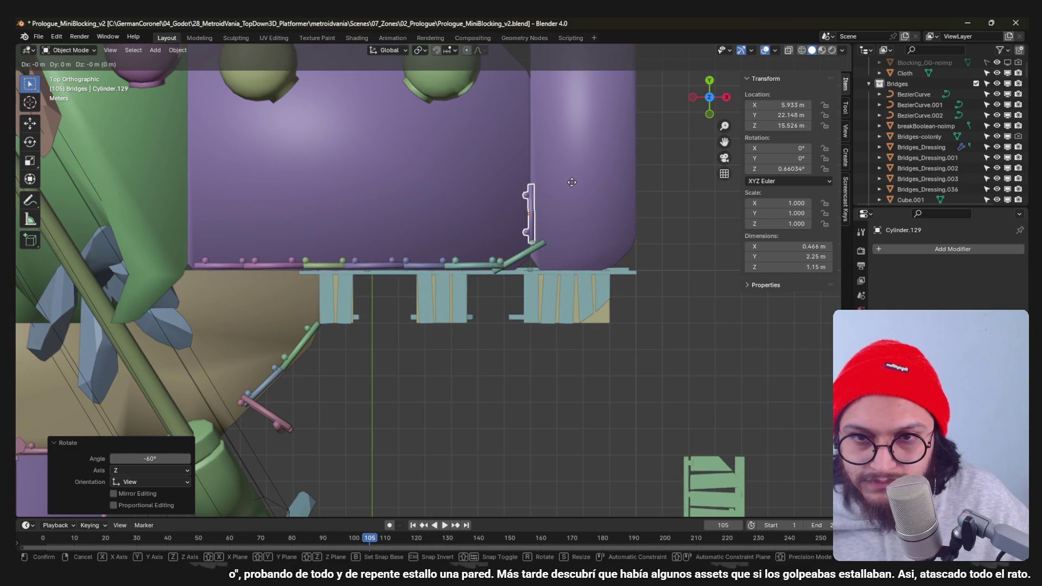
click(557, 240)
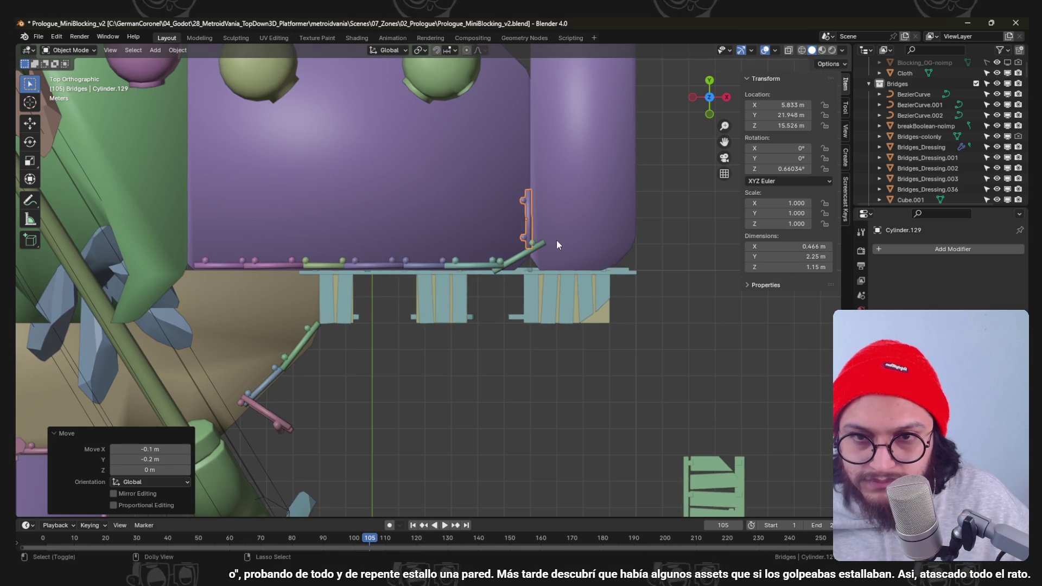
Select the angled railing and enter mesh editing, viewed from above.
middle_drag(557, 240, 550, 230)
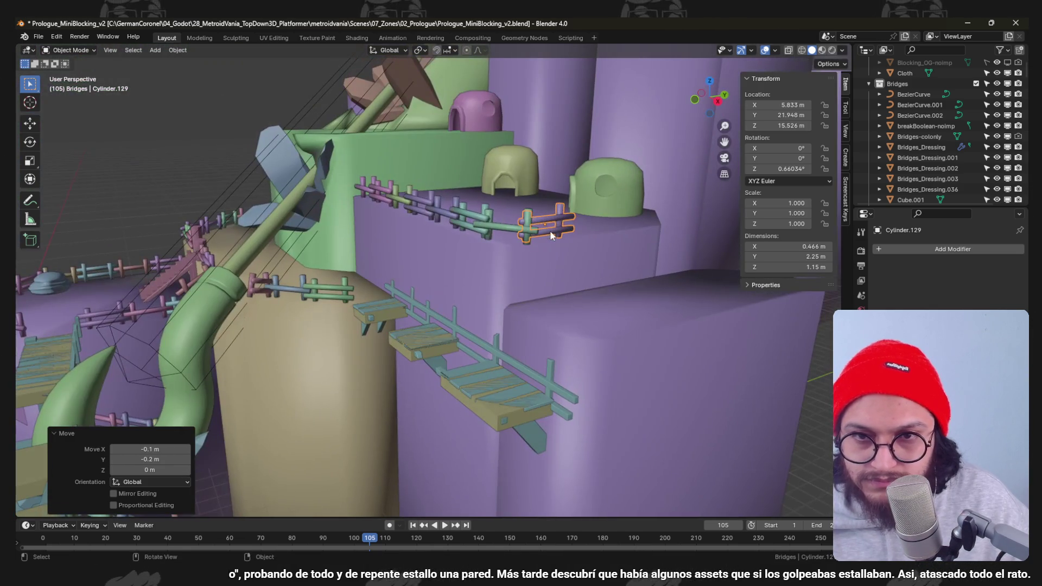
click(536, 230)
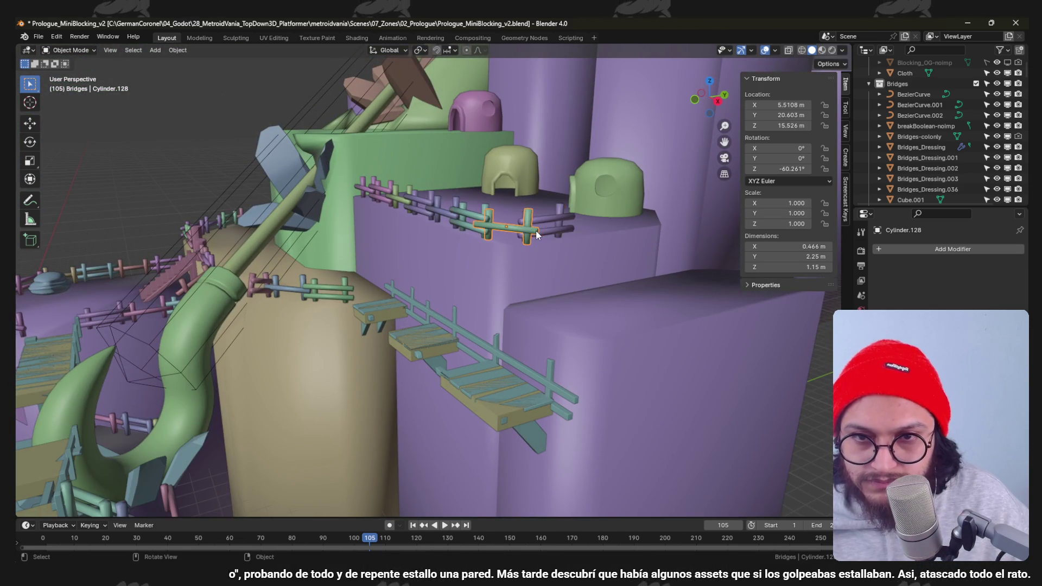
key(Tab)
key(KP_7)
In wireframe, move the selected post vertices into place along the slanted part.
key(shift+z)
scroll(563, 261, up, 3)
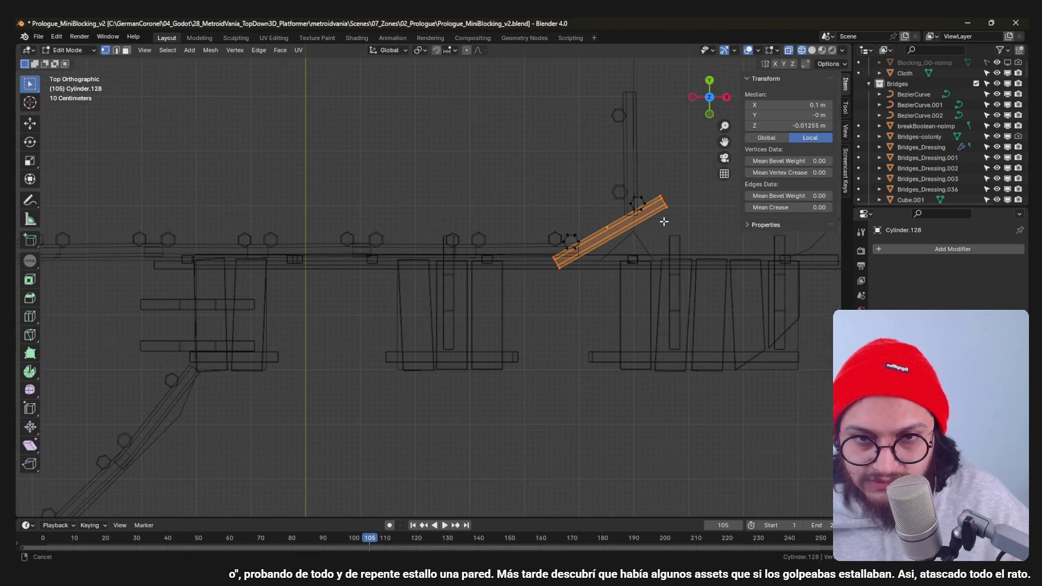
scroll(538, 327, up, 1)
key(g)
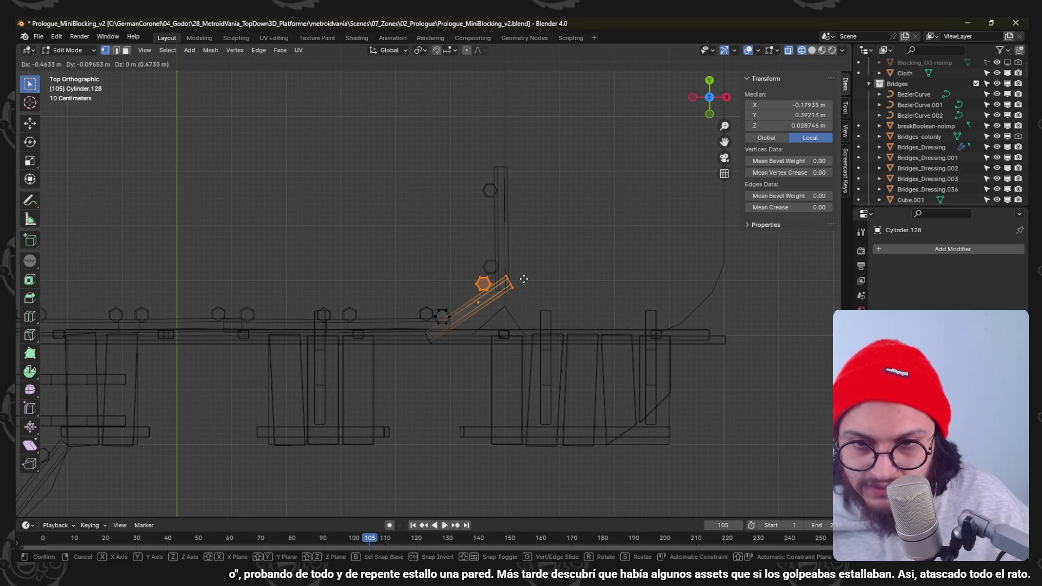
click(533, 290)
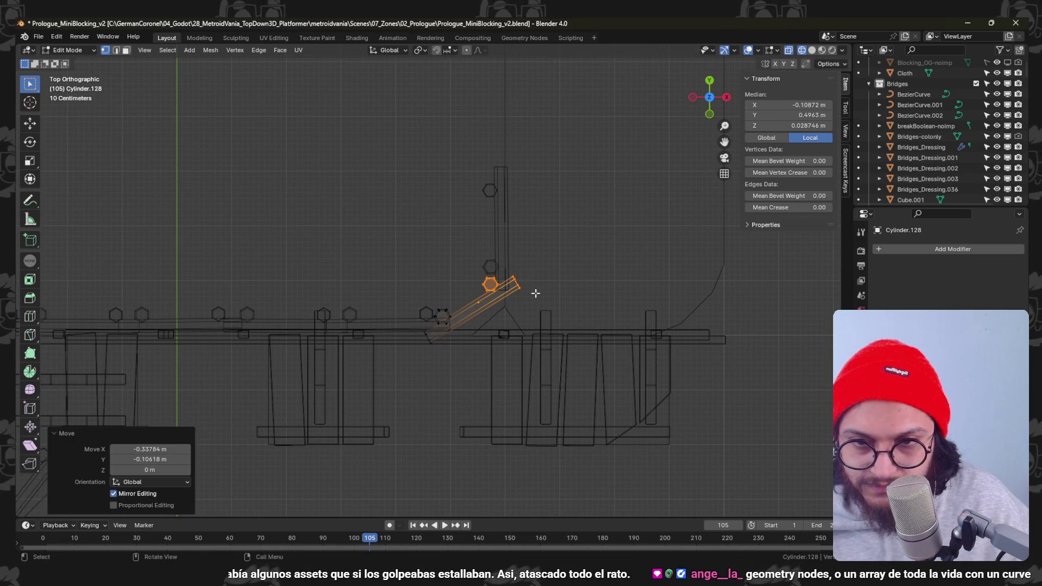
key(g)
click(511, 249)
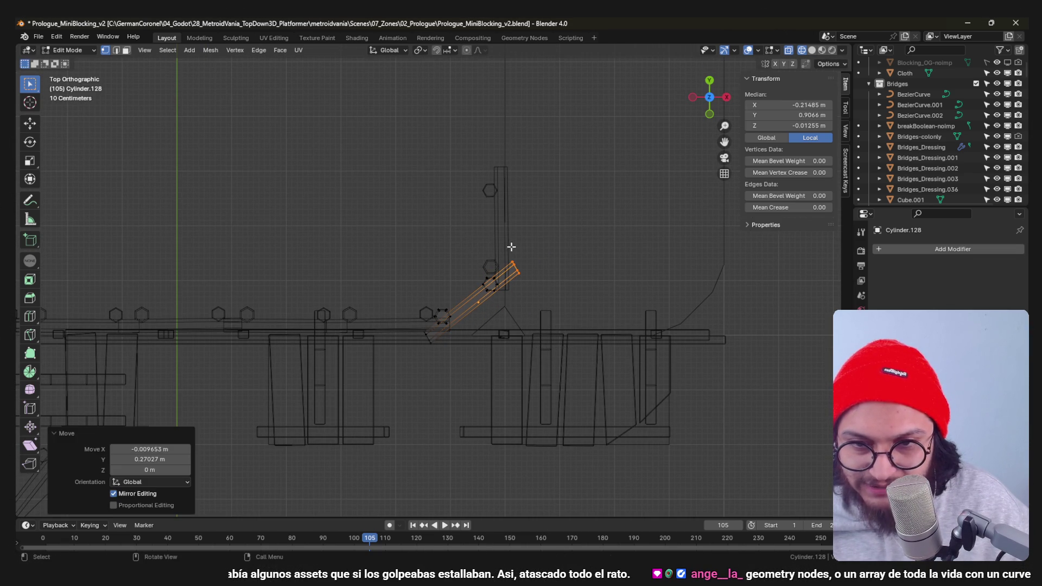
Select the whole connected hexagon piece with L and confirm its placement.
click(490, 286)
key(l)
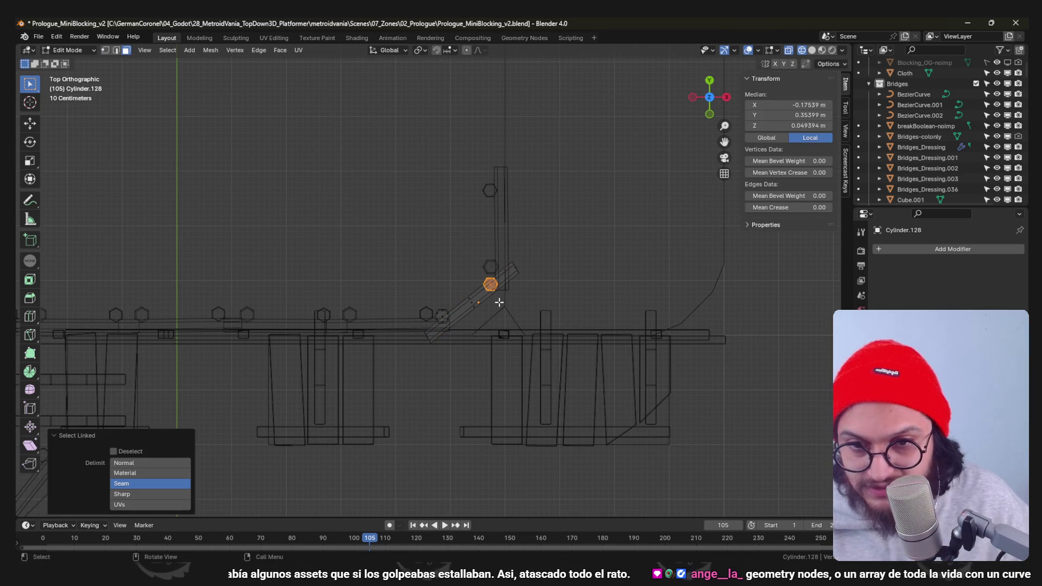
click(501, 314)
right_click(500, 314)
Return to Object Mode in solid shading, look down on the level and save.
mouse_move(500, 313)
middle_down()
mouse_move(530, 304)
mouse_move(460, 245)
middle_up()
key(Tab)
key(shift+z)
mouse_move(553, 231)
middle_down()
mouse_move(564, 287)
mouse_move(484, 219)
mouse_move(559, 191)
mouse_move(650, 222)
mouse_move(572, 237)
mouse_move(509, 210)
mouse_move(454, 216)
mouse_move(505, 215)
mouse_move(443, 286)
mouse_move(429, 226)
mouse_move(444, 291)
mouse_move(424, 273)
mouse_move(503, 284)
mouse_move(469, 250)
mouse_move(509, 259)
mouse_move(495, 285)
mouse_move(433, 263)
mouse_move(516, 281)
mouse_move(400, 293)
middle_up()
key(ctrl+s)
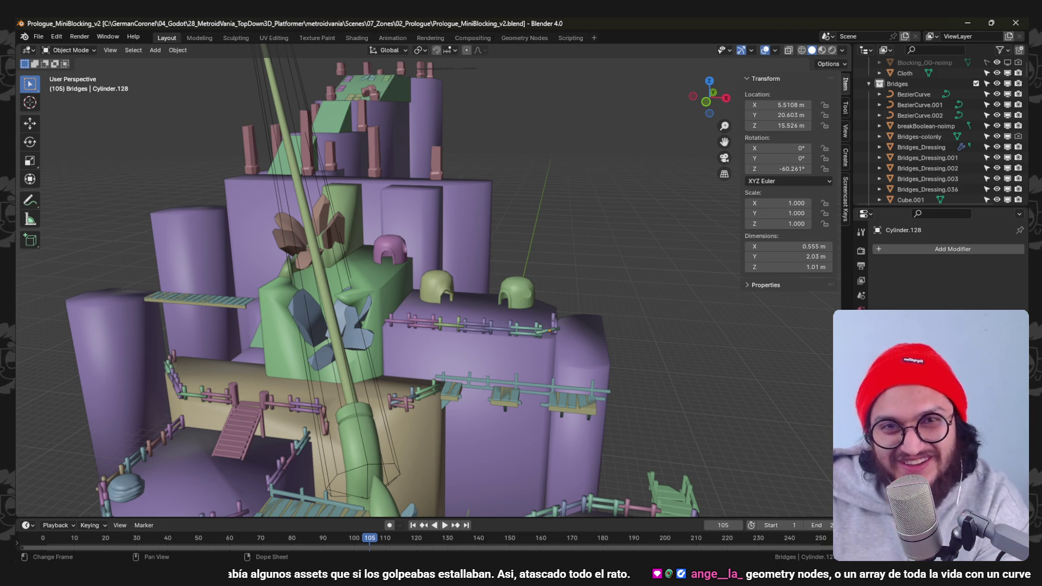
scroll(483, 247, down, 3)
Save the level file, then shift the first green dome hut to a new spot seen from above.
mouse_move(484, 247)
middle_down()
mouse_move(488, 284)
mouse_move(519, 229)
middle_up()
scroll(508, 274, up, 5)
key(ctrl+s)
click(515, 253)
click(520, 229)
right_click(519, 230)
key(Escape)
key(KP_5)
key(KP_7)
scroll(574, 158, up, 3)
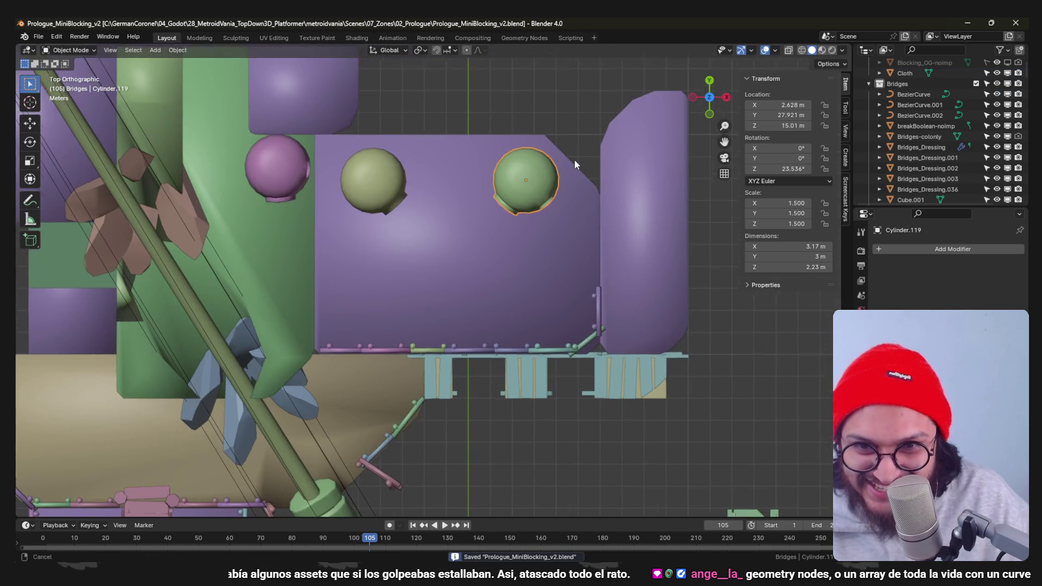
shift+middle_drag(574, 159, 520, 303)
key(g)
click(607, 271)
Move the middle and right green dome huts into new positions on the platform.
click(310, 278)
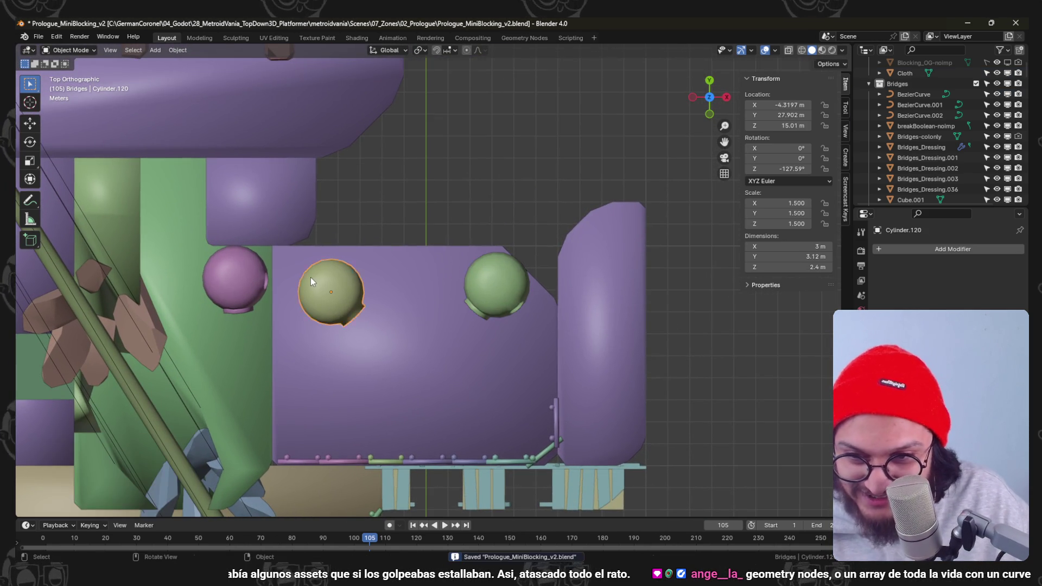
key(g)
click(99, 200)
click(493, 284)
key(g)
click(425, 278)
click(234, 280)
middle_drag(233, 280, 424, 289)
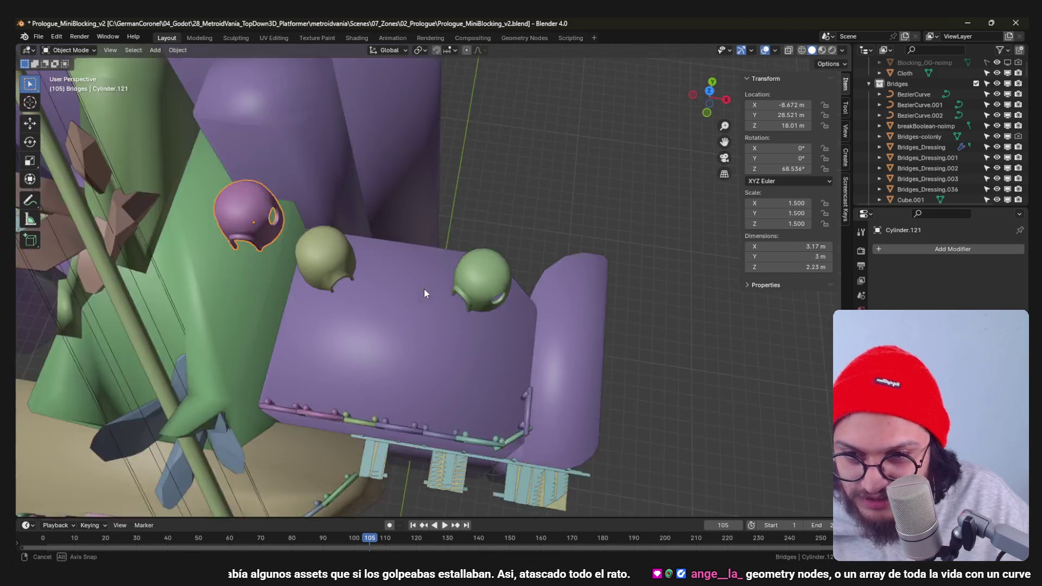
scroll(429, 217, down, 5)
scroll(460, 235, up, 3)
Turn the right green dome hut to a new angle and return to a perspective view.
mouse_move(460, 235)
middle_down()
mouse_move(439, 274)
mouse_move(524, 281)
mouse_move(504, 286)
middle_up()
key(KP_7)
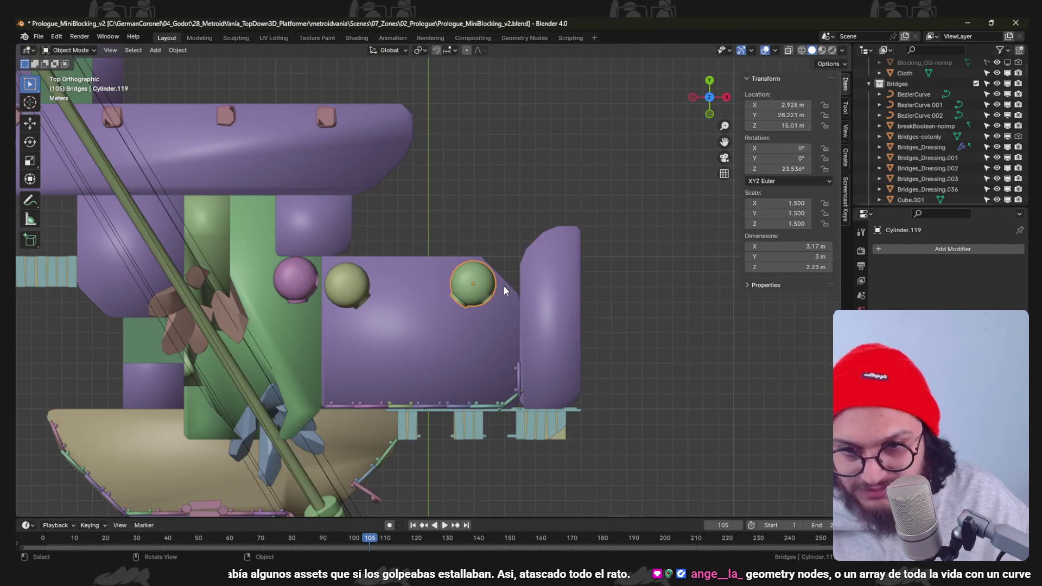
key(ctrl+z)
mouse_move(545, 230)
middle_down()
mouse_move(492, 247)
mouse_move(522, 239)
mouse_move(533, 273)
mouse_move(502, 281)
mouse_move(479, 247)
mouse_move(577, 264)
mouse_move(572, 291)
mouse_move(488, 254)
mouse_move(526, 263)
mouse_move(560, 289)
mouse_move(514, 333)
mouse_move(514, 241)
mouse_move(477, 255)
mouse_move(541, 255)
mouse_move(526, 262)
middle_up()
scroll(478, 254, up, 2)
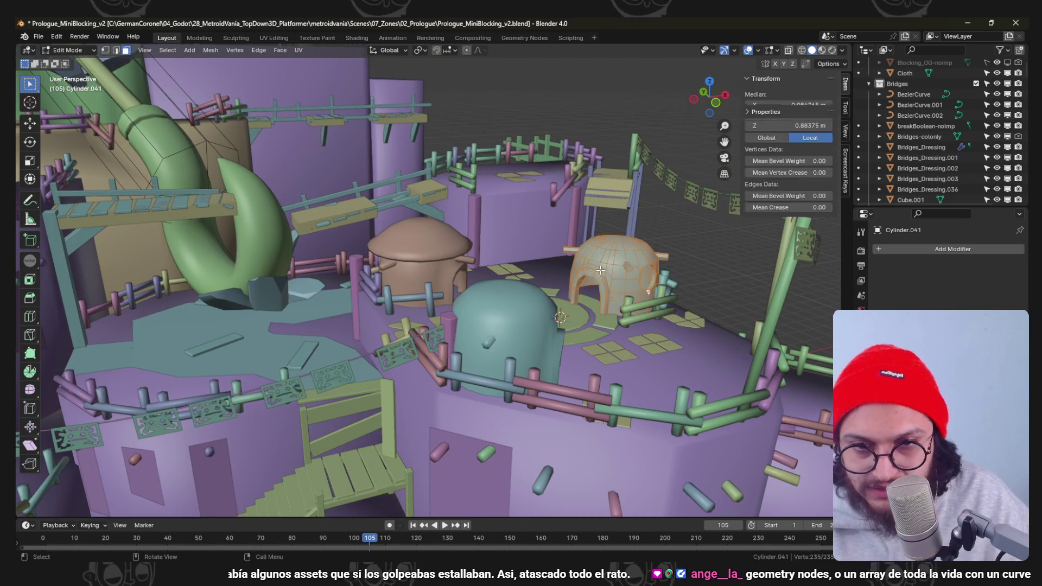
In Edit Mode, reposition the teal dome's hexagon window face, turn it 45° and save.
key(Tab)
scroll(592, 269, up, 5)
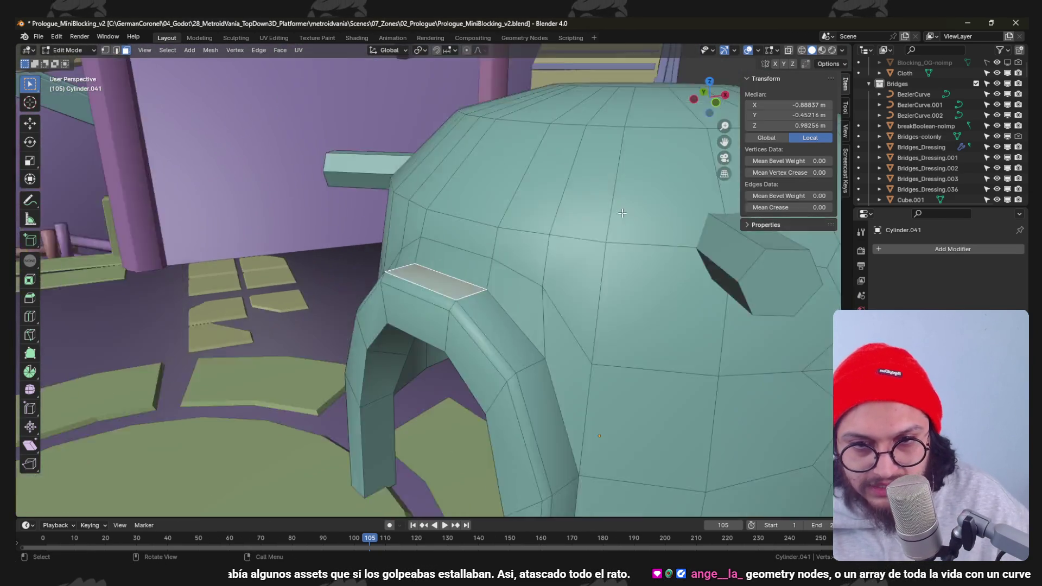
scroll(624, 310, down, 2)
scroll(573, 282, down, 3)
scroll(577, 299, up, 2)
key(g)
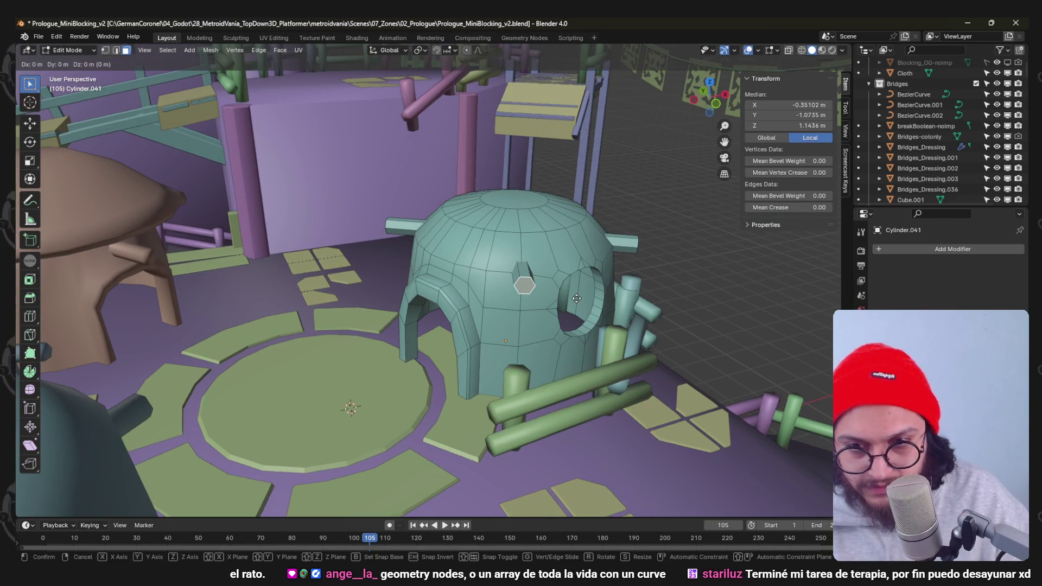
click(570, 330)
key(KP_7)
text(r)
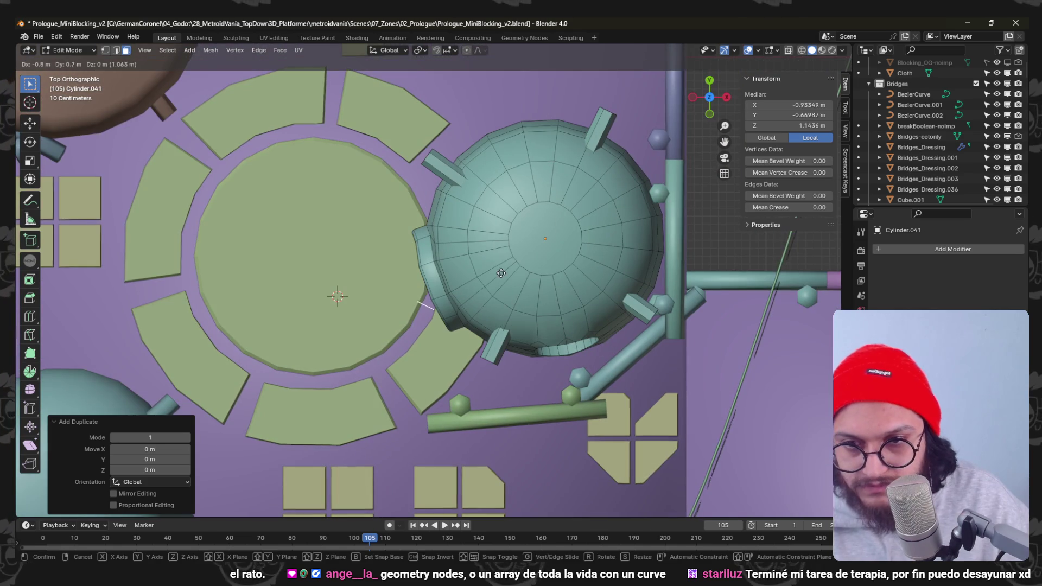
text(30)
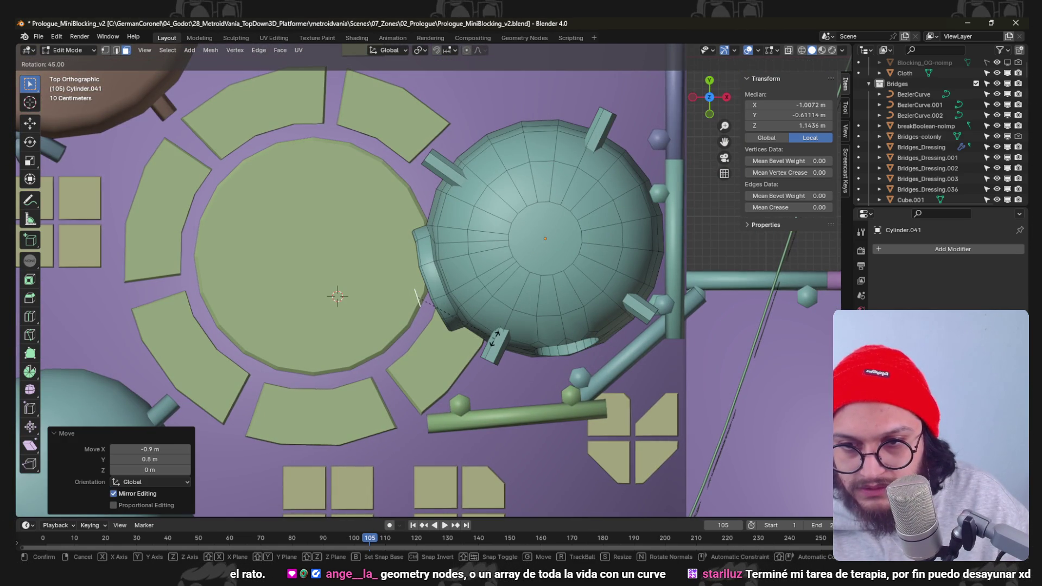
key(Return)
key(ctrl+s)
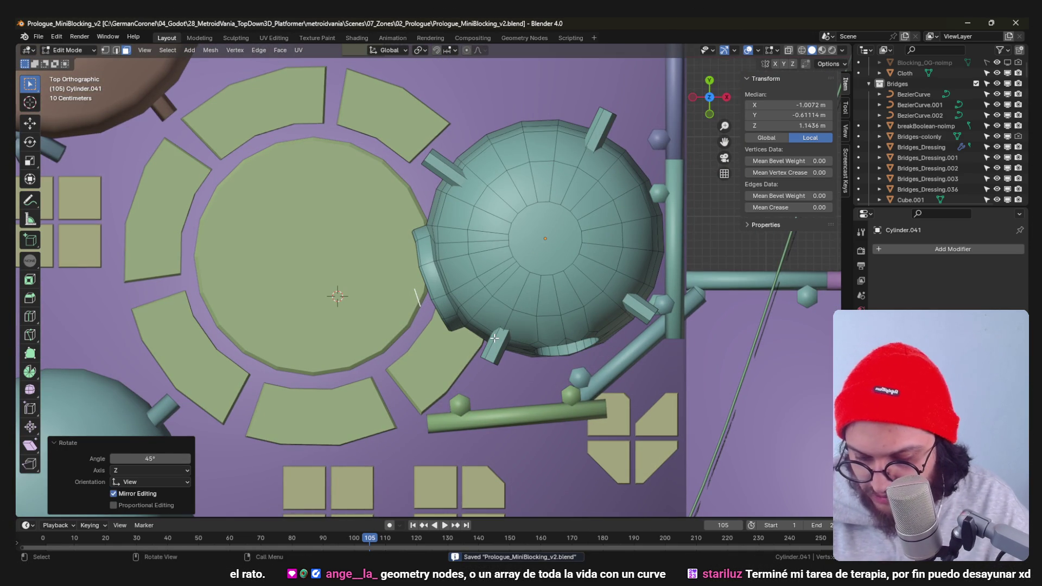
scroll(490, 339, up, 5)
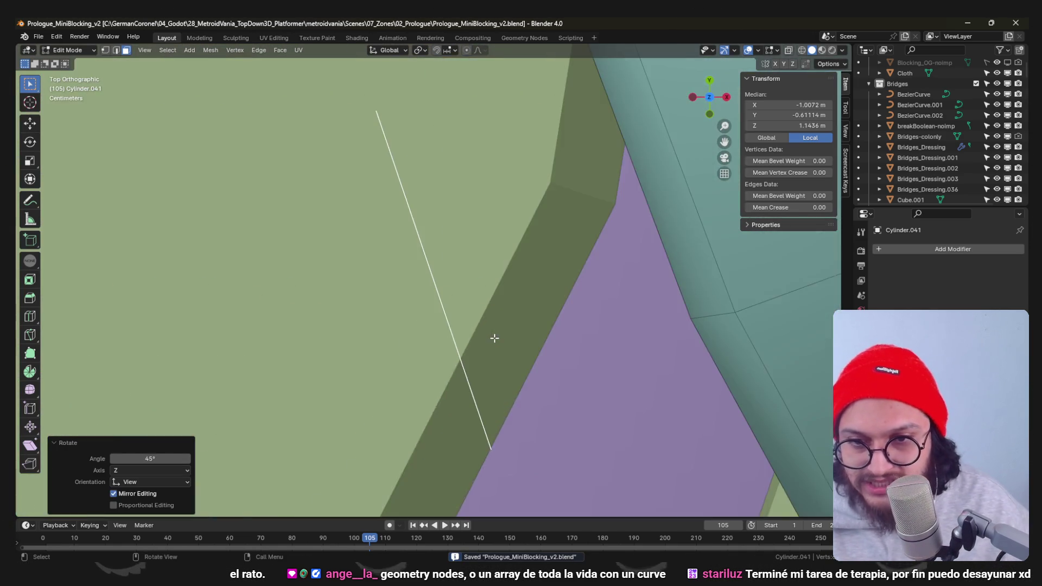
scroll(491, 340, down, 8)
Enlarge the hexagon face to scale 4.2 and raise it slightly on the dome.
mouse_move(491, 339)
middle_down()
mouse_move(471, 353)
mouse_move(581, 253)
mouse_move(497, 237)
middle_up()
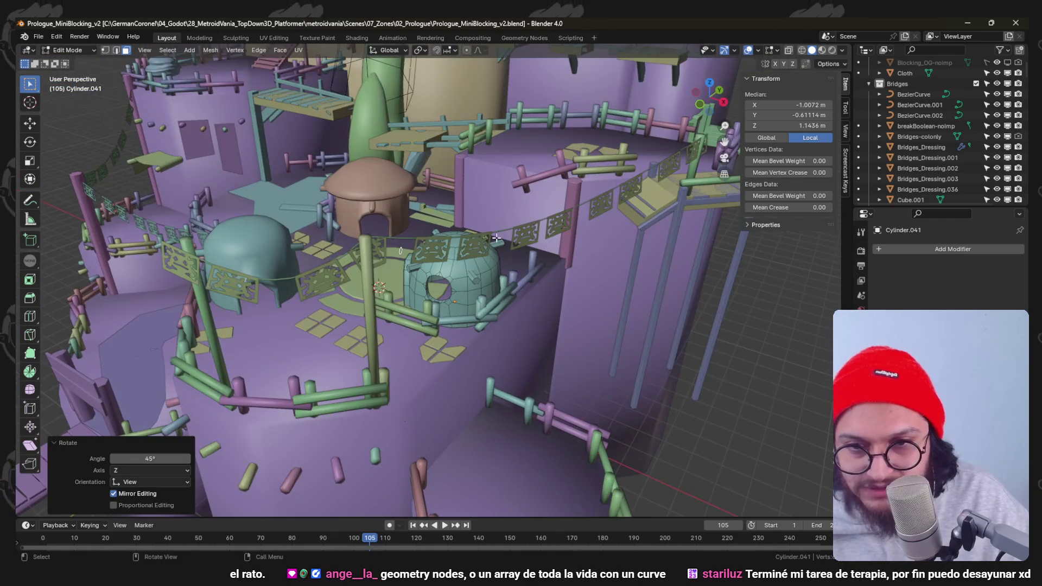
middle_drag(382, 267, 517, 186)
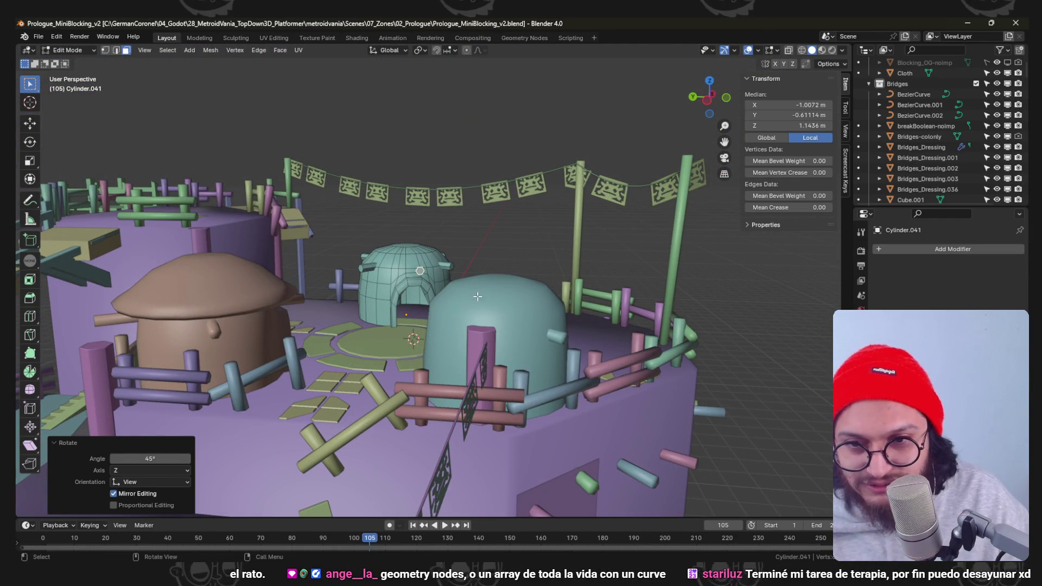
scroll(477, 296, up, 4)
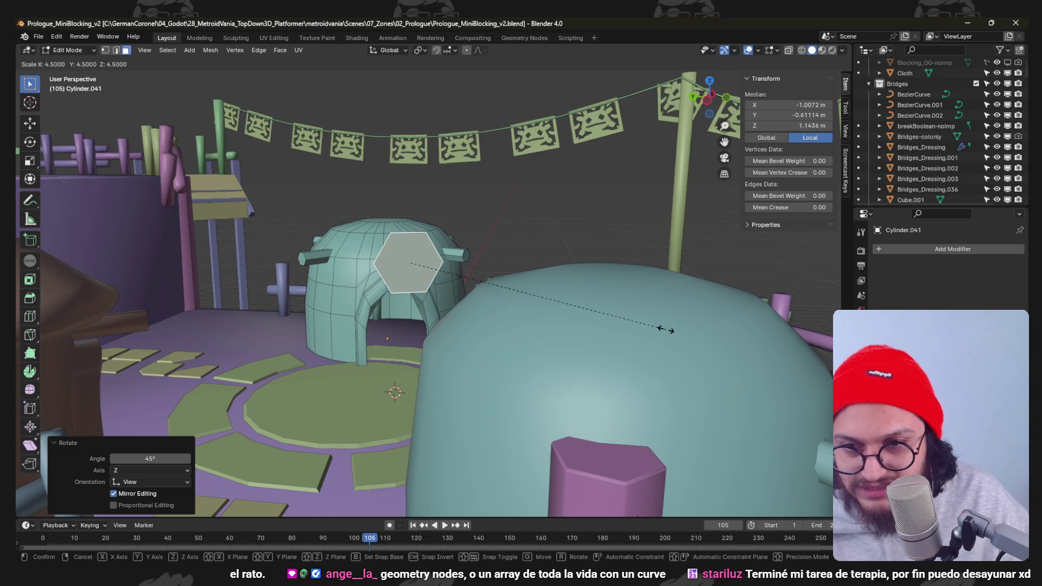
click(649, 325)
key(KP_7)
scroll(577, 315, down, 2)
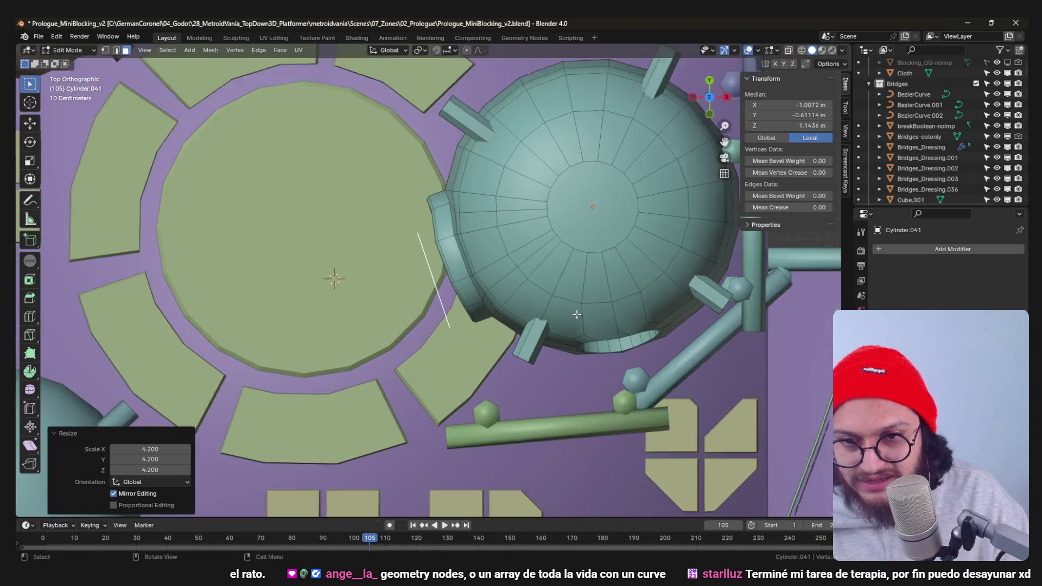
scroll(576, 315, up, 1)
key(g)
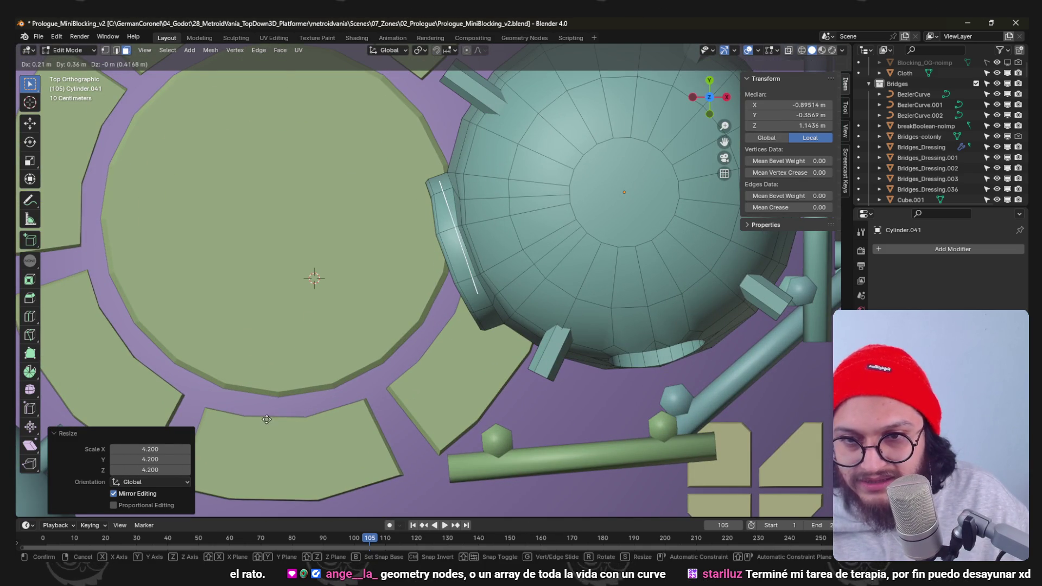
key(z)
click(266, 420)
middle_drag(267, 420, 481, 236)
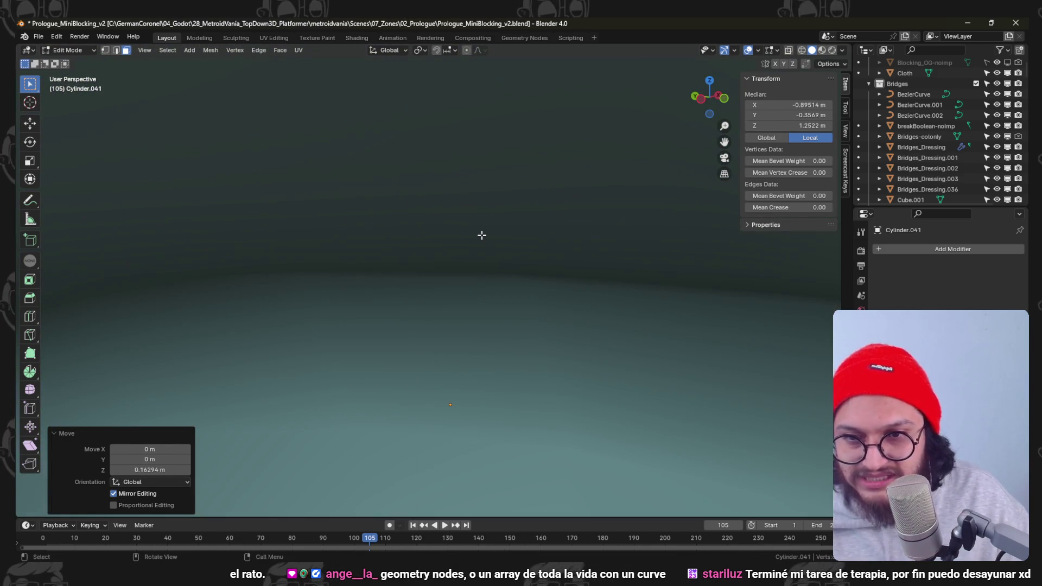
scroll(493, 283, down, 5)
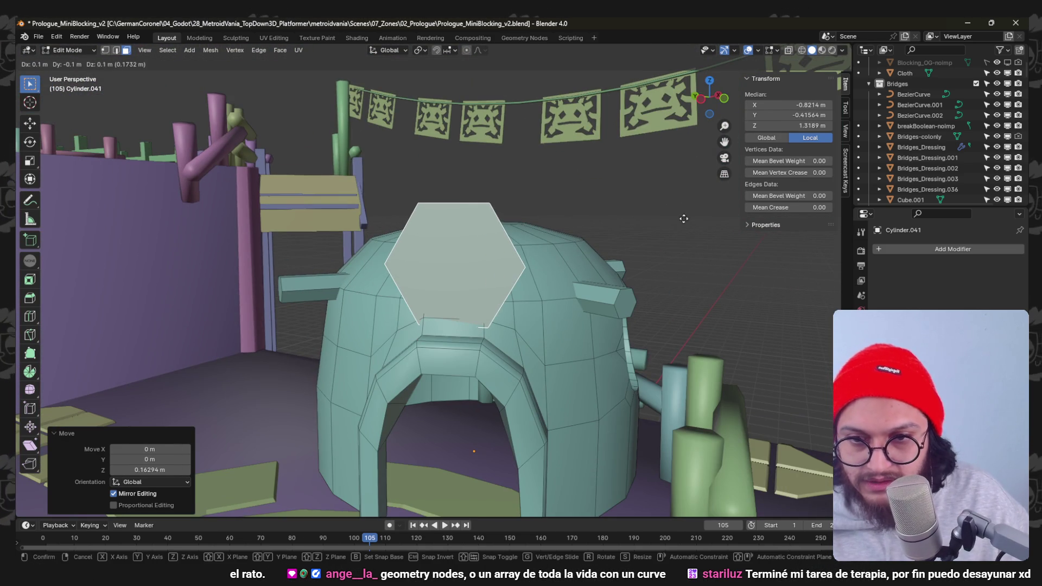
Nudge the enlarged hexagon face along Y, along X, then freely into place from above.
mouse_move(588, 274)
middle_down()
mouse_move(562, 298)
mouse_move(600, 280)
mouse_move(595, 289)
middle_up()
key(g)
key(y)
click(570, 285)
key(g)
key(x)
click(624, 280)
key(g)
key(KP_7)
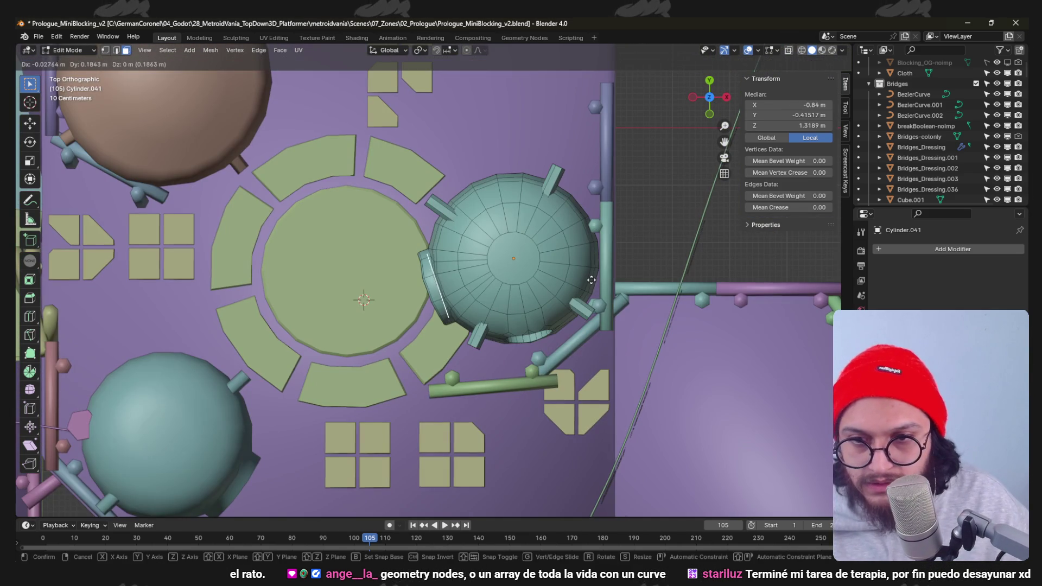
click(592, 286)
Slightly rotate and resize the hexagon face and set its height on the dome.
key(r)
key(g)
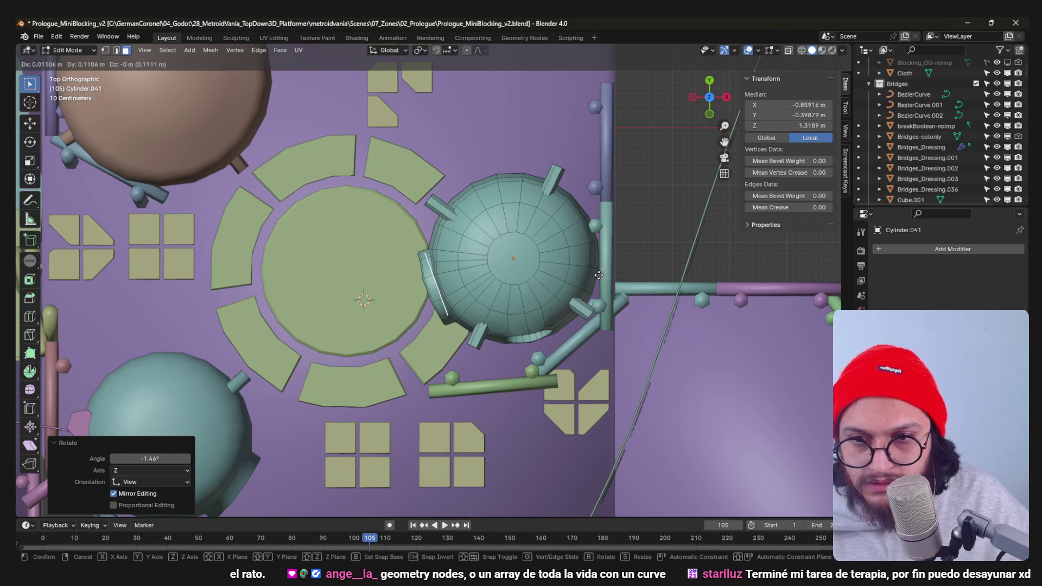
key(s)
click(598, 276)
scroll(599, 275, down, 2)
mouse_move(599, 276)
middle_down()
mouse_move(501, 240)
mouse_move(477, 270)
mouse_move(431, 269)
mouse_move(456, 257)
middle_up()
key(g)
key(z)
click(501, 240)
Extrude the hexagon face along its normal for thickness, switch to Material Preview and deselect all.
key(g)
key(z)
key(z)
click(479, 270)
key(z)
key(2)
key(alt+a)
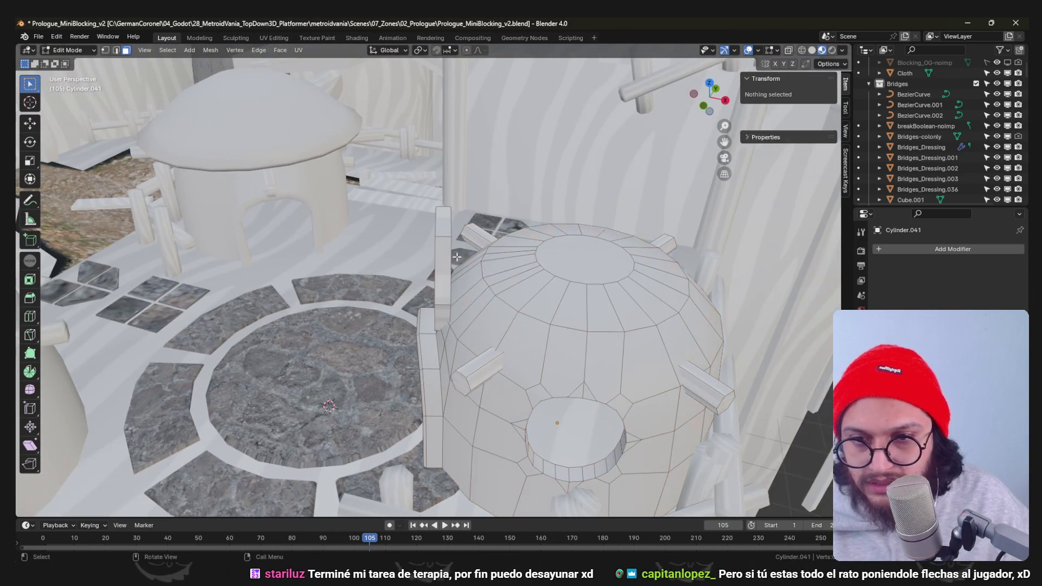
Duplicate the connected piece beside the lower dome and rotate it about 9° to fit.
key(l)
key(KP_7)
scroll(436, 239, down, 3)
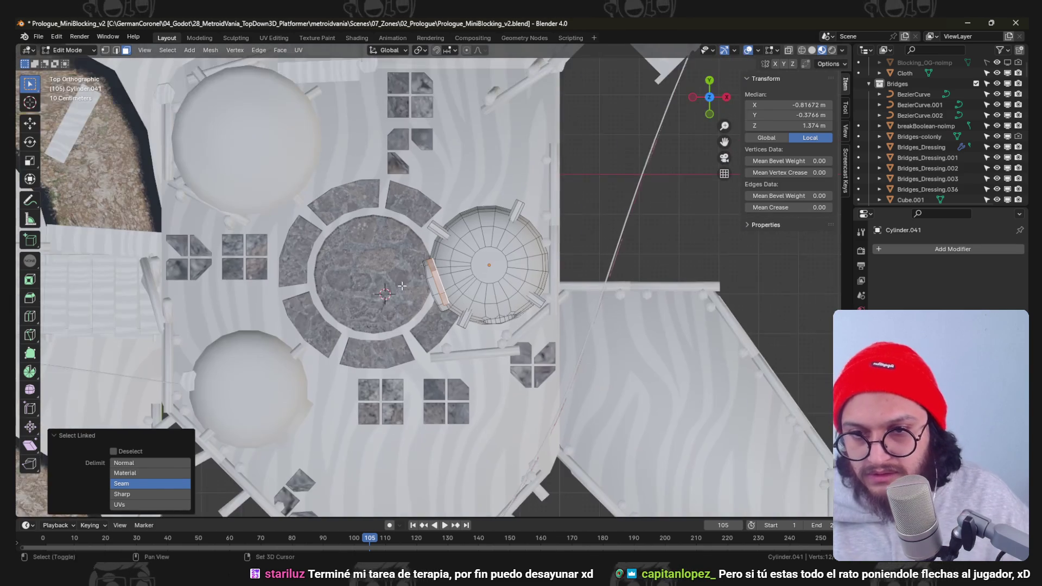
key(g)
click(309, 380)
key(r)
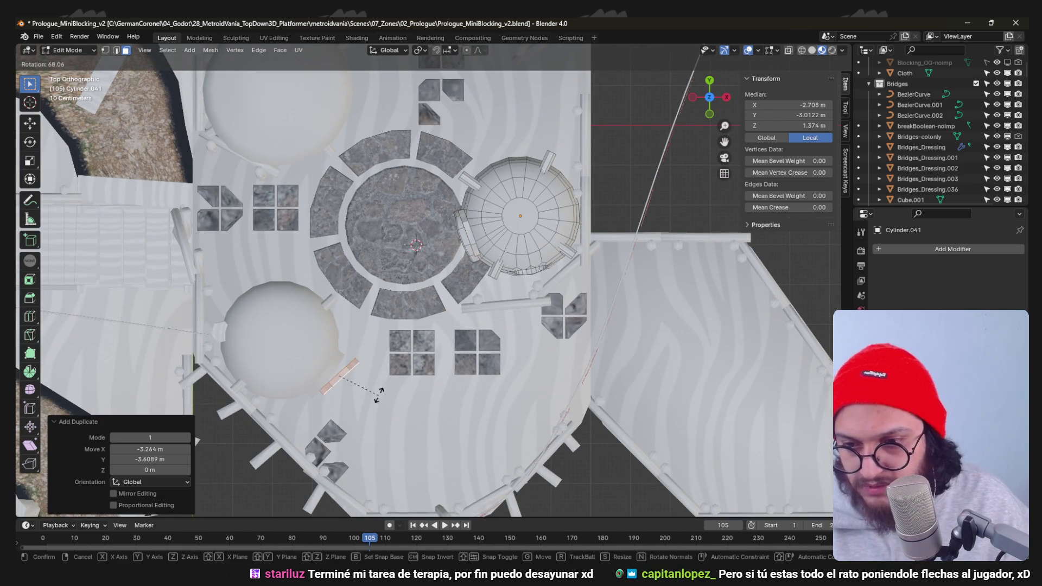
click(377, 383)
key(g)
click(385, 377)
click(401, 366)
Lower the copy onto the dome, then place another copy by the plaza's upper edge.
middle_drag(400, 366, 429, 248)
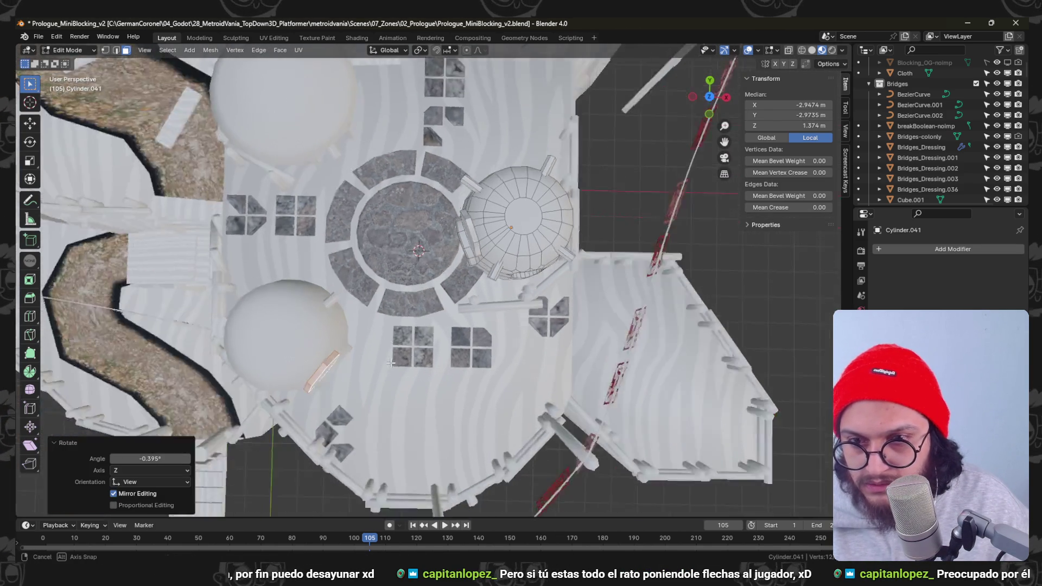
scroll(428, 248, up, 2)
key(g)
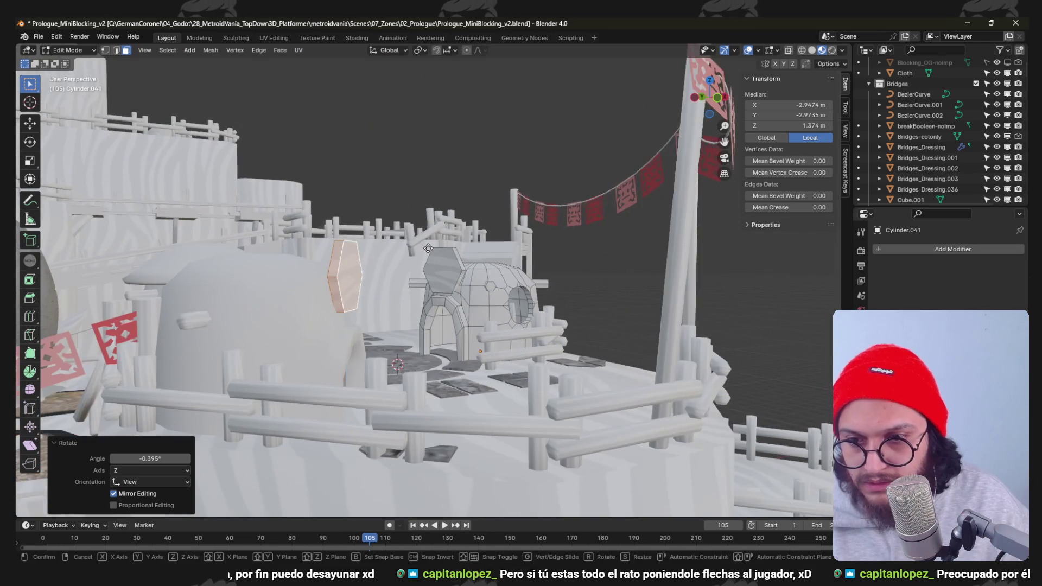
click(427, 266)
mouse_move(427, 266)
middle_down()
mouse_move(427, 290)
mouse_move(449, 293)
middle_up()
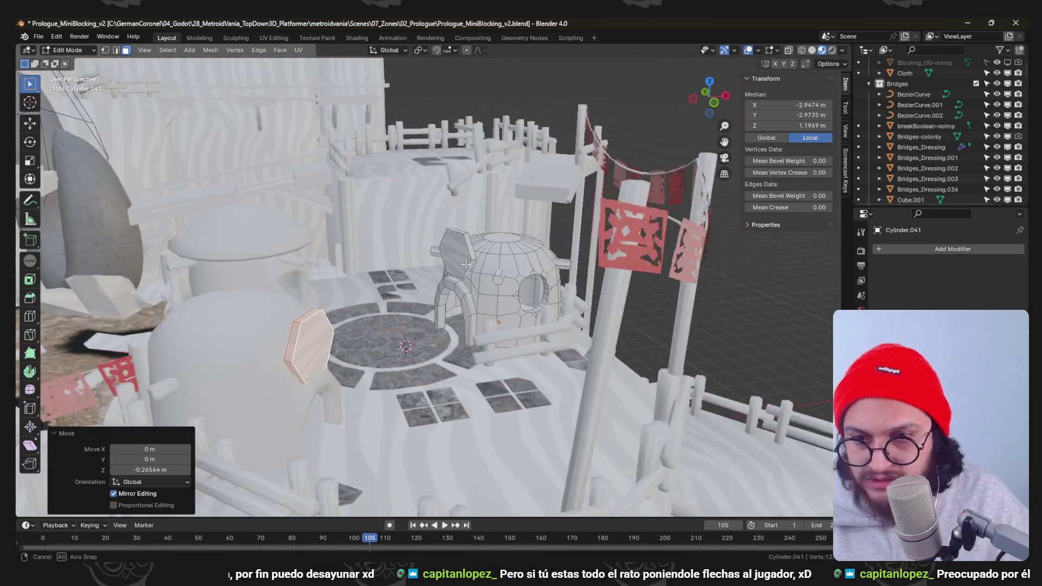
key(KP_7)
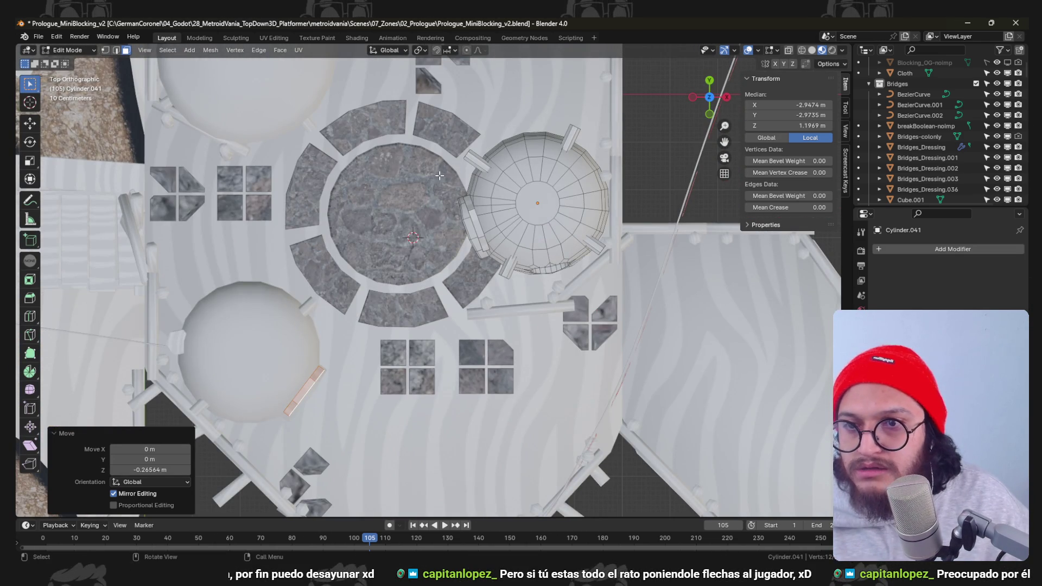
scroll(439, 175, down, 3)
key(g)
click(423, 210)
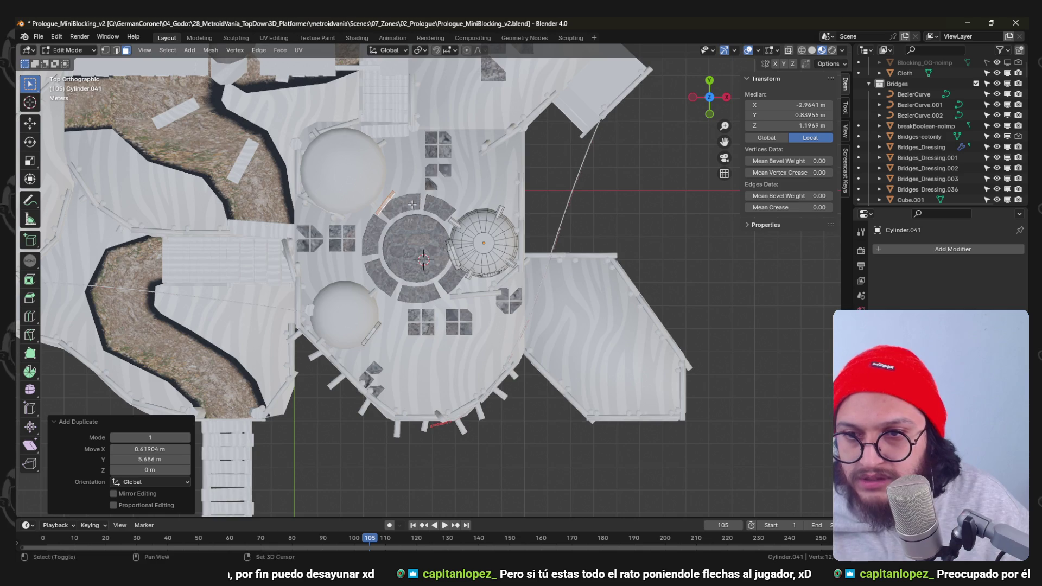
middle_drag(423, 210, 405, 179)
In wireframe top view, reposition and rotate the plank copy to follow the tile ring, then back to solid.
key(KP_7)
key(shift+z)
key(g)
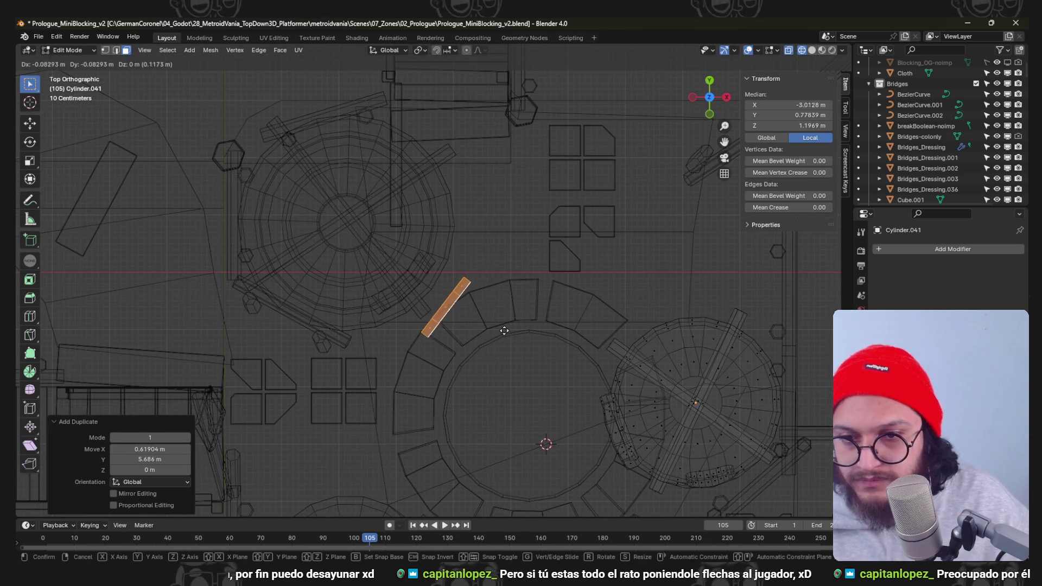
click(490, 324)
key(r)
click(580, 326)
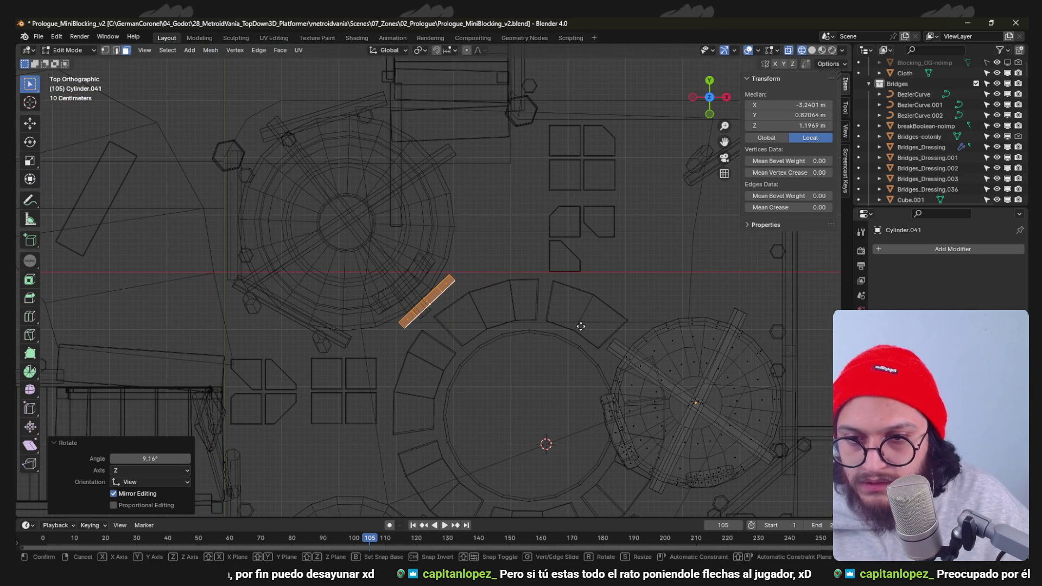
click(665, 264)
mouse_move(664, 264)
middle_down()
mouse_move(554, 310)
mouse_move(722, 73)
middle_up()
key(shift+z)
click(757, 51)
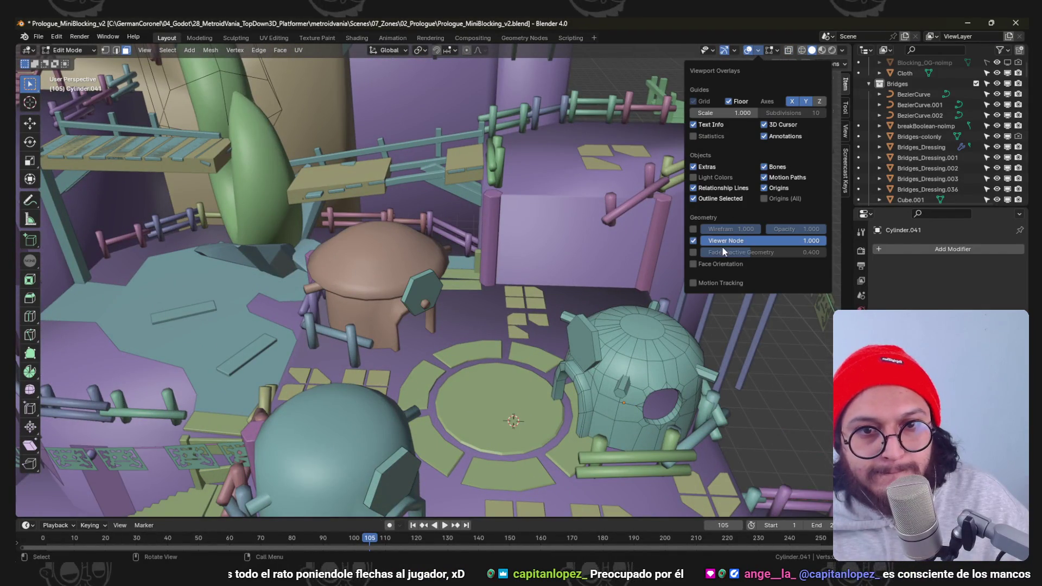
Enable Face Orientation overlay and flip the red hexagon window pieces' normals outward.
click(716, 264)
scroll(479, 246, up, 5)
scroll(479, 246, down, 5)
middle_drag(480, 247, 471, 302)
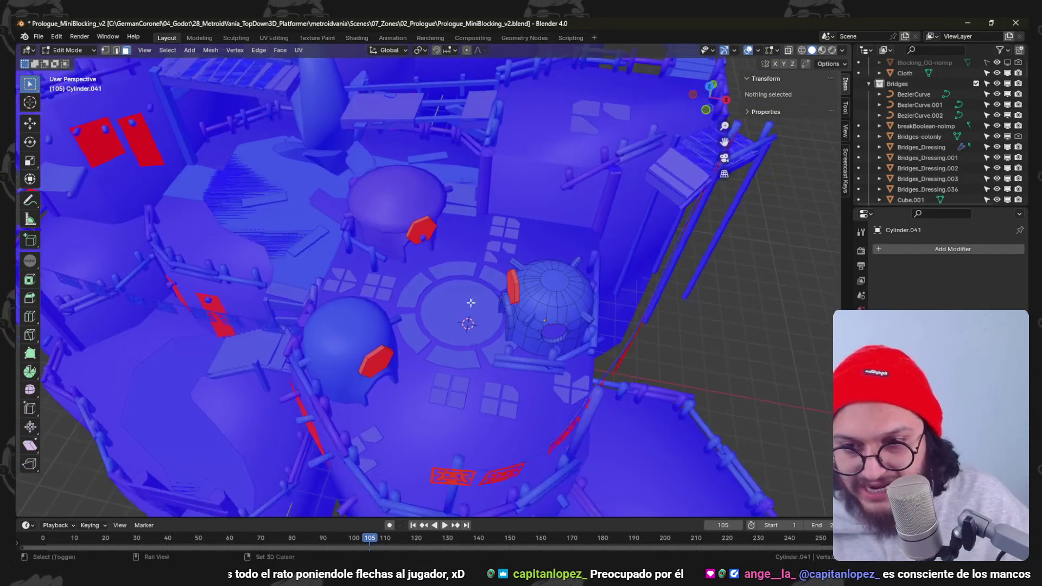
scroll(471, 303, up, 2)
key(a)
key(alt+a)
key(l)
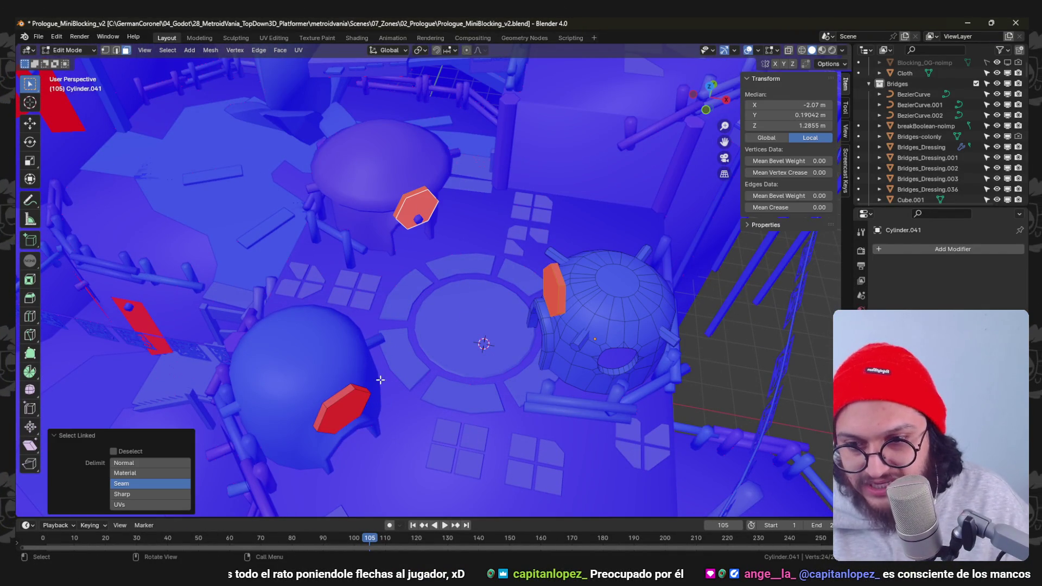
key(shift+n)
key(alt+a)
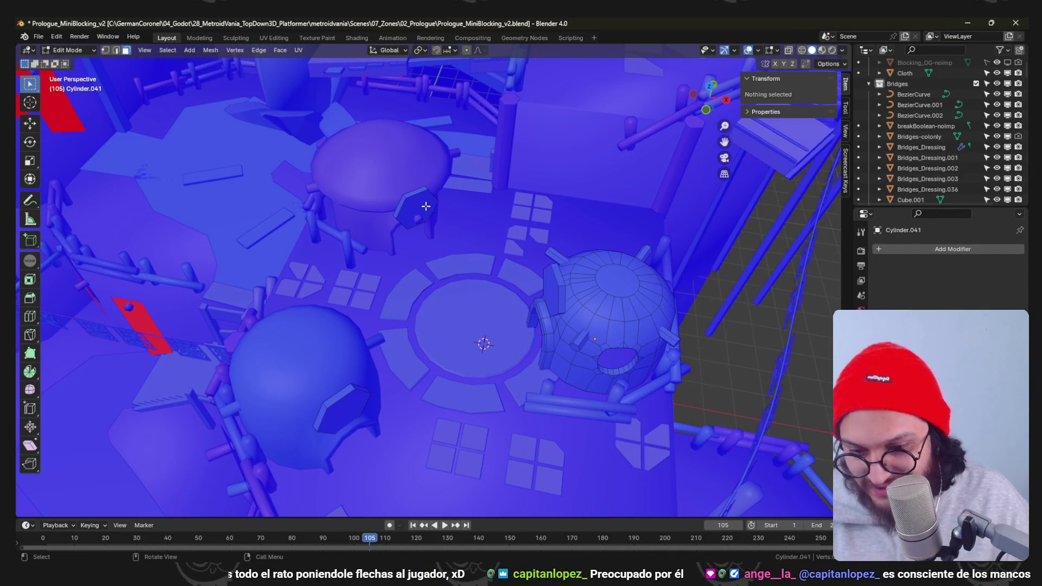
Leave Edit Mode and check the dome huts and their hexagon pieces in Object Mode.
key(l)
key(alt+a)
key(Tab)
click(343, 399)
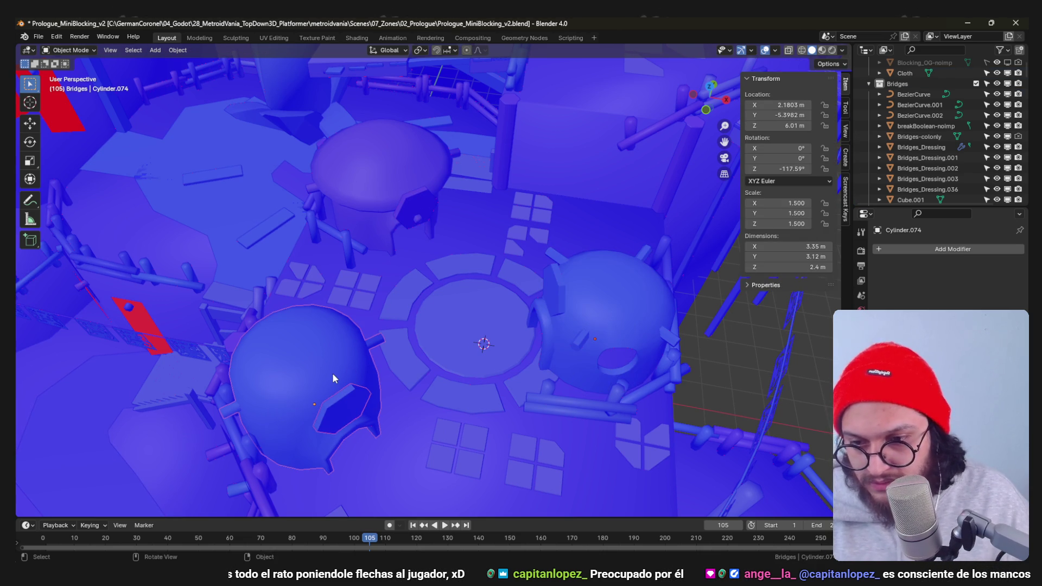
click(409, 197)
key(ctrl+Tab)
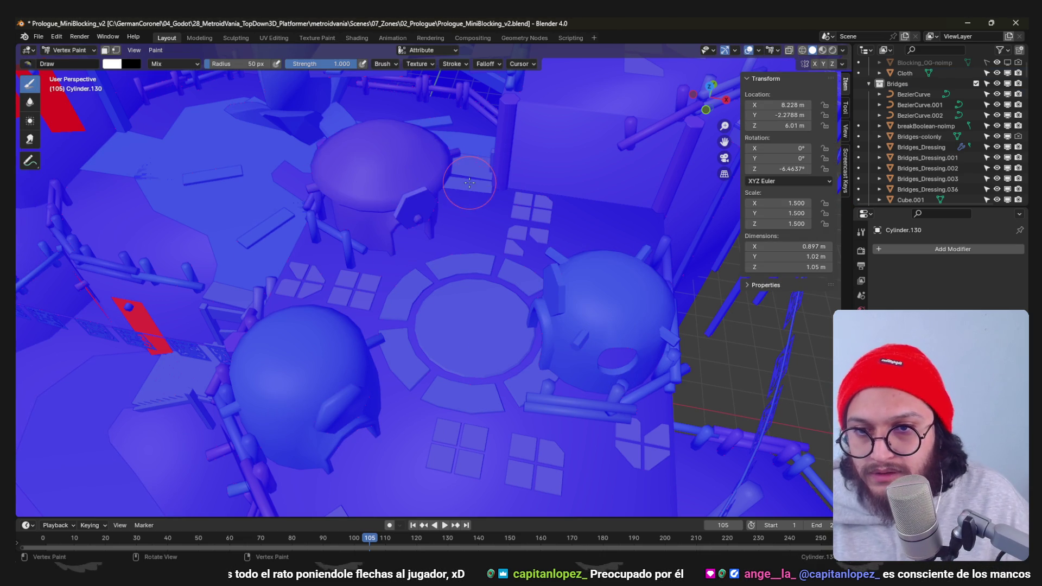
key(ctrl+Tab)
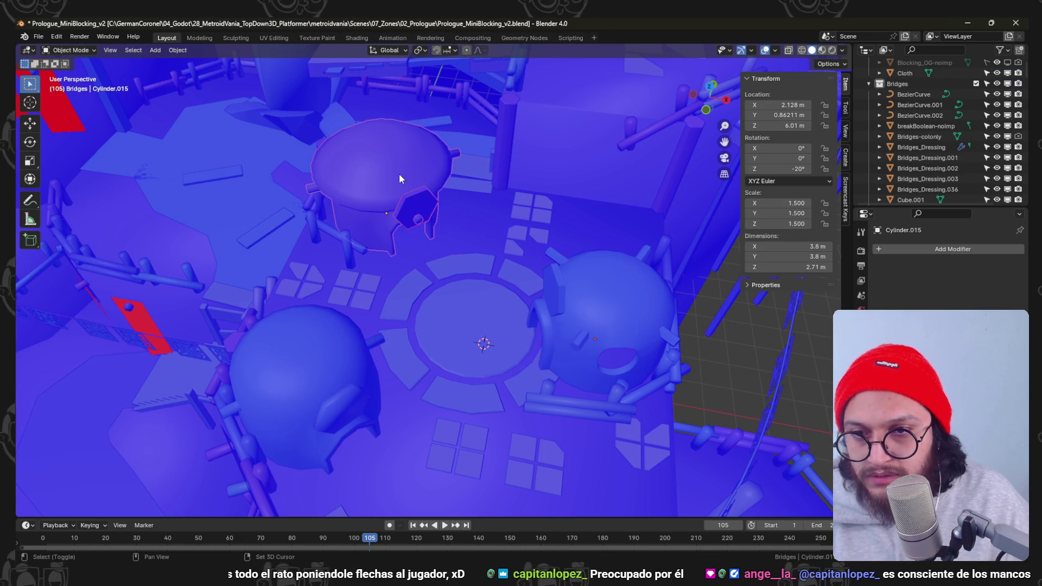
middle_drag(529, 274, 563, 303)
click(565, 287)
scroll(564, 285, down, 3)
scroll(558, 241, down, 3)
scroll(564, 271, down, 3)
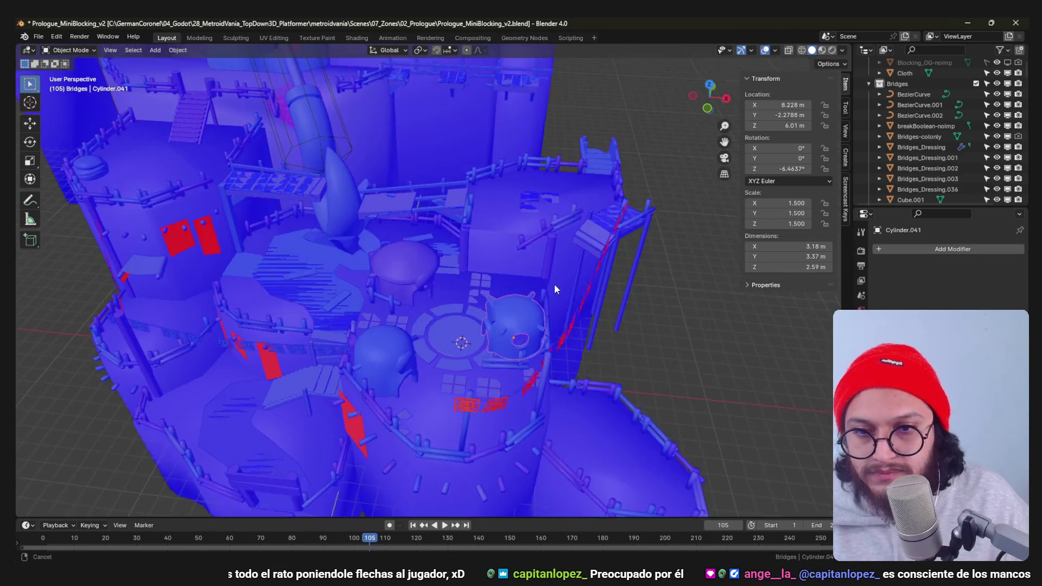
scroll(554, 284, down, 3)
scroll(537, 297, up, 3)
scroll(489, 303, up, 3)
scroll(407, 268, up, 2)
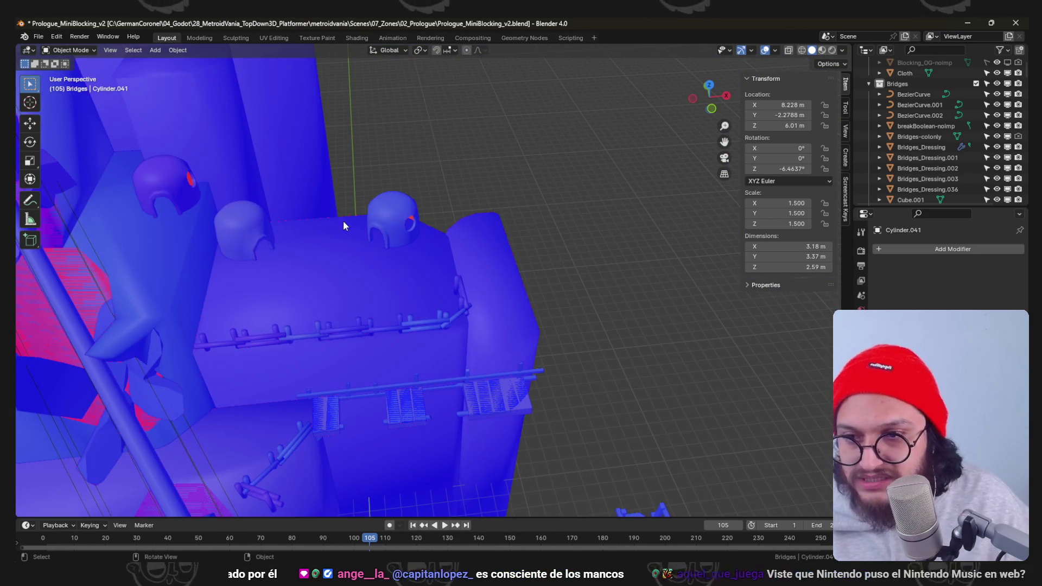
Save the Blender file and switch over to the Godot editor.
ctrl+middle_drag(347, 242, 345, 509)
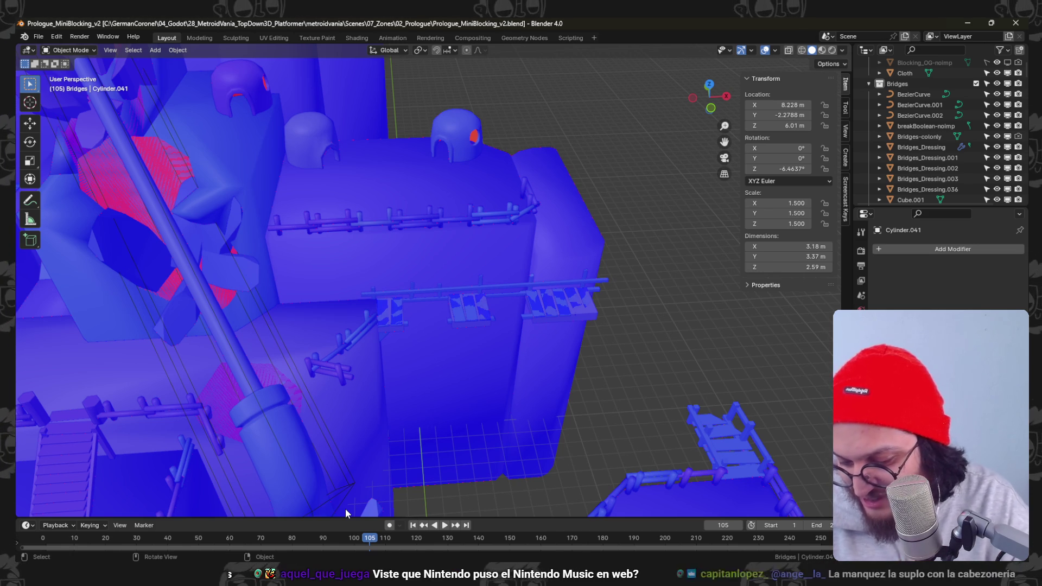
scroll(543, 158, down, 5)
key(ctrl+s)
mouse_move(505, 246)
middle_down()
mouse_move(431, 215)
mouse_move(382, 253)
mouse_move(474, 258)
mouse_move(583, 210)
mouse_move(502, 221)
mouse_move(438, 356)
mouse_move(511, 285)
mouse_move(486, 246)
mouse_move(549, 254)
mouse_move(523, 342)
mouse_move(539, 329)
mouse_move(511, 279)
mouse_move(513, 218)
middle_up()
scroll(464, 199, up, 2)
scroll(461, 196, up, 2)
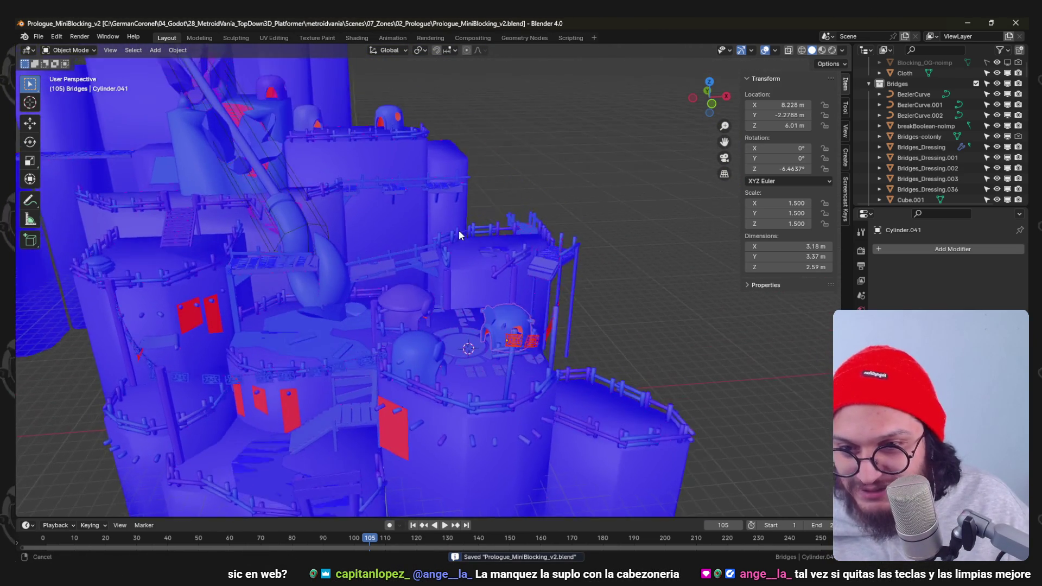
scroll(455, 238, up, 2)
scroll(456, 238, up, 2)
scroll(492, 166, down, 6)
scroll(453, 325, down, 1)
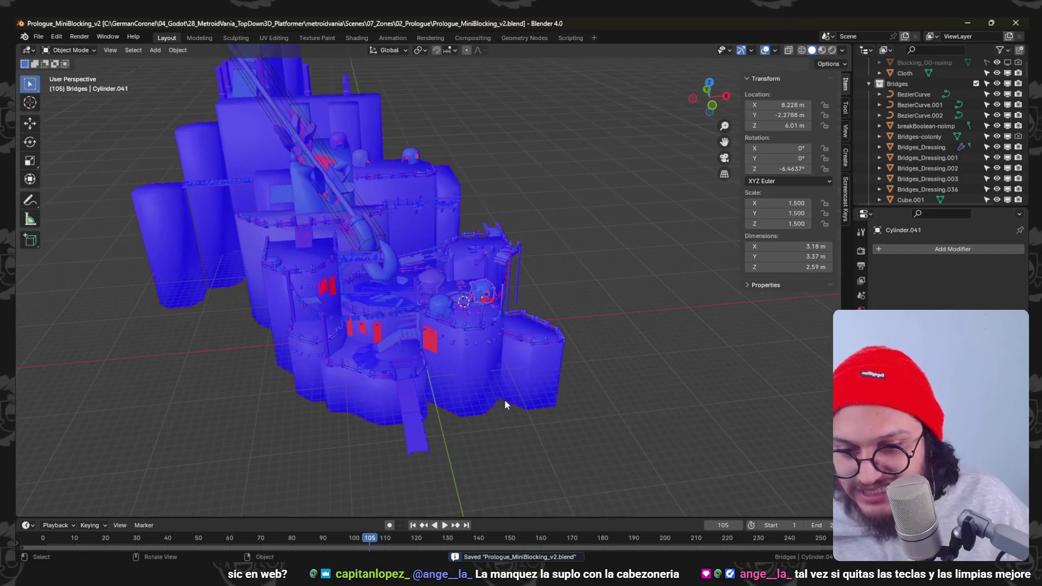
key(alt+Tab)
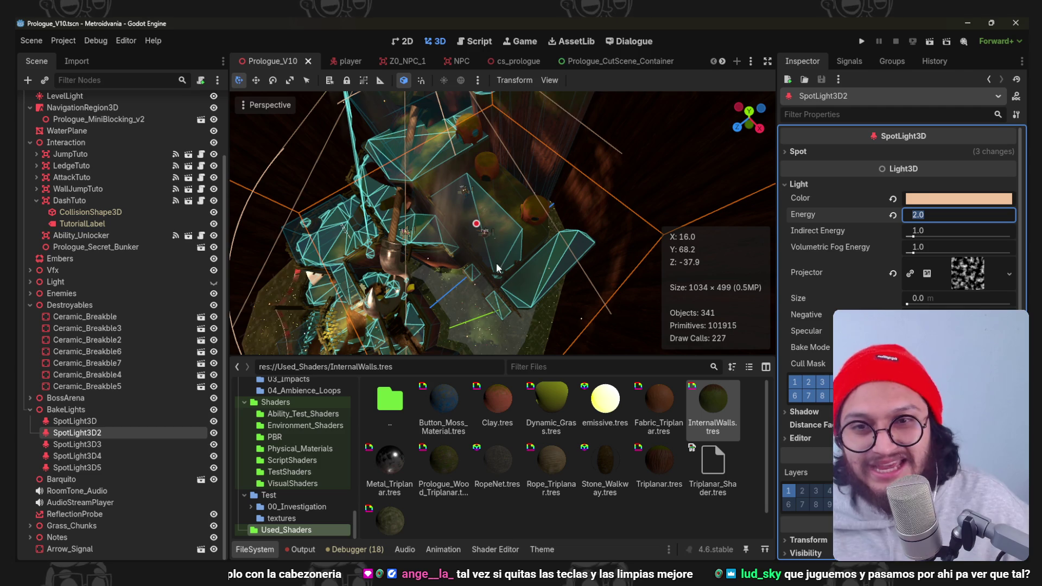
scroll(84, 295, up, 3)
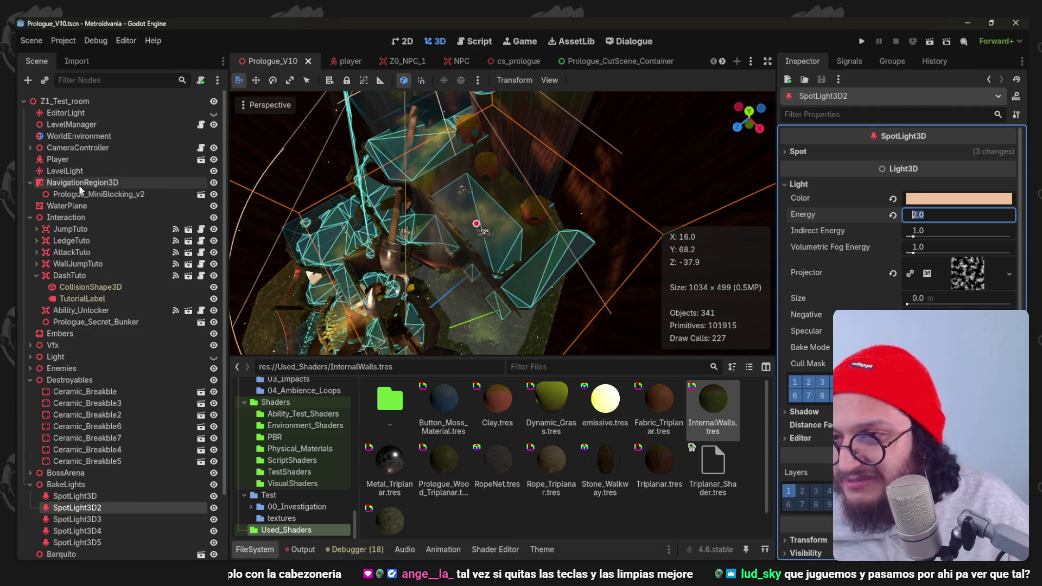
Select NavigationRegion3D, bake the navigation mesh, and run the project.
click(79, 183)
click(658, 81)
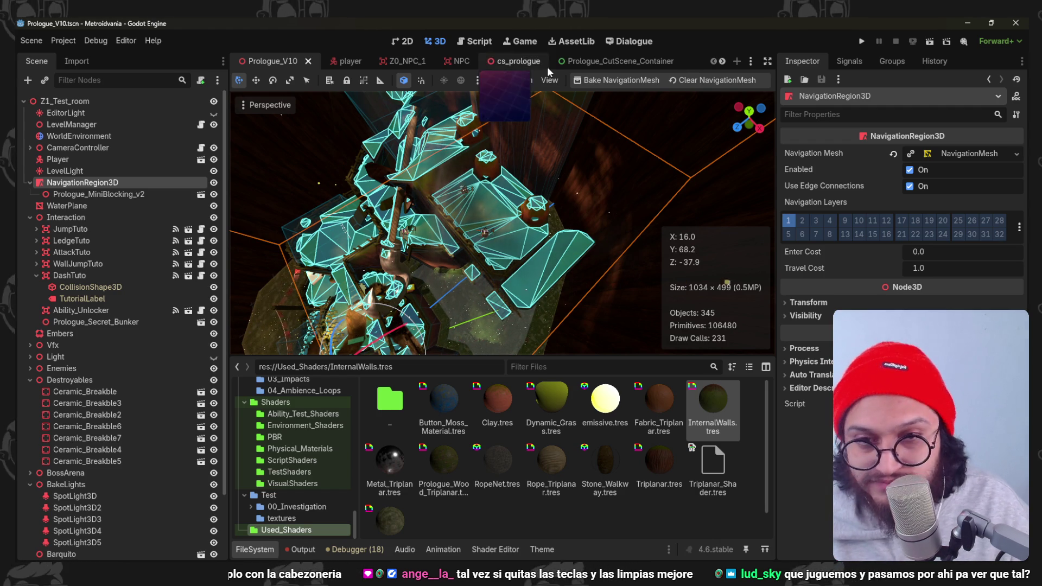
click(866, 40)
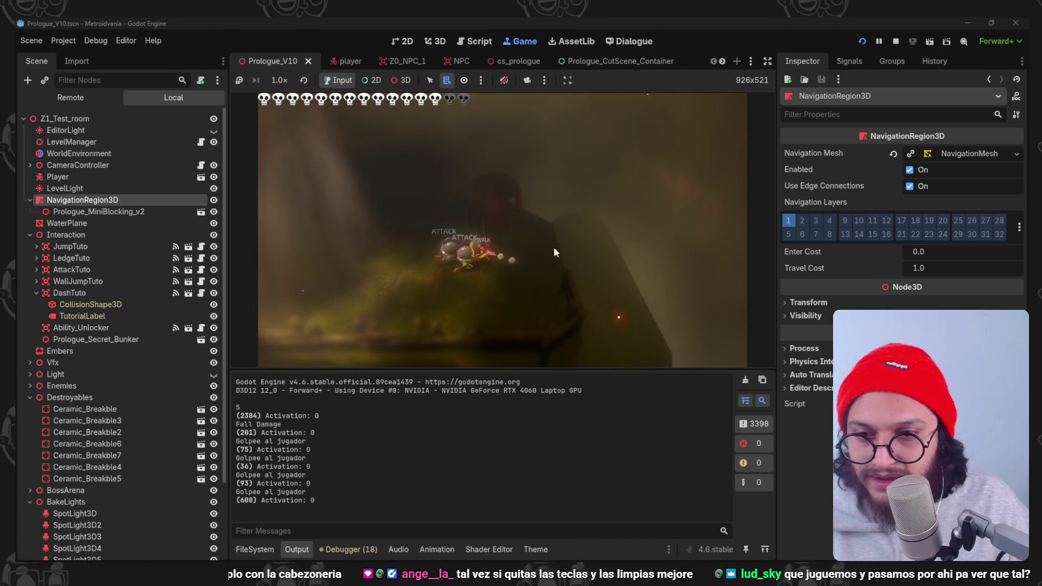
Stop the running game after playtesting the level.
click(896, 40)
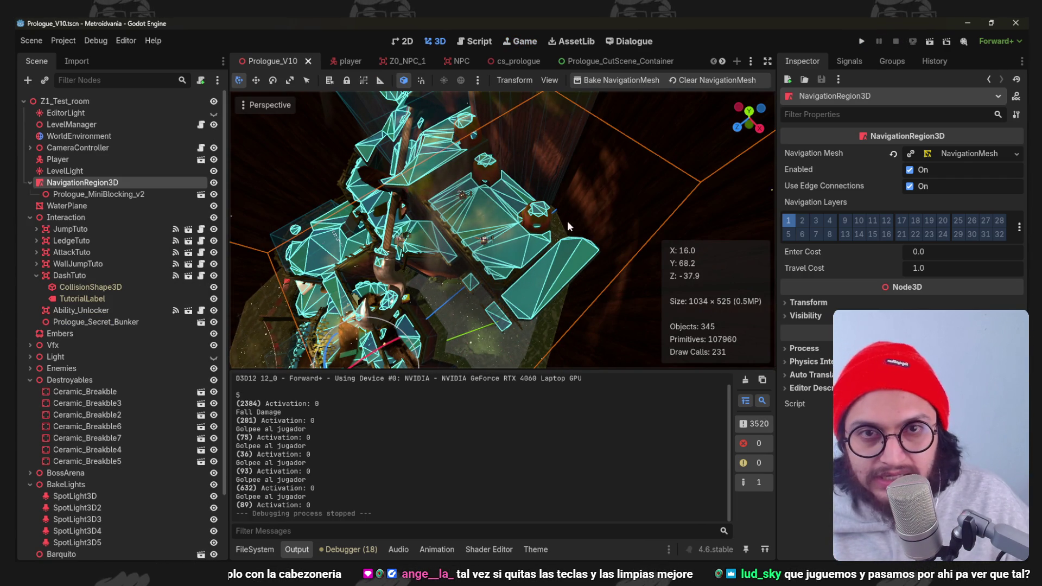
Save the scene and orbit around the baked navigation mesh, looking into the tower shaft.
key(ctrl+s)
scroll(480, 240, down, 3)
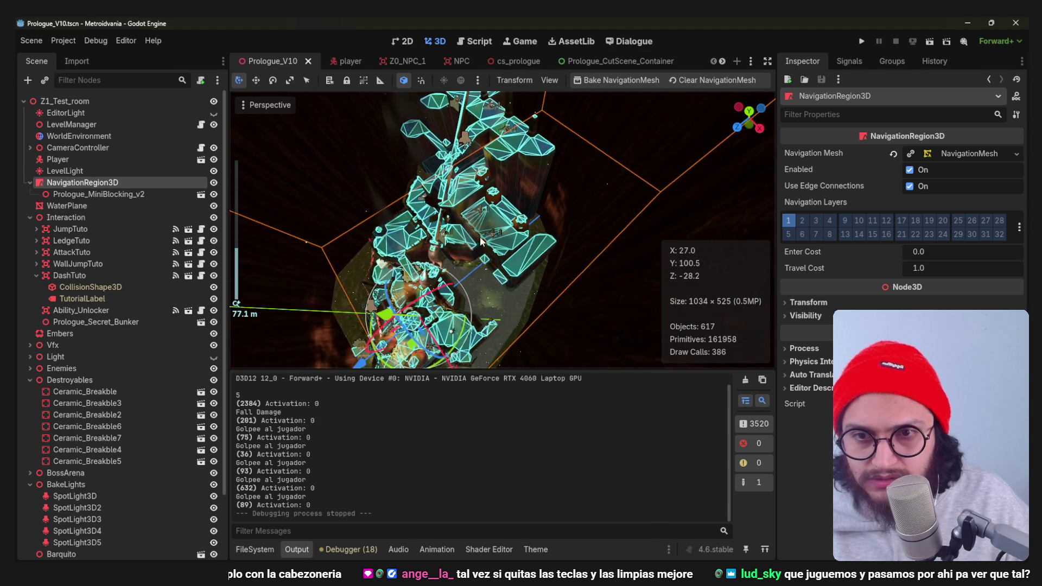
scroll(489, 274, up, 4)
mouse_move(490, 275)
middle_down()
mouse_move(479, 224)
mouse_move(445, 277)
mouse_move(500, 235)
mouse_move(498, 373)
mouse_move(457, 114)
mouse_move(481, 307)
mouse_move(490, 191)
middle_up()
scroll(478, 225, up, 3)
scroll(500, 236, down, 3)
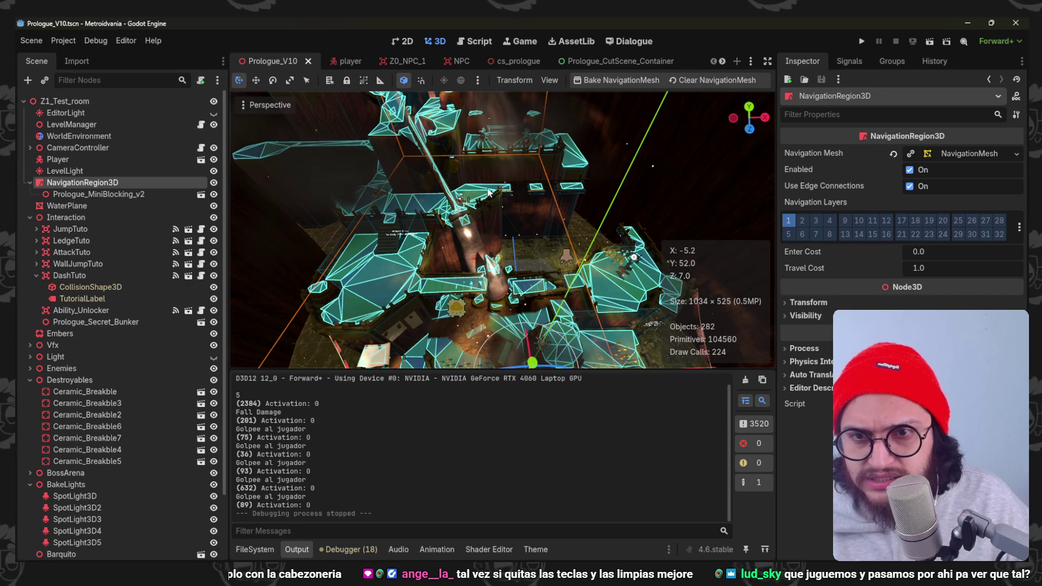
mouse_move(587, 112)
middle_down()
mouse_move(557, 295)
mouse_move(518, 267)
middle_up()
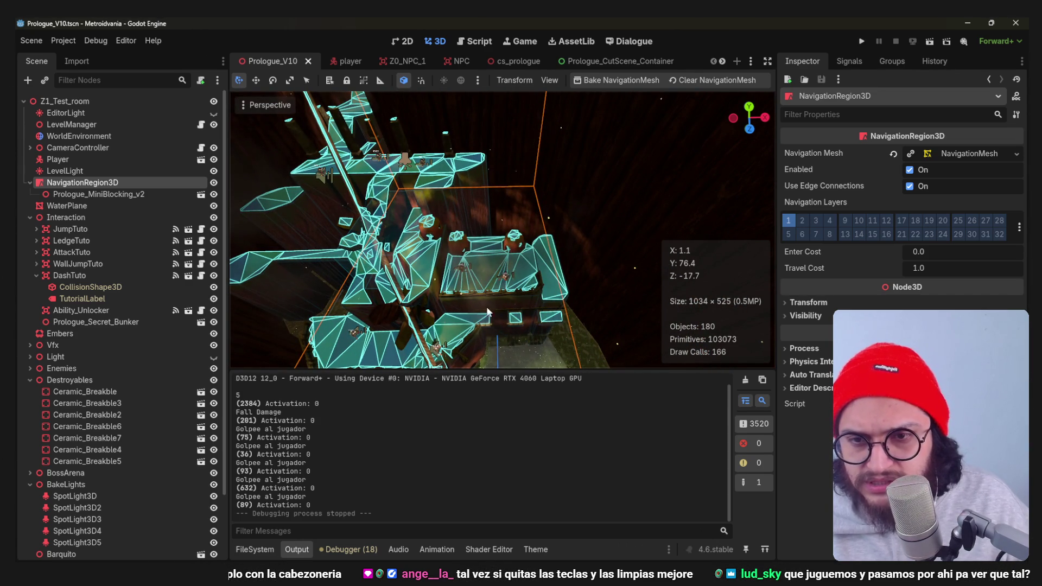
mouse_move(413, 271)
middle_down()
mouse_move(651, 192)
mouse_move(486, 252)
middle_up()
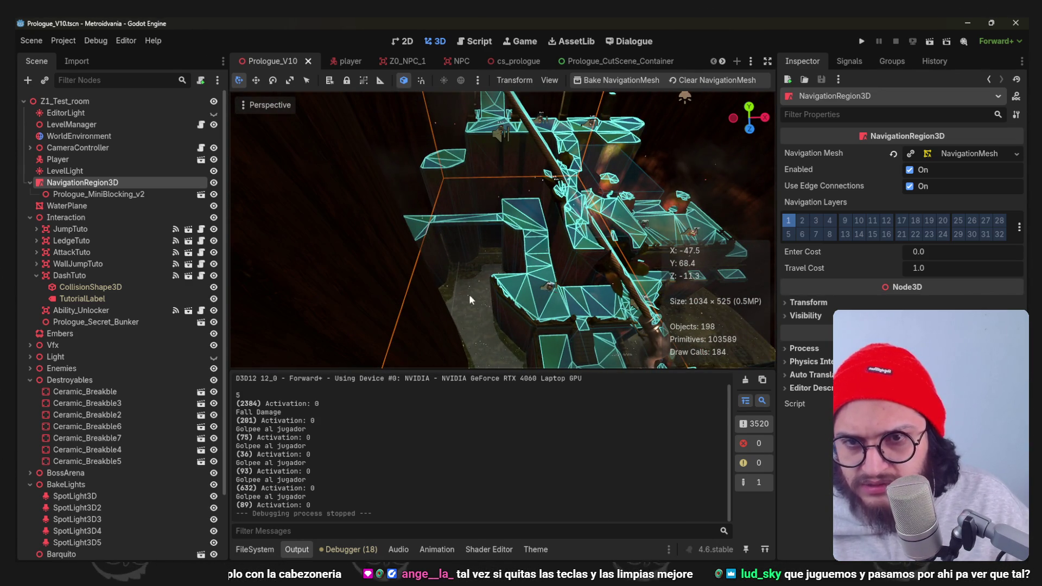
middle_drag(470, 300, 588, 333)
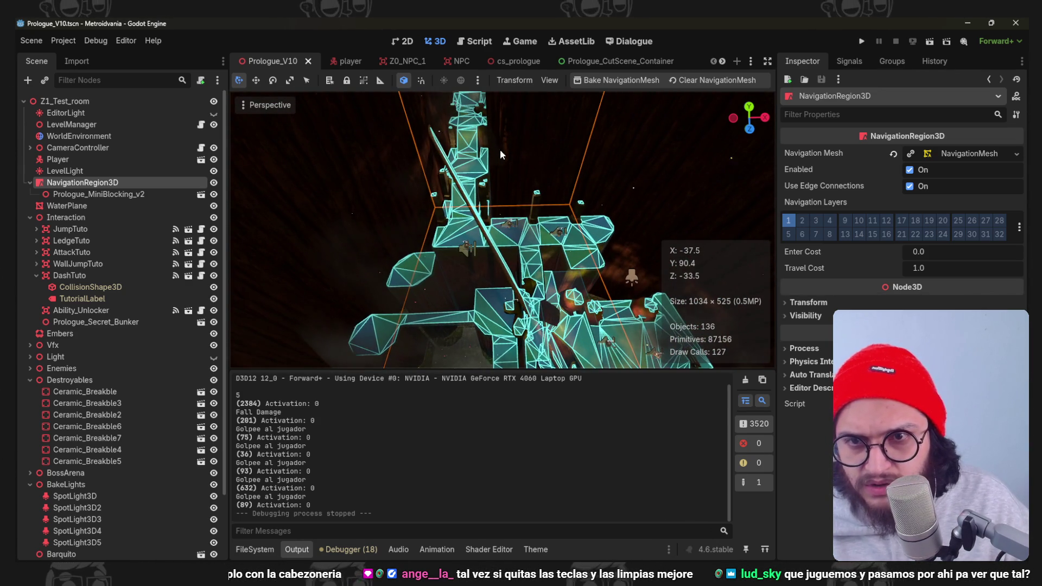
mouse_move(500, 149)
middle_down()
mouse_move(534, 140)
mouse_move(611, 347)
mouse_move(571, 150)
mouse_move(551, 268)
mouse_move(516, 204)
mouse_move(546, 278)
middle_up()
scroll(478, 230, up, 2)
mouse_move(478, 231)
middle_down()
mouse_move(512, 148)
mouse_move(533, 135)
middle_up()
scroll(532, 137, up, 1)
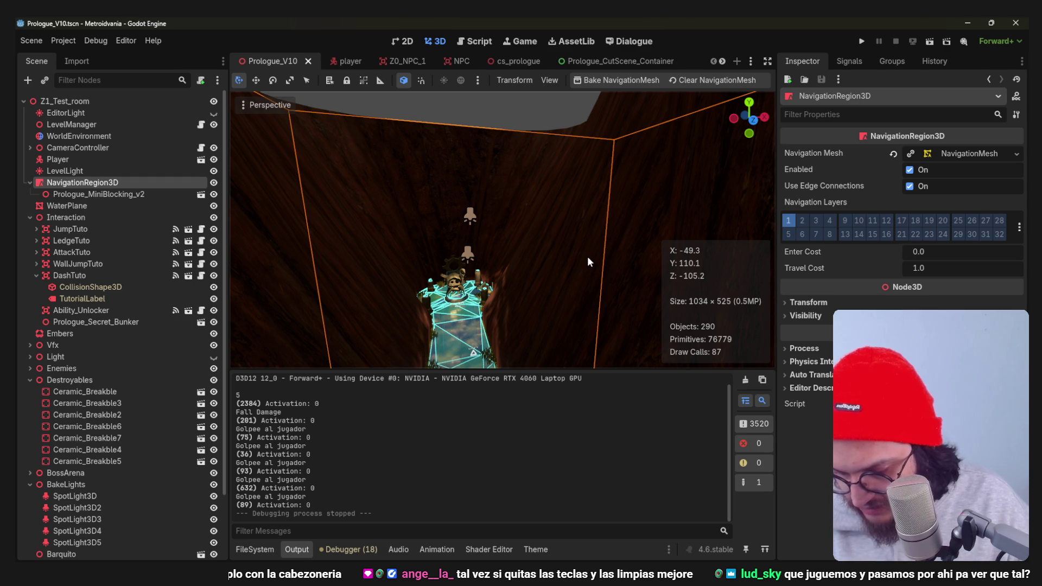
Run and stop the game briefly, switch back to Blender and select a hut's hexagon window piece.
click(863, 41)
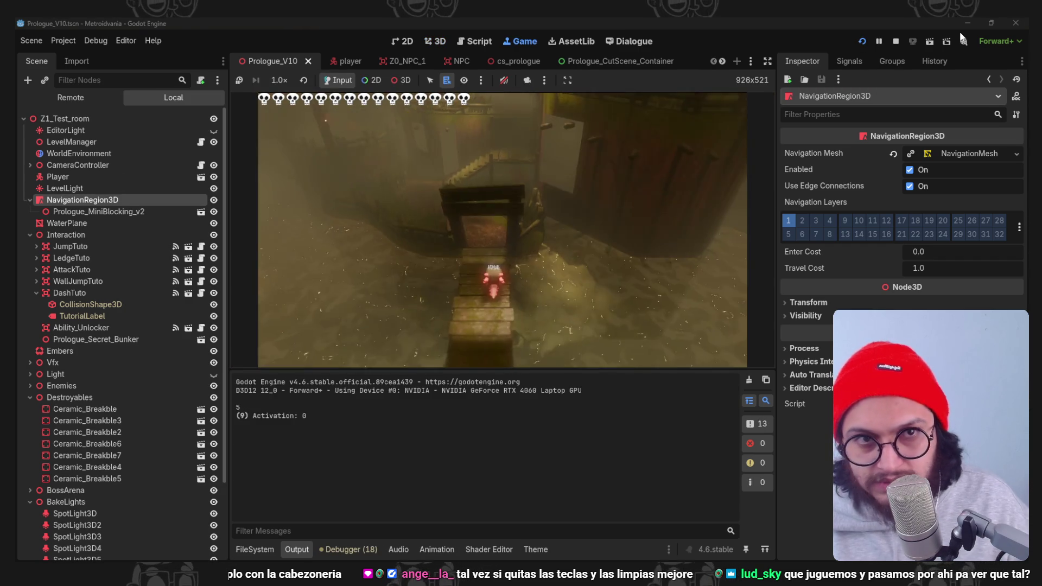
click(896, 41)
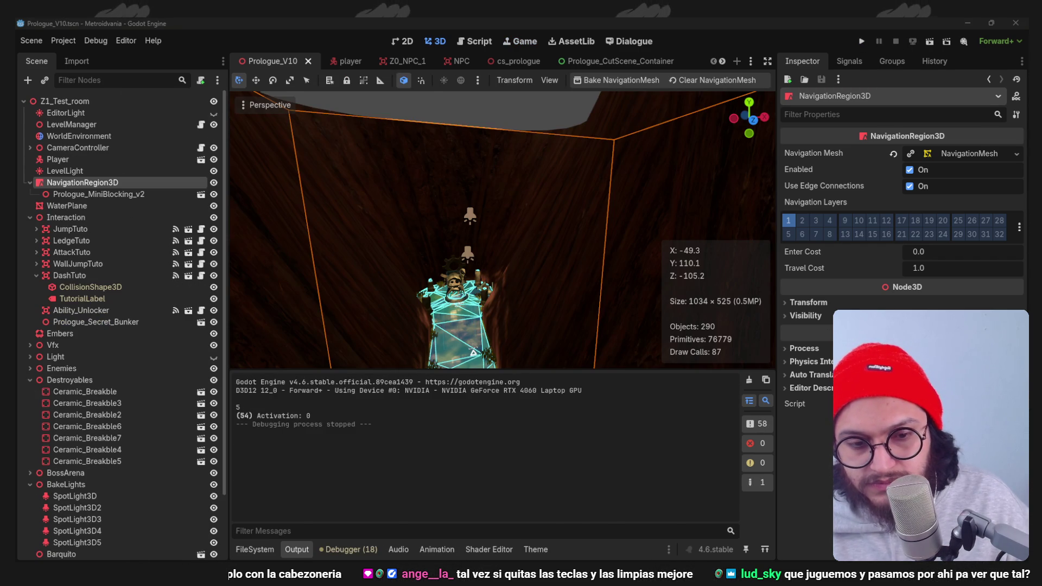
key(alt+Tab)
scroll(485, 324, up, 5)
mouse_move(484, 324)
middle_down()
mouse_move(581, 312)
mouse_move(559, 294)
middle_up()
key(l)
key(ctrl+z)
key(l)
scroll(565, 307, up, 5)
scroll(565, 306, down, 5)
scroll(560, 294, up, 3)
Dissolve the stray edges by the doorway and slide the hut's edge loop into place.
key(ctrl+z)
middle_drag(489, 293, 404, 308)
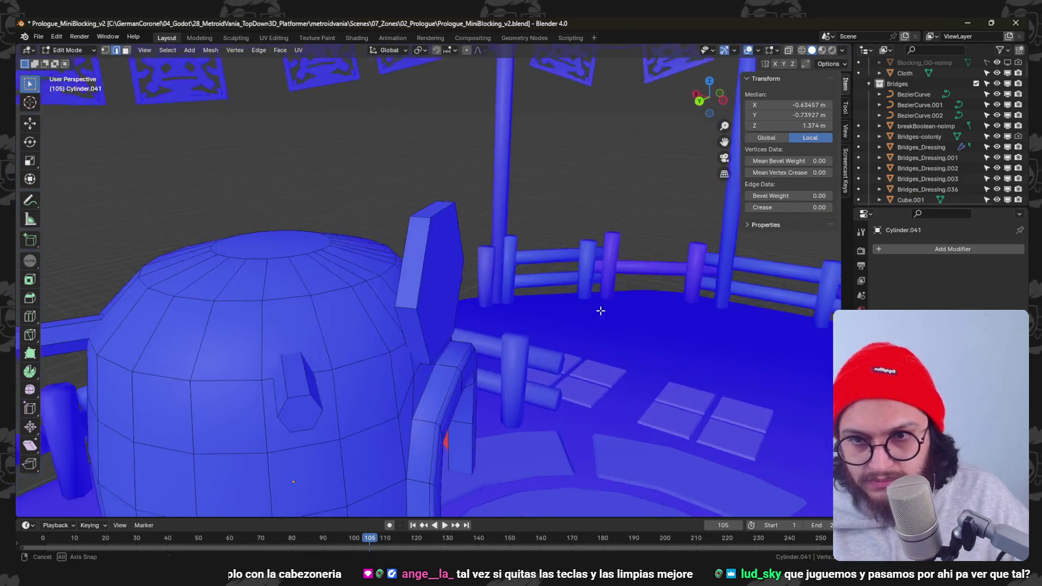
click(626, 357)
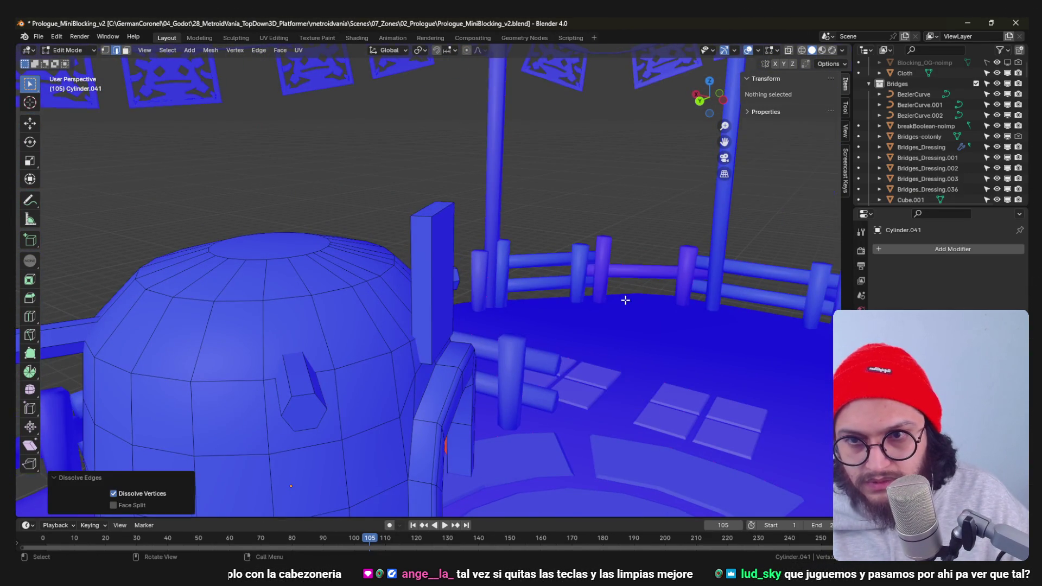
middle_drag(624, 298, 451, 237)
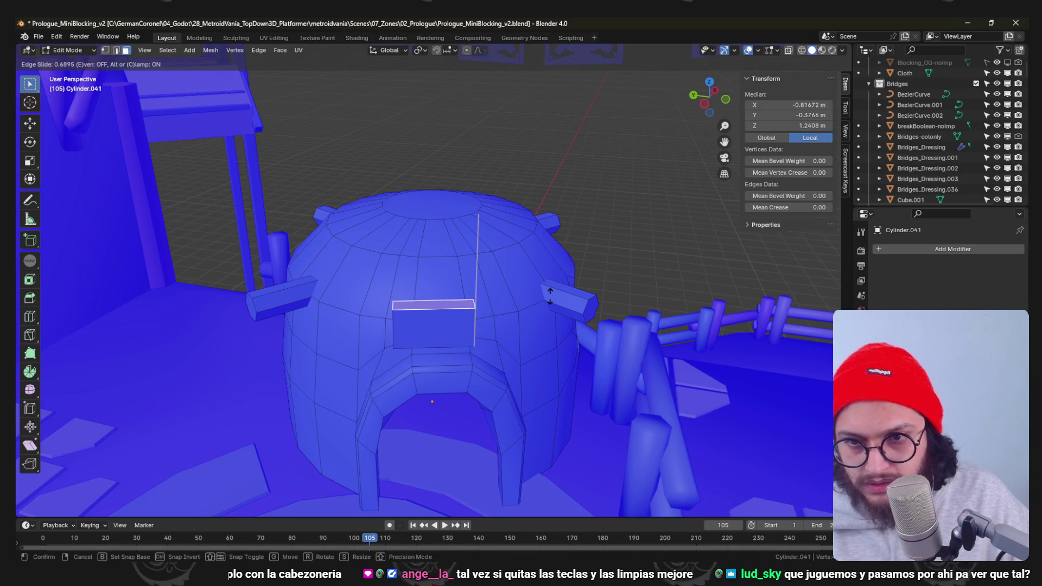
click(550, 294)
middle_drag(549, 296, 492, 300)
From top view, move the short dome edge and the plank piece to their new positions.
click(469, 326)
key(KP_7)
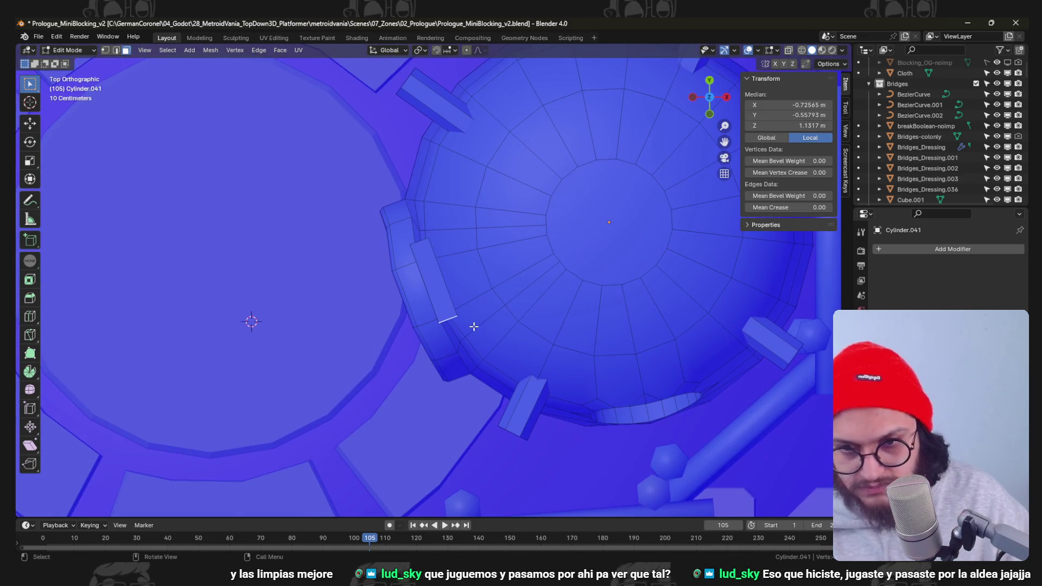
key(g)
click(506, 387)
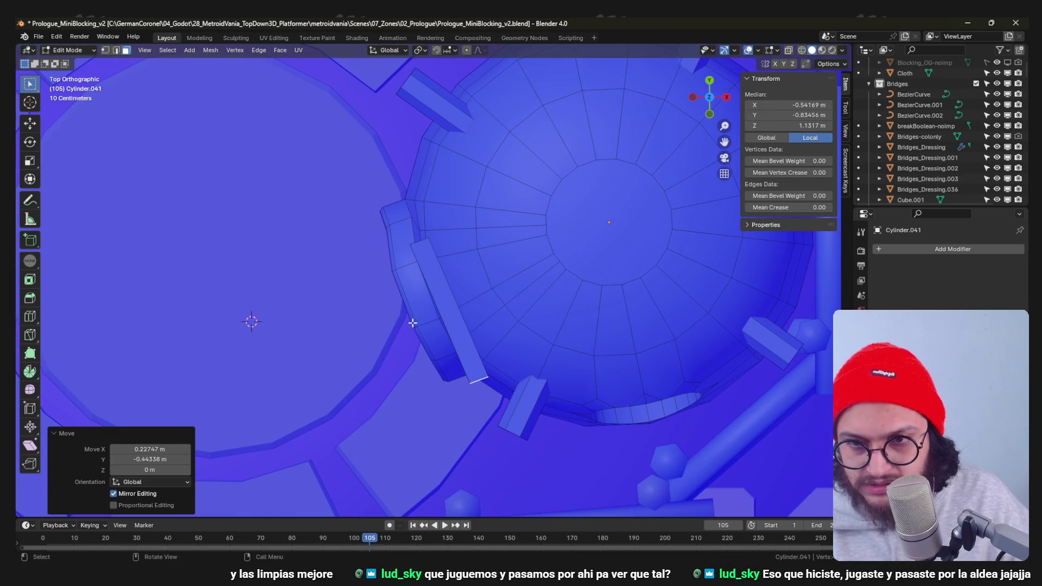
middle_drag(507, 387, 401, 344)
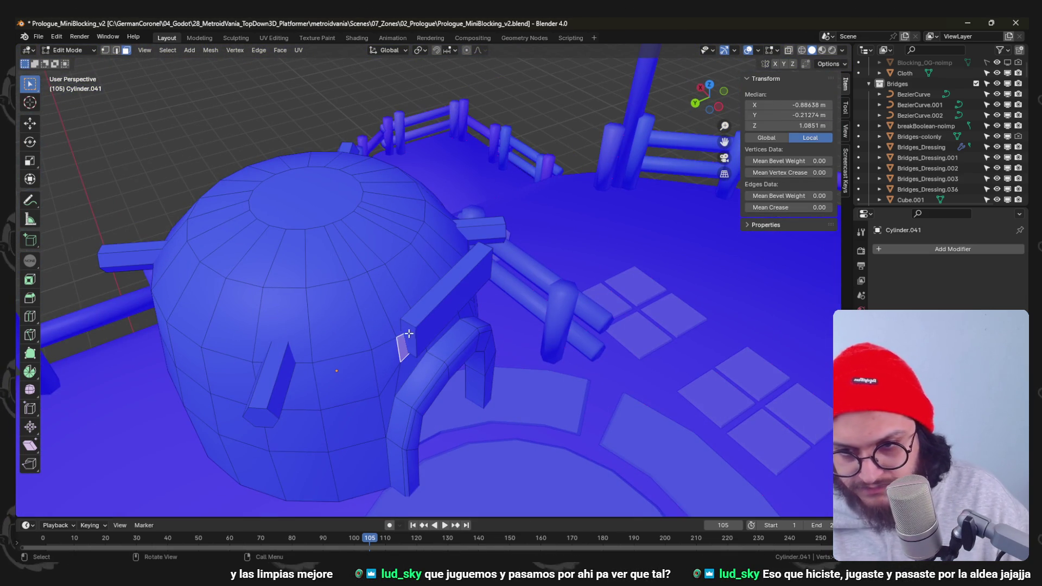
key(KP_7)
key(g)
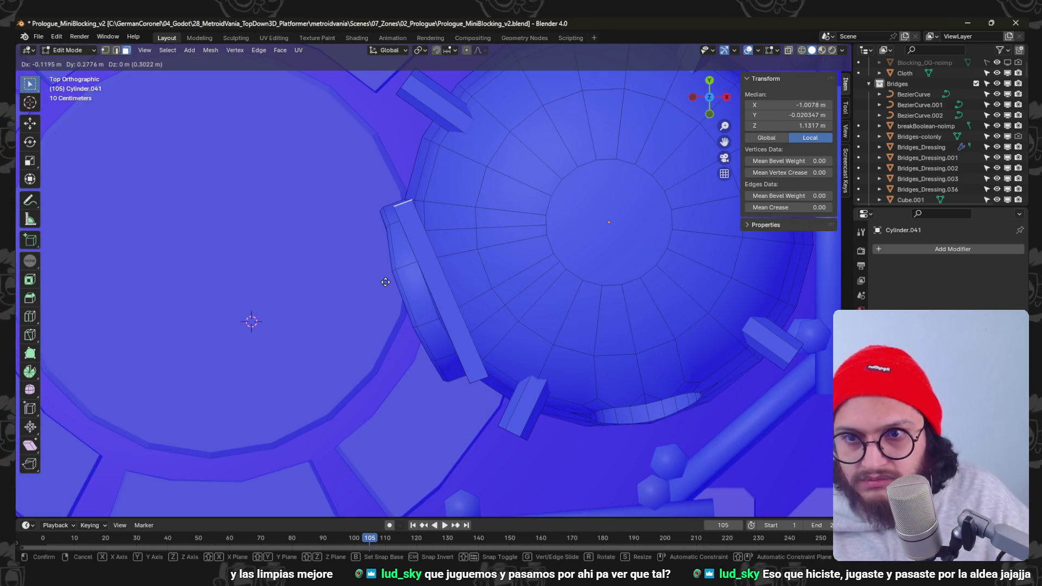
click(371, 249)
Reposition the plank again from above and lower its face along Z.
middle_drag(477, 314, 479, 377)
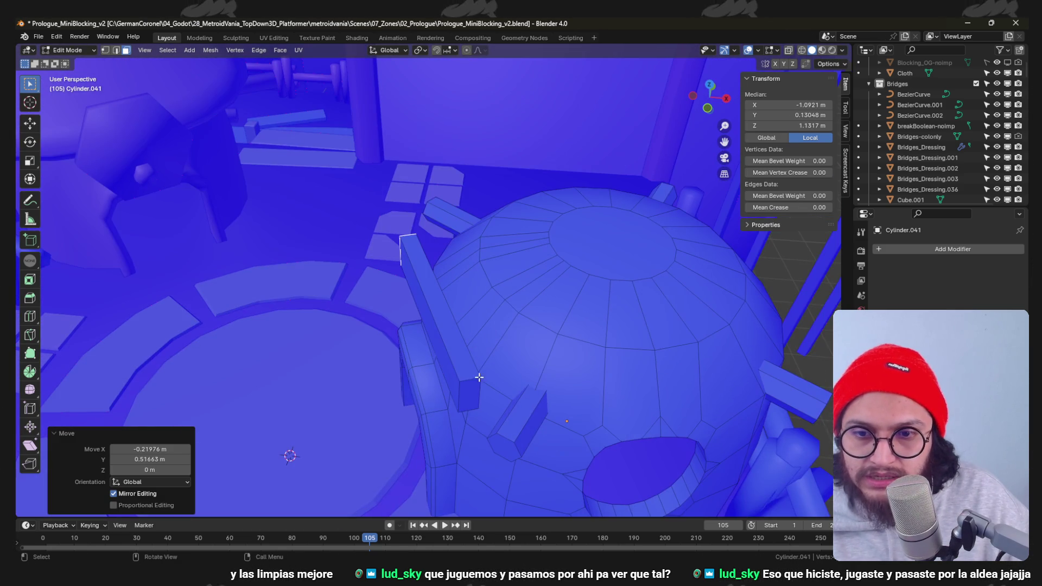
key(KP_7)
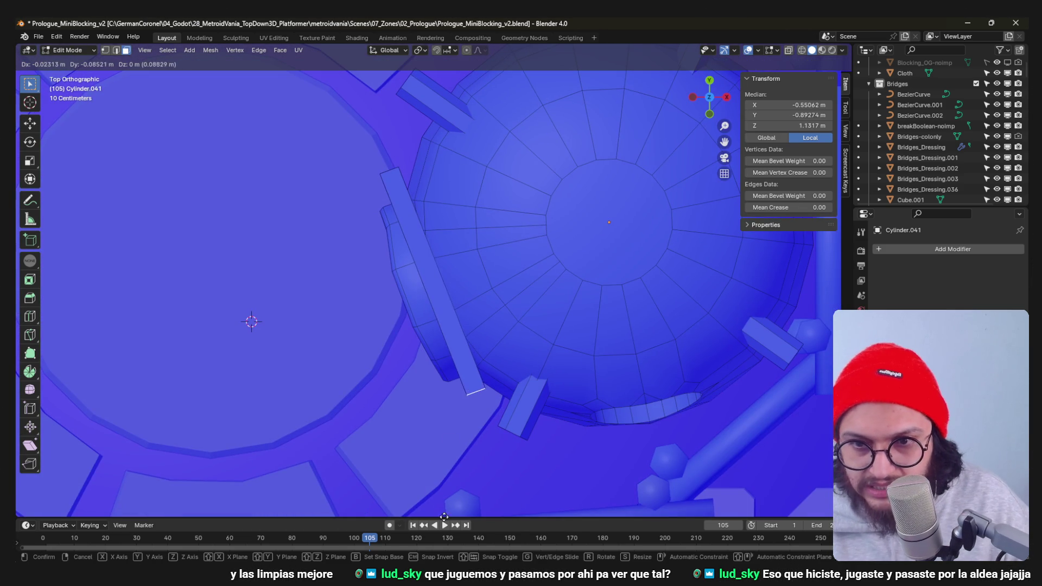
click(472, 103)
middle_drag(458, 204, 502, 309)
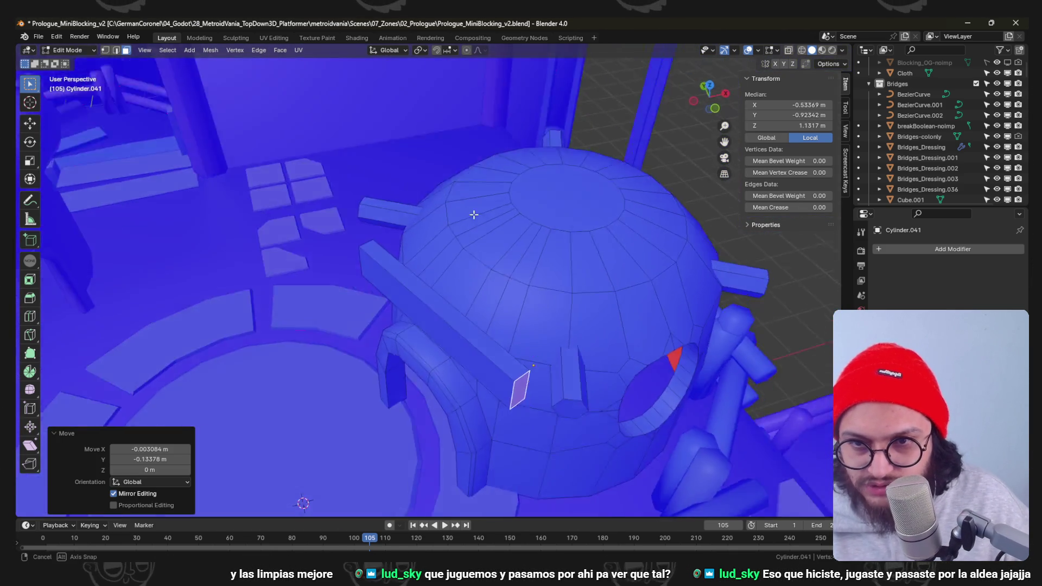
key(g)
key(z)
click(533, 348)
scroll(521, 342, down, 5)
scroll(493, 338, down, 4)
scroll(494, 338, up, 5)
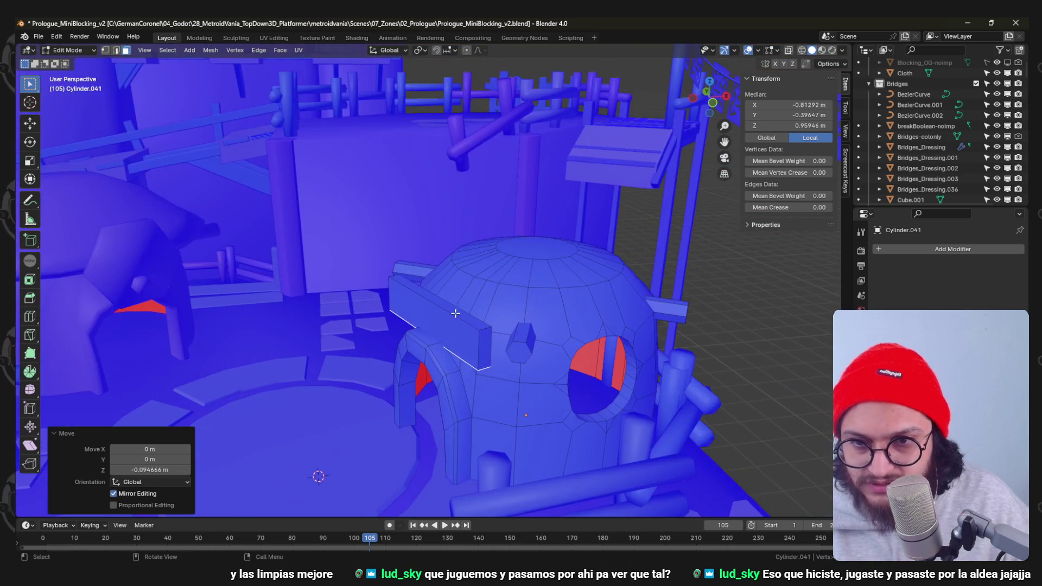
Set the plank's height, then return to editing the hut's mesh.
key(g)
click(447, 287)
mouse_move(446, 288)
middle_down()
mouse_move(378, 375)
mouse_move(407, 392)
mouse_move(368, 430)
mouse_move(437, 327)
mouse_move(383, 359)
mouse_move(441, 253)
mouse_move(455, 248)
mouse_move(404, 265)
mouse_move(423, 231)
mouse_move(442, 252)
mouse_move(400, 269)
middle_up()
key(Tab)
key(ctrl+Tab)
click(520, 268)
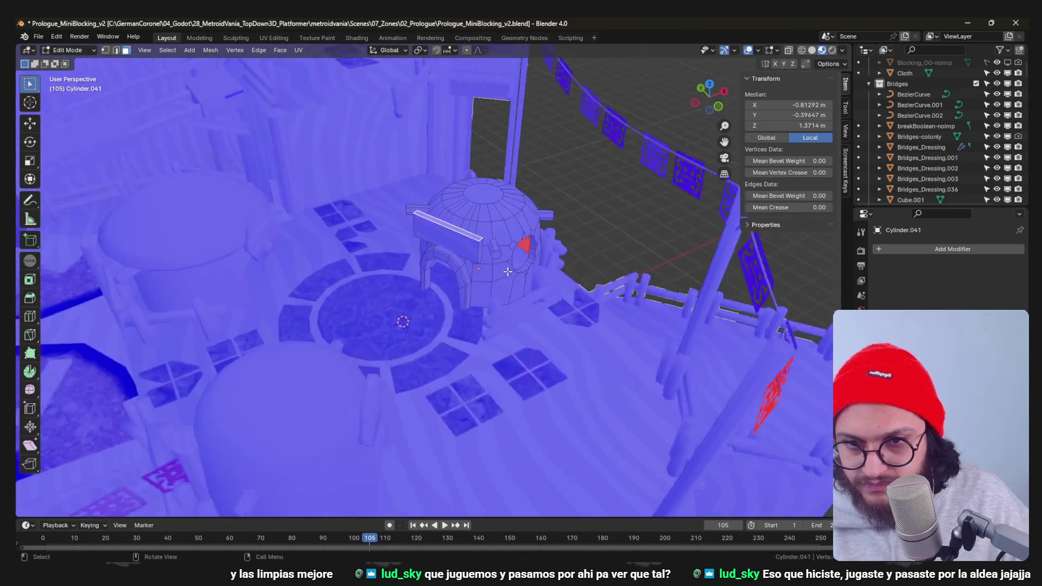
middle_drag(520, 268, 387, 205)
scroll(387, 205, up, 2)
Lower the plank face and shorten the plank by sliding its left edge.
click(384, 220)
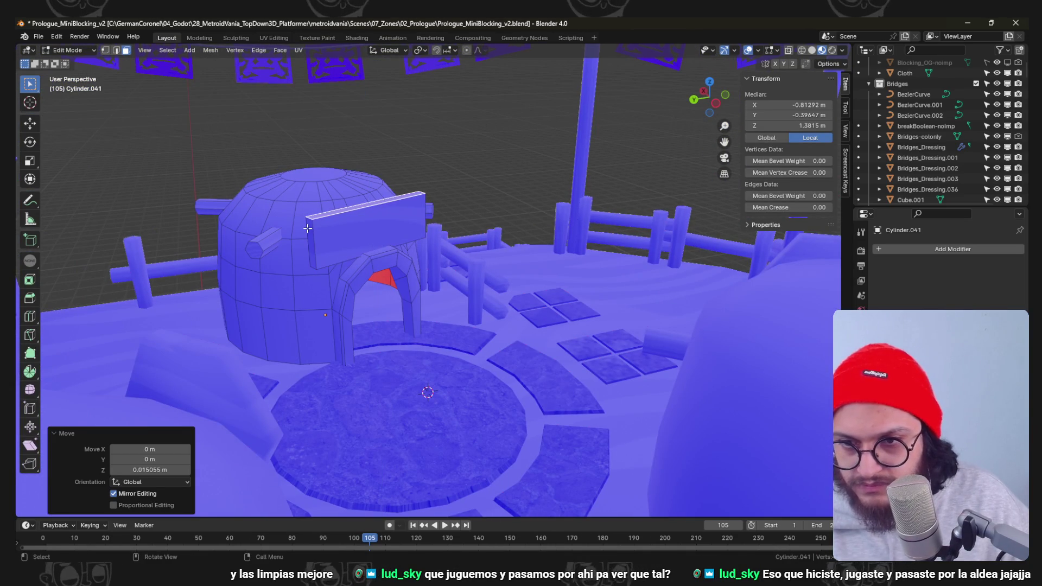
click(314, 230)
click(310, 231)
key(g)
key(g)
middle_drag(310, 230, 503, 231)
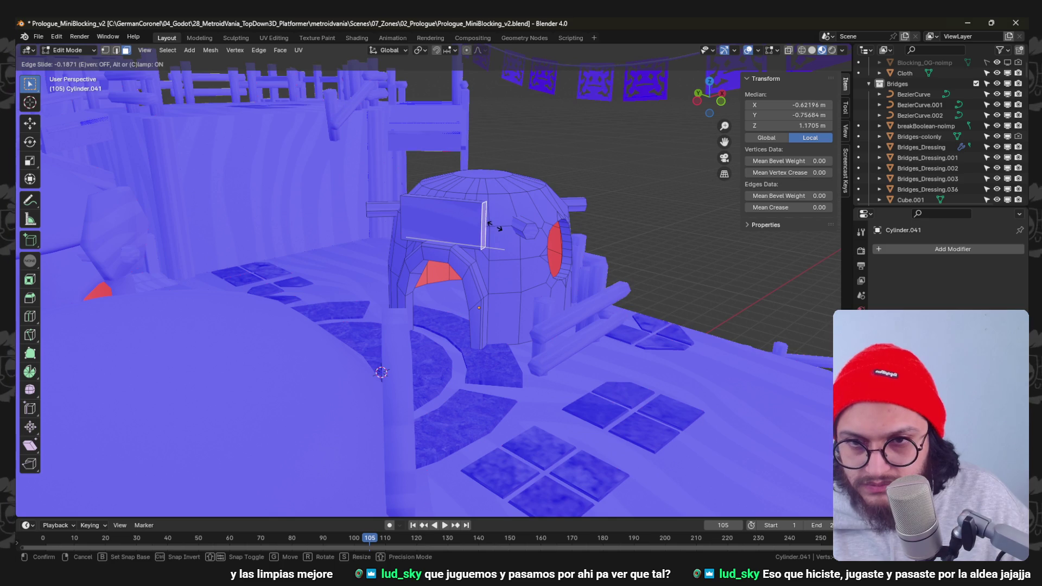
click(493, 226)
Select the whole connected plank piece and nudge it into place.
middle_drag(494, 226, 521, 291)
key(ctrl+Tab)
key(Escape)
mouse_move(422, 277)
middle_down()
mouse_move(394, 236)
mouse_move(429, 222)
mouse_move(456, 184)
middle_up()
key(l)
click(433, 221)
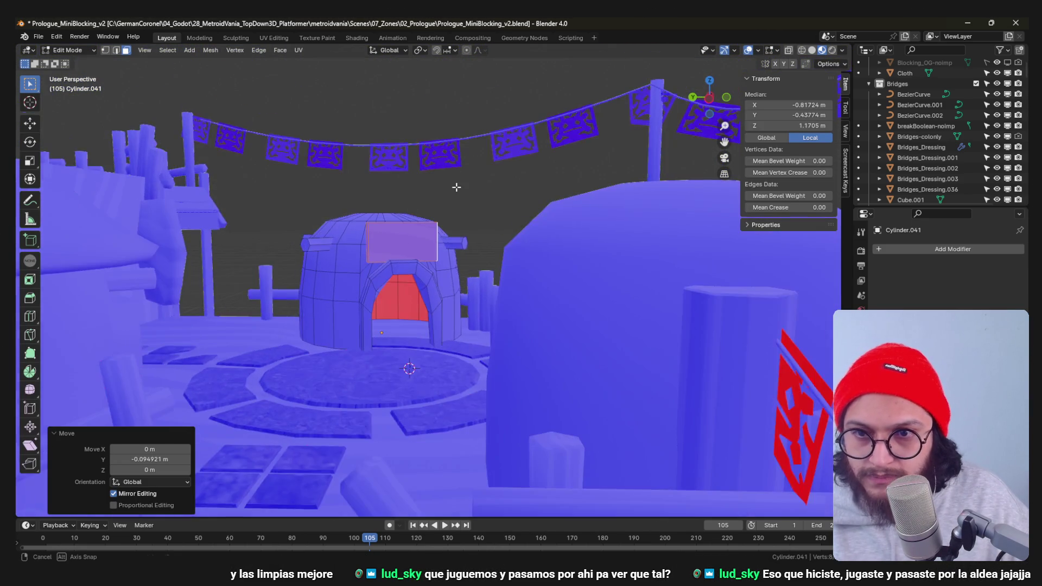
scroll(460, 256, down, 3)
mouse_move(460, 255)
middle_down()
mouse_move(472, 245)
mouse_move(485, 253)
mouse_move(483, 331)
mouse_move(414, 296)
mouse_move(348, 325)
mouse_move(521, 272)
middle_up()
Switch to the other dome hut and start editing its mesh.
key(Tab)
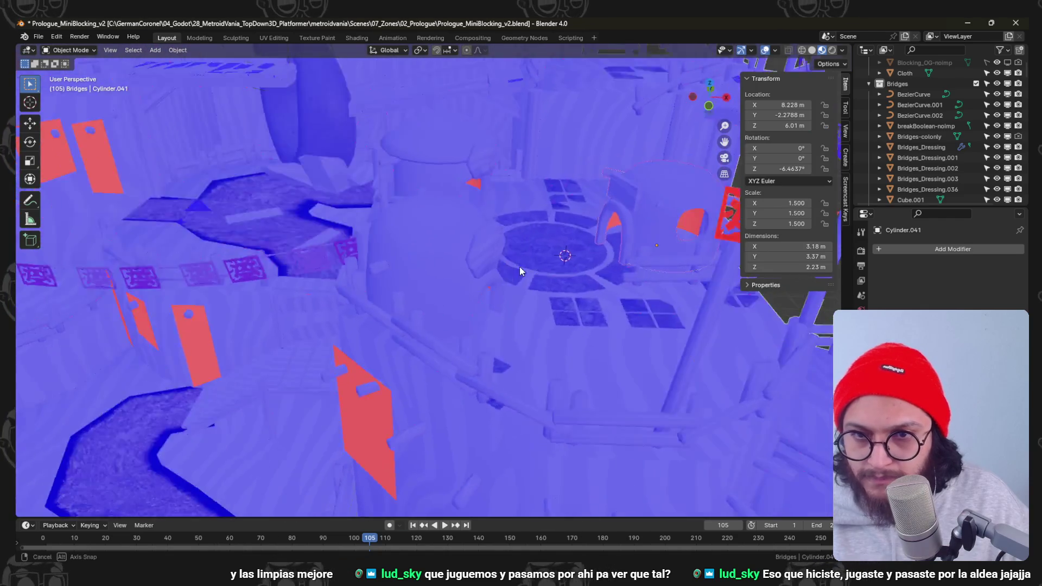
scroll(403, 294, up, 3)
click(403, 294)
key(Tab)
mouse_move(403, 294)
middle_down()
mouse_move(397, 202)
mouse_move(430, 226)
middle_up()
scroll(271, 231, up, 3)
key(x)
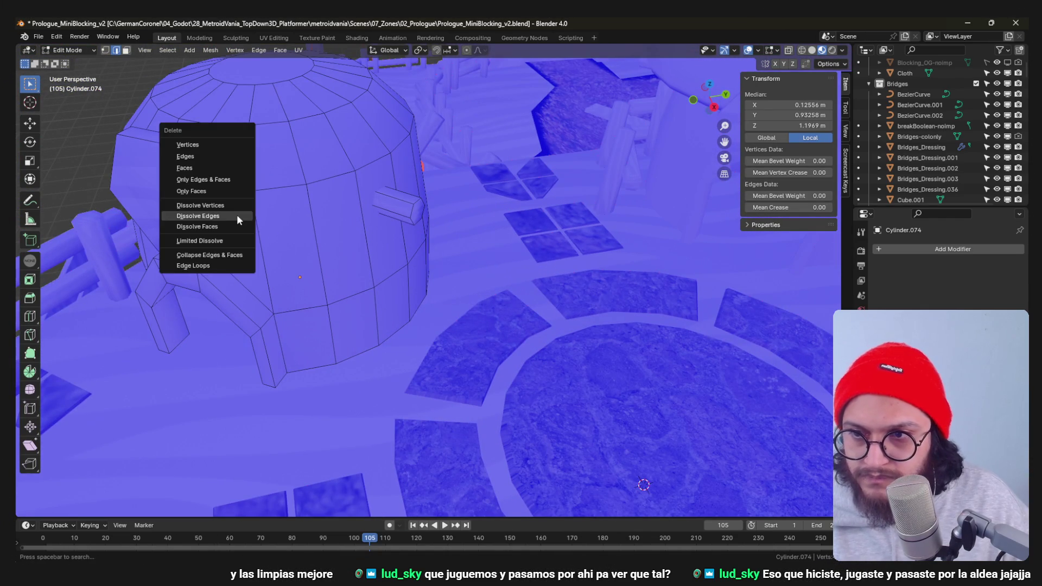
Delete the door face and slide the opening's top edge downward.
click(204, 171)
middle_drag(204, 170, 350, 101)
key(g)
key(g)
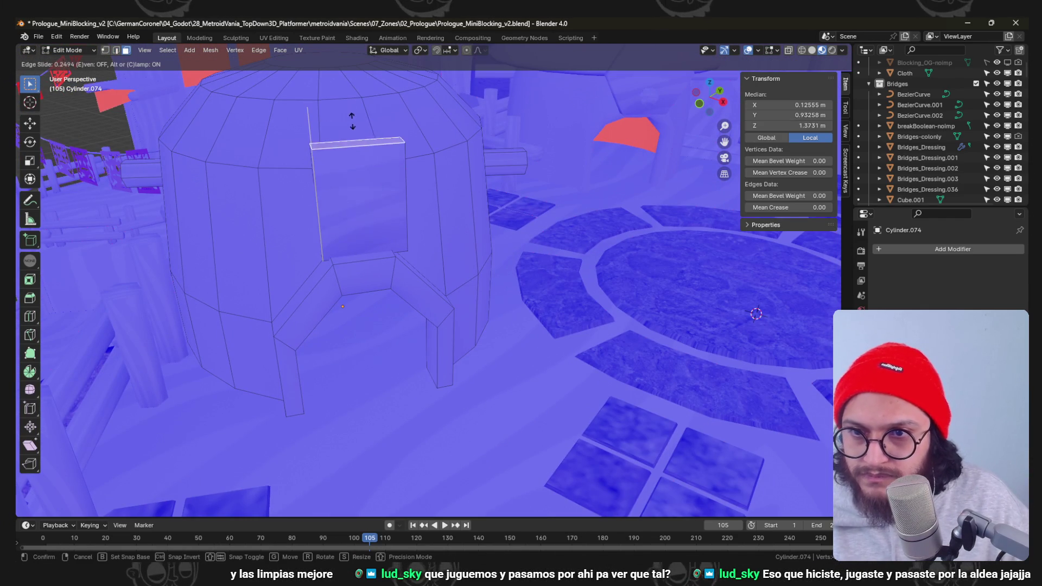
click(350, 138)
middle_drag(350, 138, 482, 231)
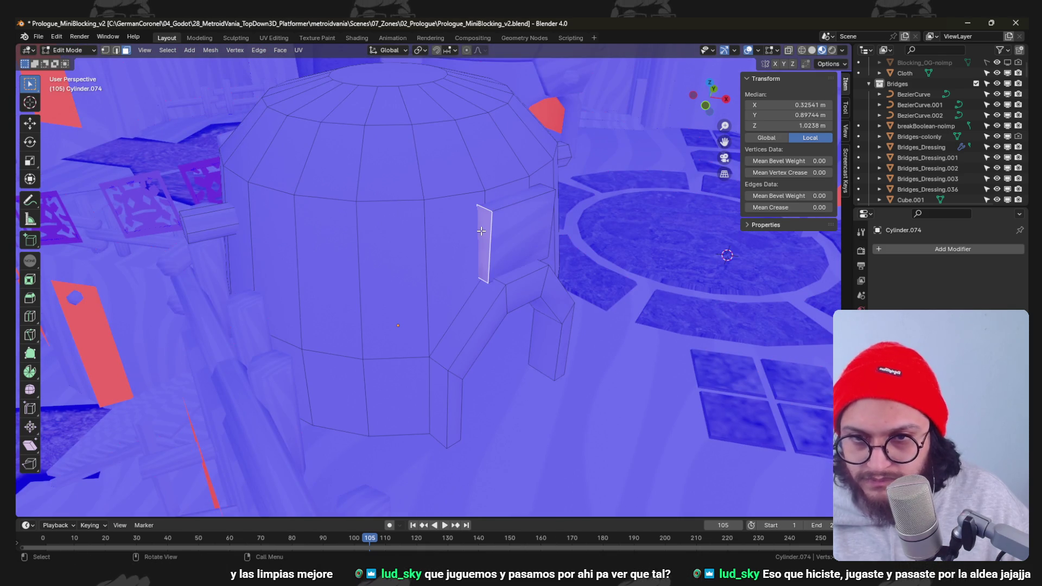
From top view in wireframe, move the plank piece into position.
key(KP_7)
shift+middle_drag(577, 378, 499, 255)
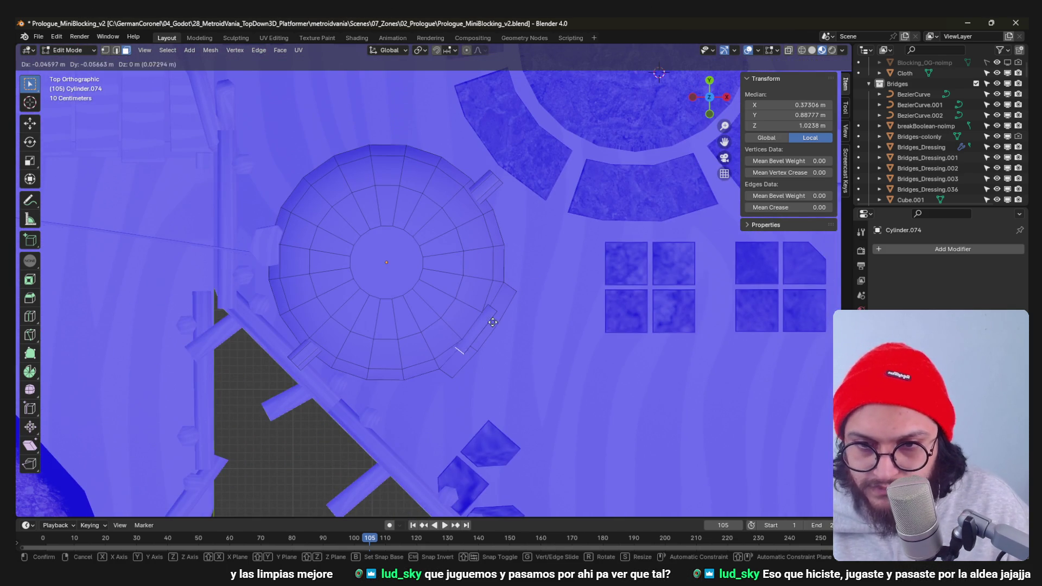
click(451, 363)
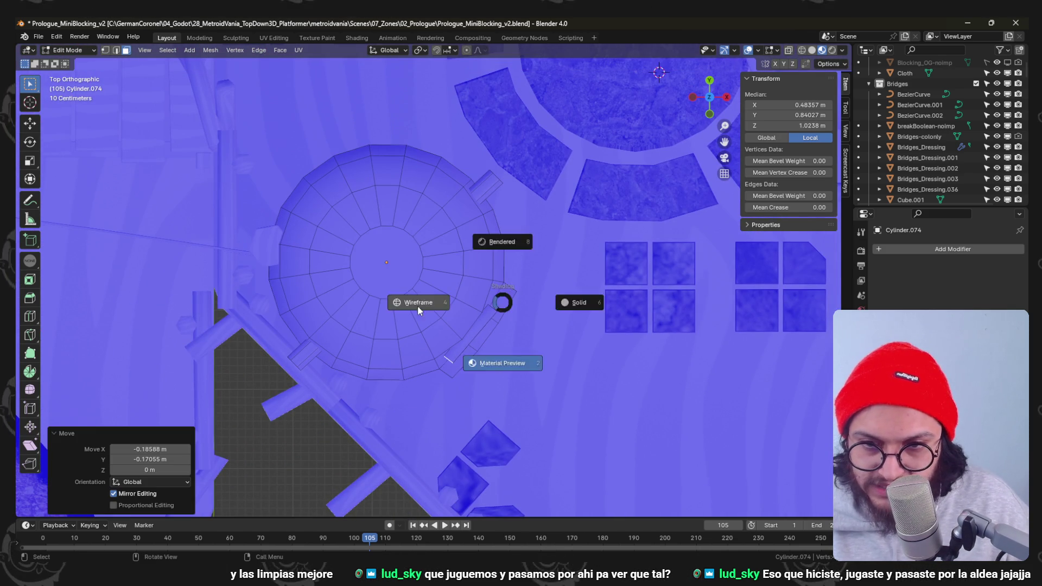
click(419, 309)
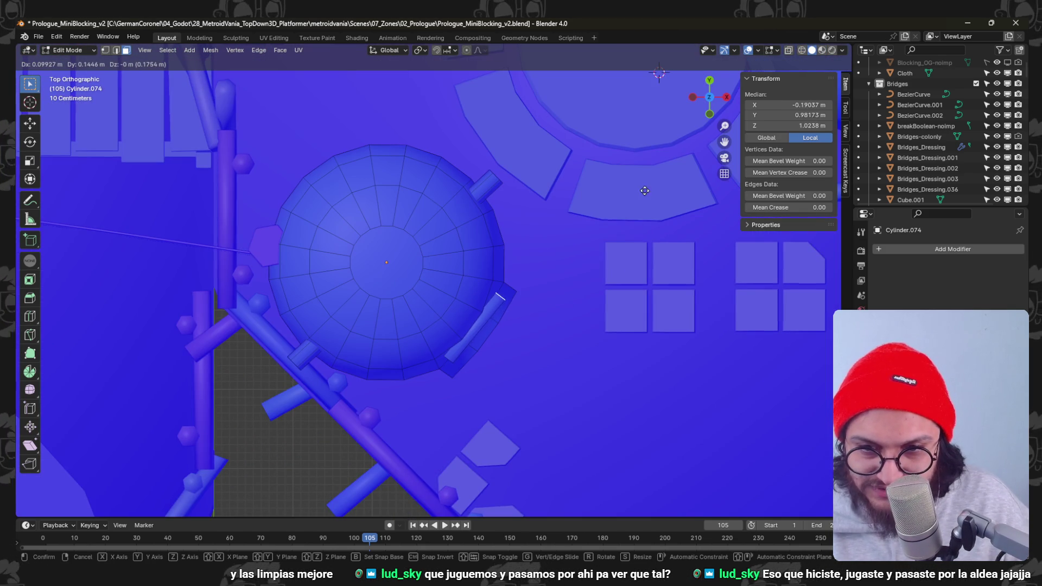
click(603, 219)
scroll(602, 218, down, 5)
middle_drag(523, 195, 516, 243)
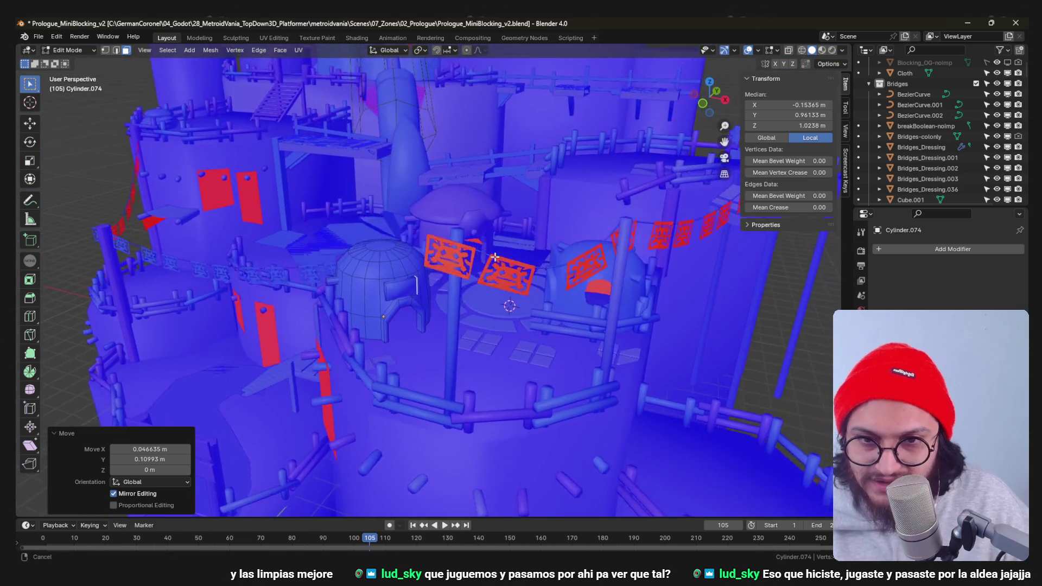
scroll(516, 244, up, 4)
scroll(517, 244, down, 3)
On the hexagon-window hut, select the window piece and dissolve its extra edges.
click(523, 264)
mouse_move(543, 338)
middle_down()
mouse_move(444, 292)
mouse_move(519, 274)
middle_up()
key(l)
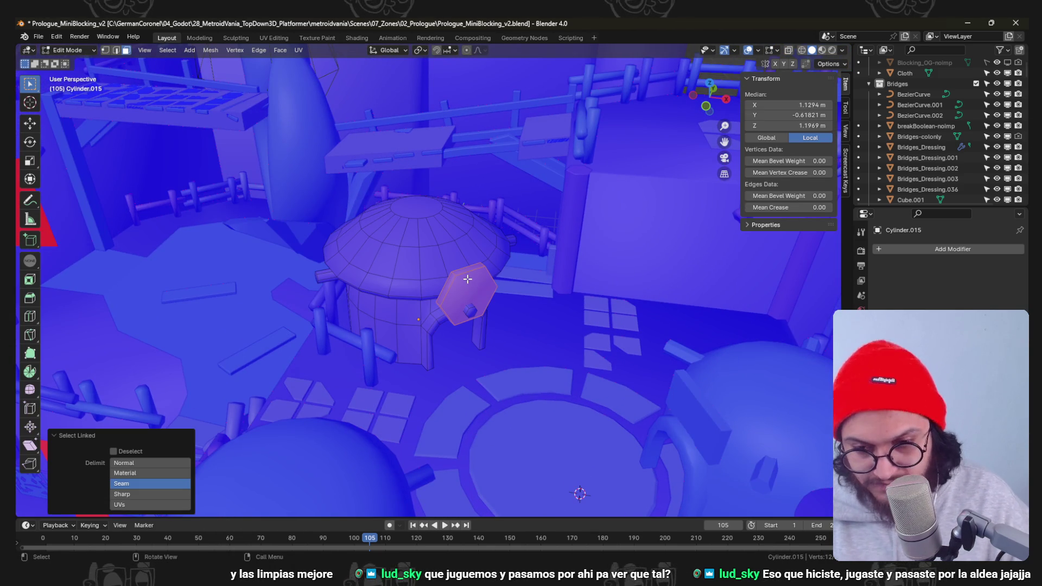
scroll(467, 279, up, 5)
scroll(465, 280, down, 4)
scroll(386, 338, up, 3)
mouse_move(442, 284)
middle_down()
mouse_move(387, 337)
mouse_move(489, 302)
mouse_move(526, 311)
middle_up()
scroll(365, 322, down, 3)
key(x)
click(526, 311)
mouse_move(470, 274)
middle_down()
mouse_move(557, 220)
mouse_move(534, 318)
middle_up()
Slide and move the plank edges to set the plank's lower end.
key(g)
key(g)
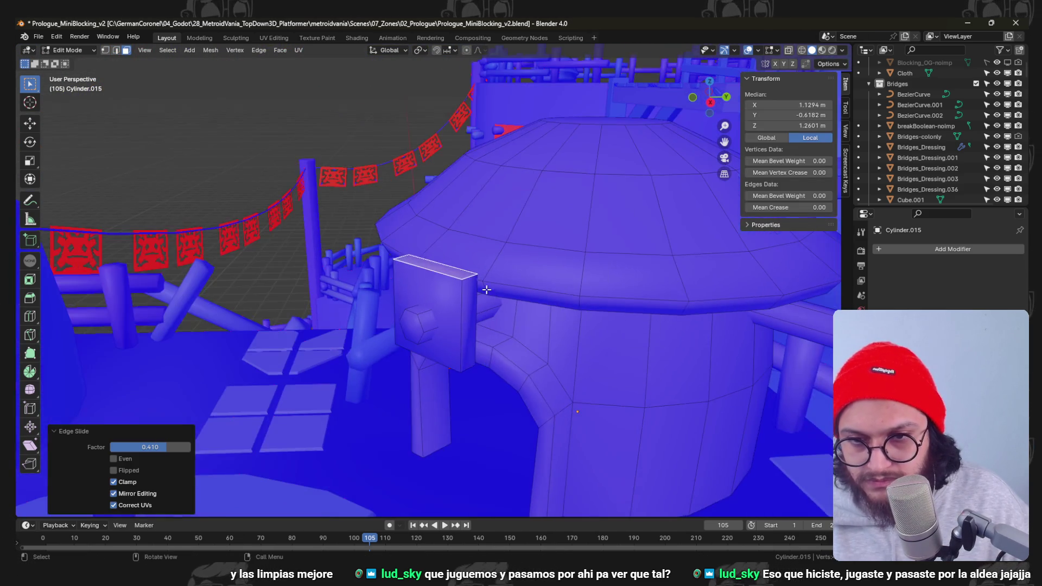
key(g)
click(576, 320)
key(KP_7)
scroll(561, 318, up, 3)
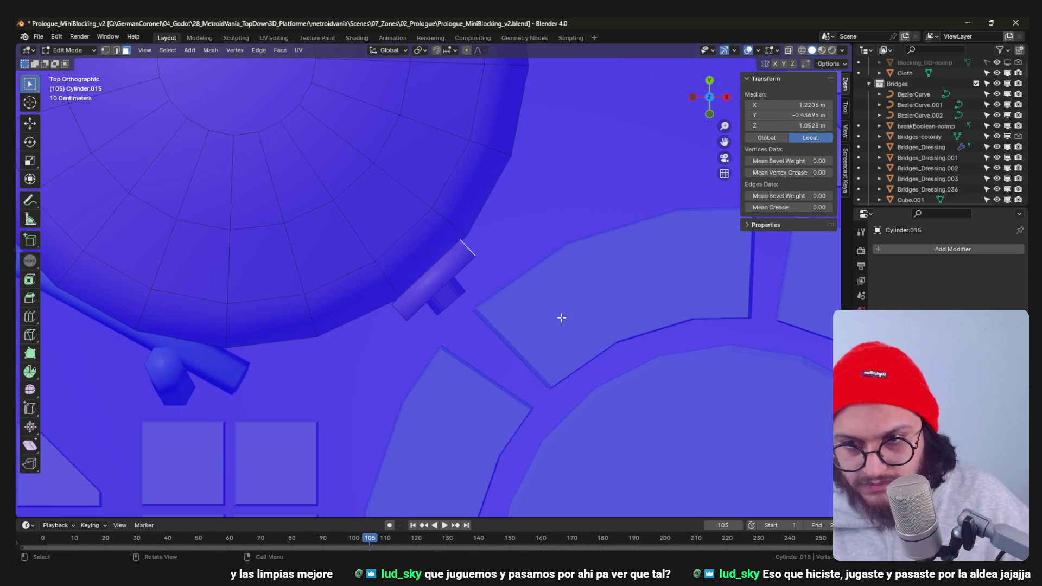
click(597, 256)
scroll(443, 331, down, 3)
middle_drag(443, 331, 424, 309)
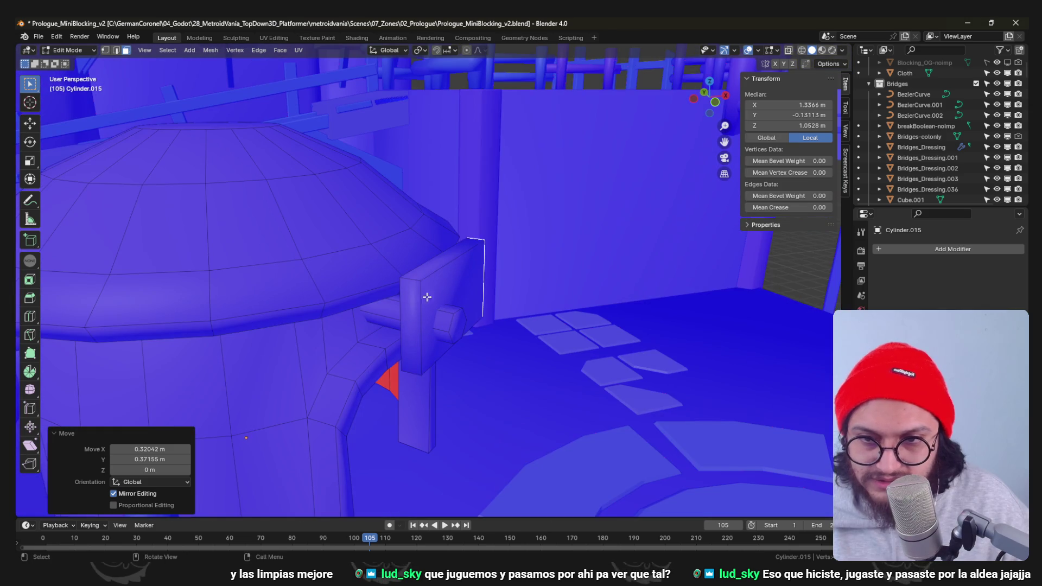
key(KP_7)
scroll(411, 301, up, 3)
key(g)
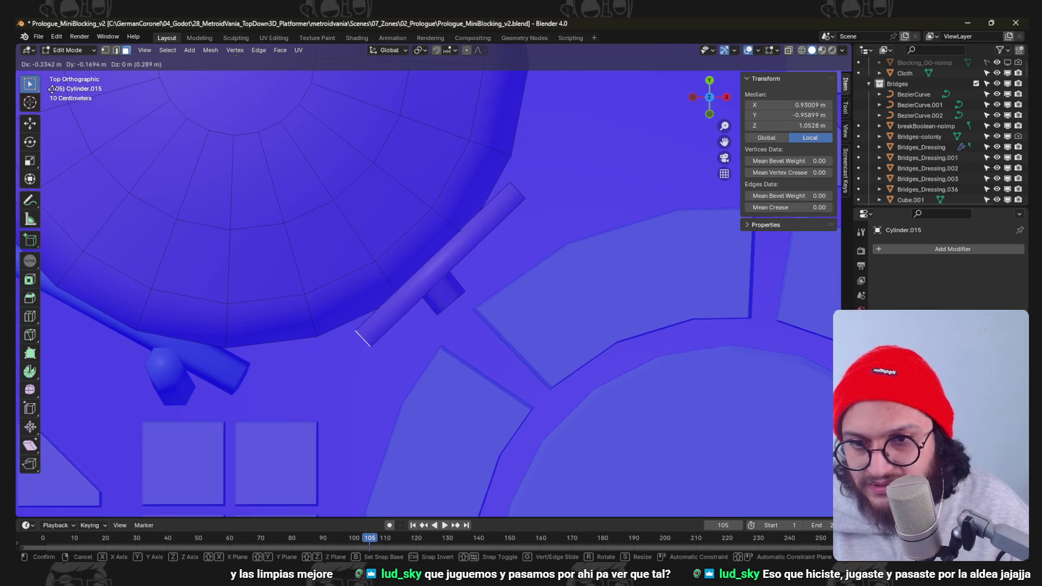
click(620, 336)
scroll(620, 335, down, 4)
Back in Object Mode, save the blockout file and return to Godot.
middle_drag(621, 335, 507, 366)
key(Tab)
scroll(551, 354, up, 2)
key(ctrl+s)
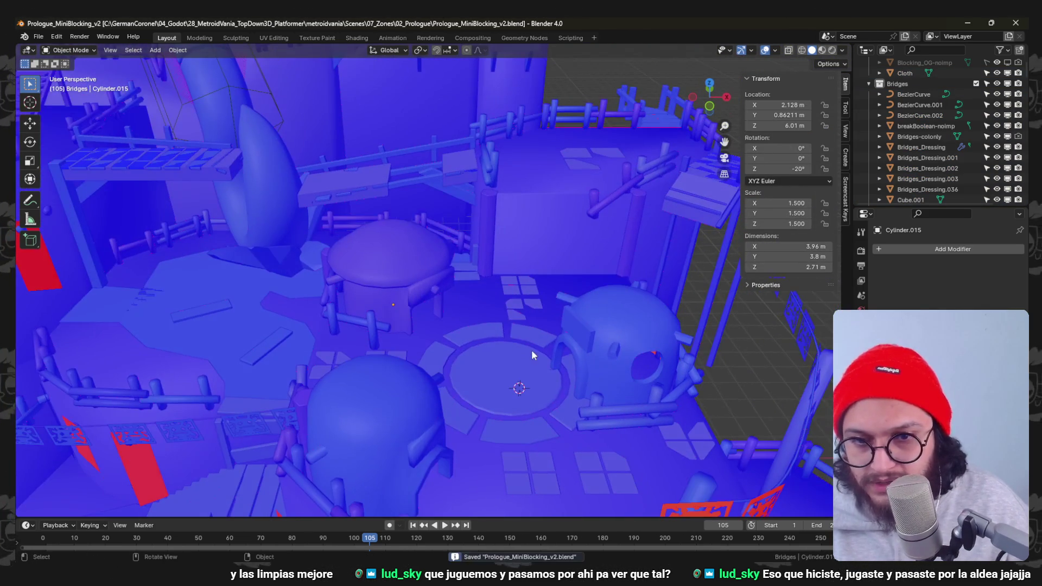
scroll(629, 201, down, 4)
middle_drag(629, 202, 631, 211)
scroll(631, 212, up, 4)
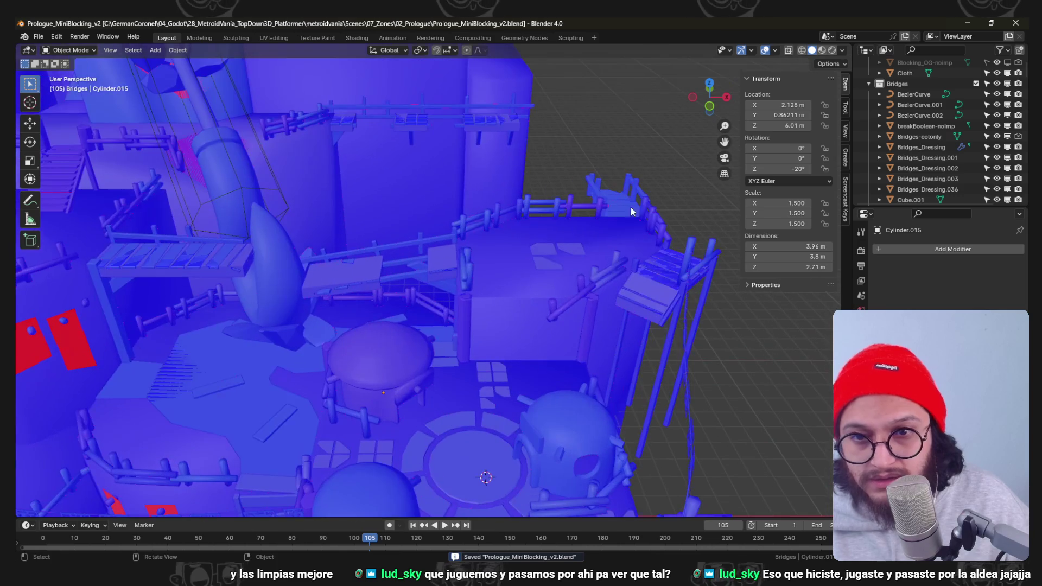
scroll(525, 237, down, 3)
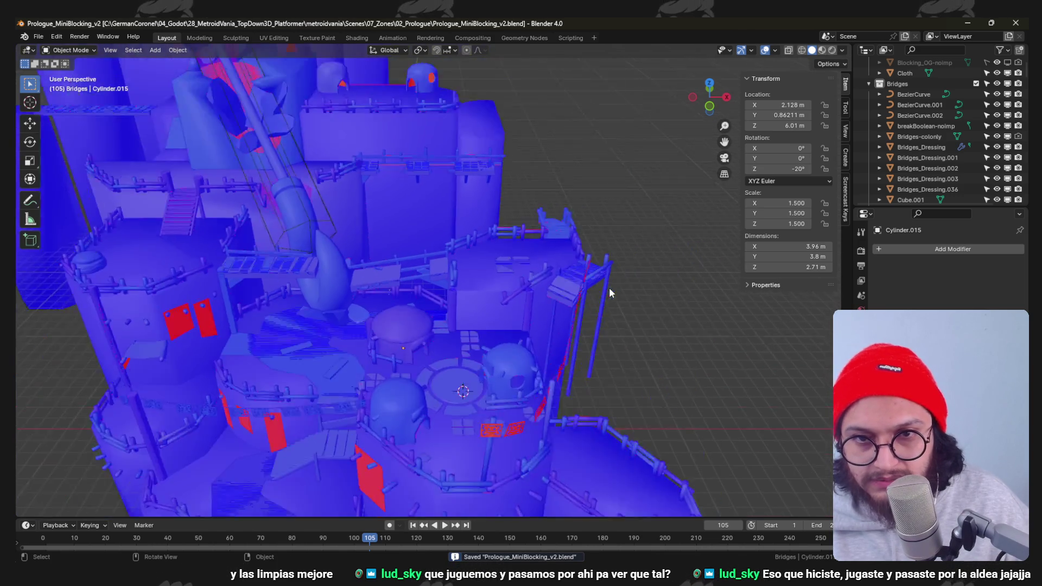
middle_drag(526, 236, 513, 318)
scroll(432, 386, up, 2)
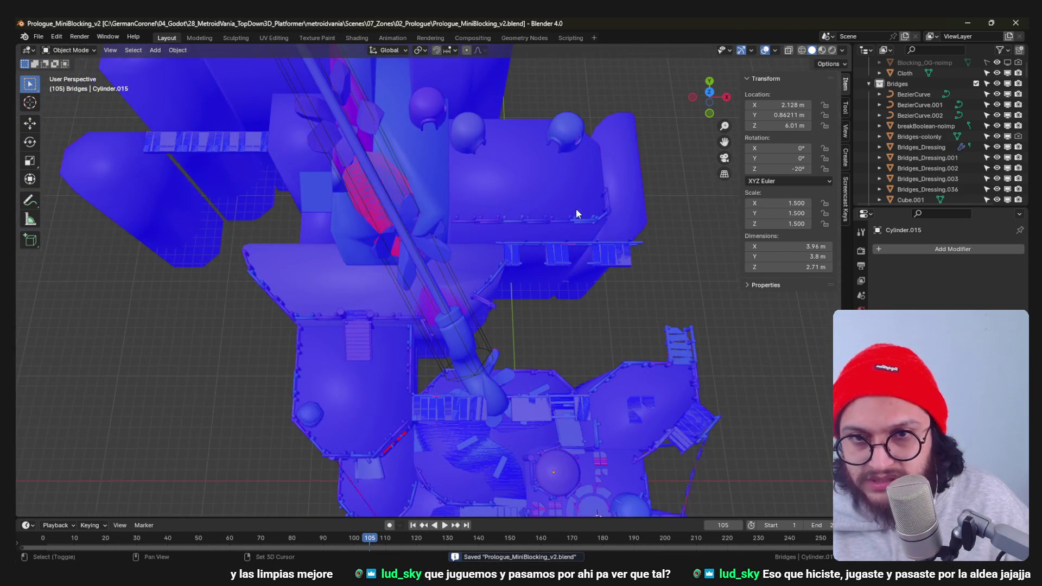
middle_drag(576, 209, 430, 211)
click(968, 24)
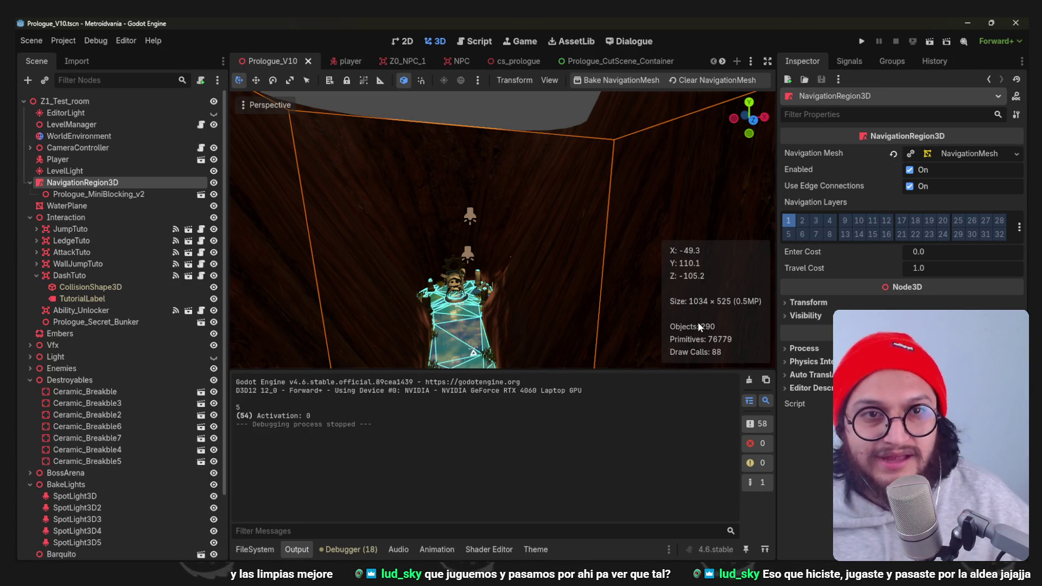
Run the prologue level playtest, stop it, and save the scene.
click(861, 40)
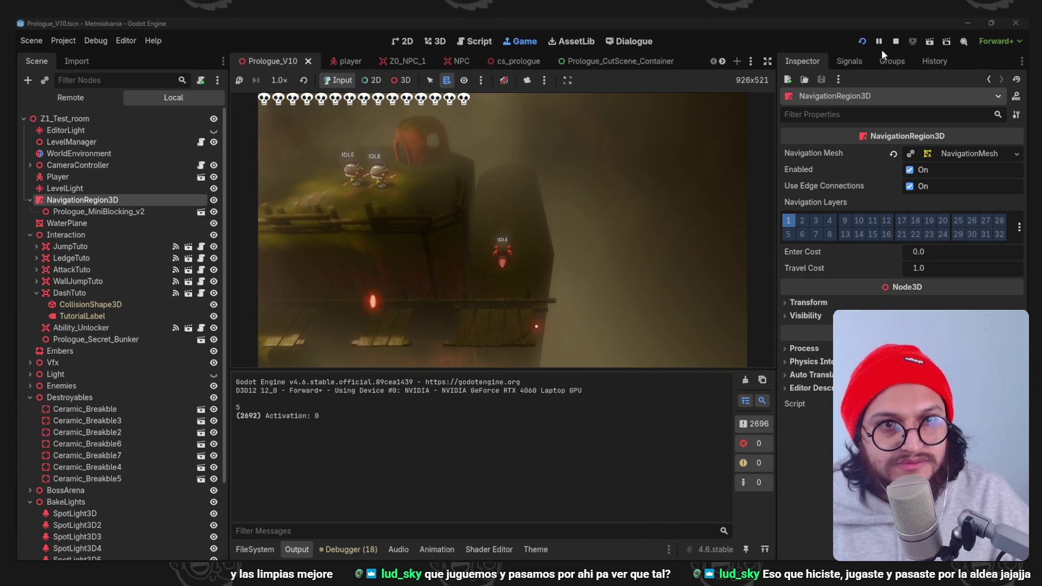
click(896, 42)
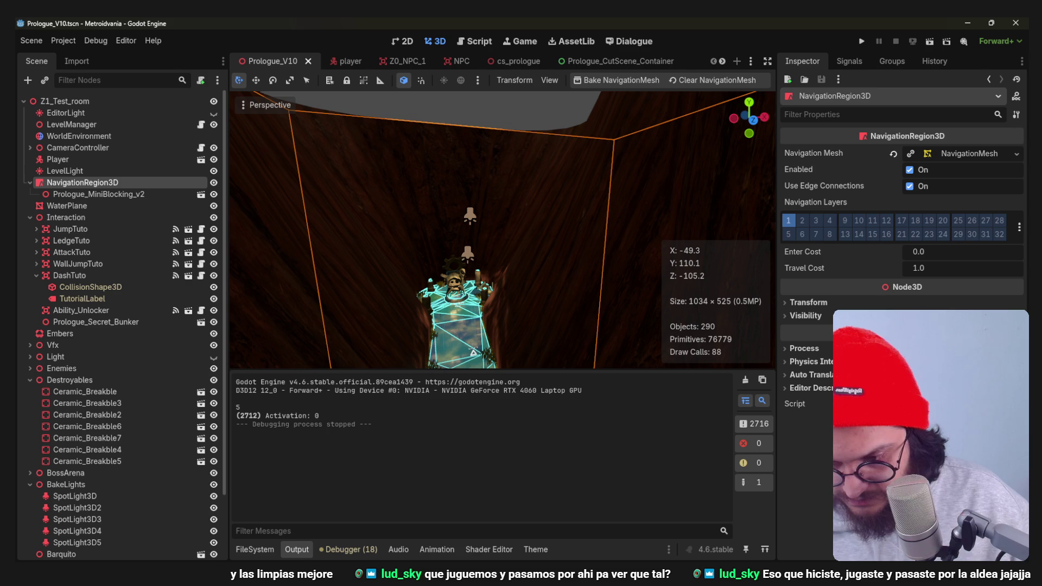
scroll(501, 228, down, 2)
key(ctrl+s)
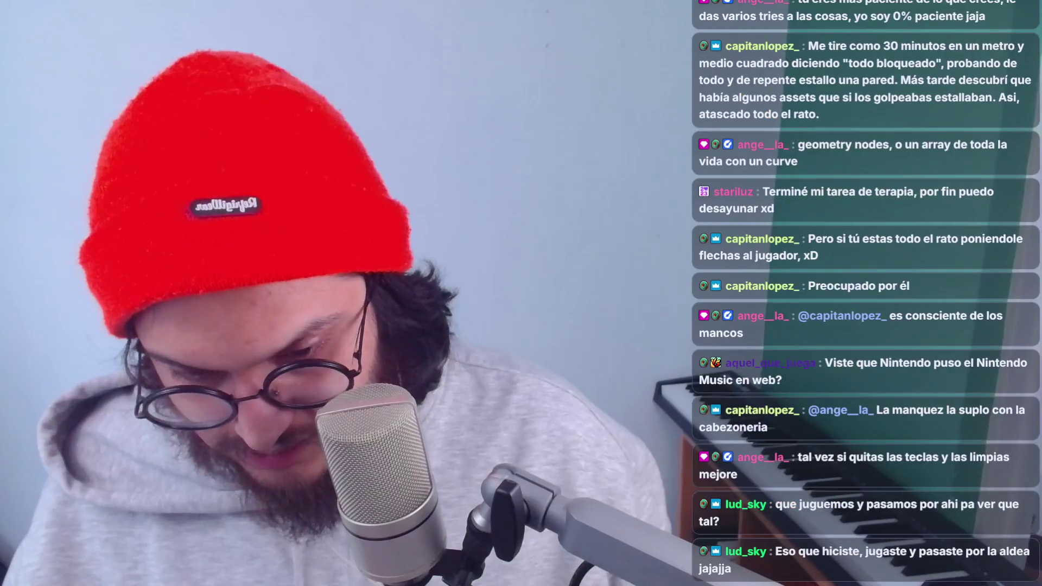